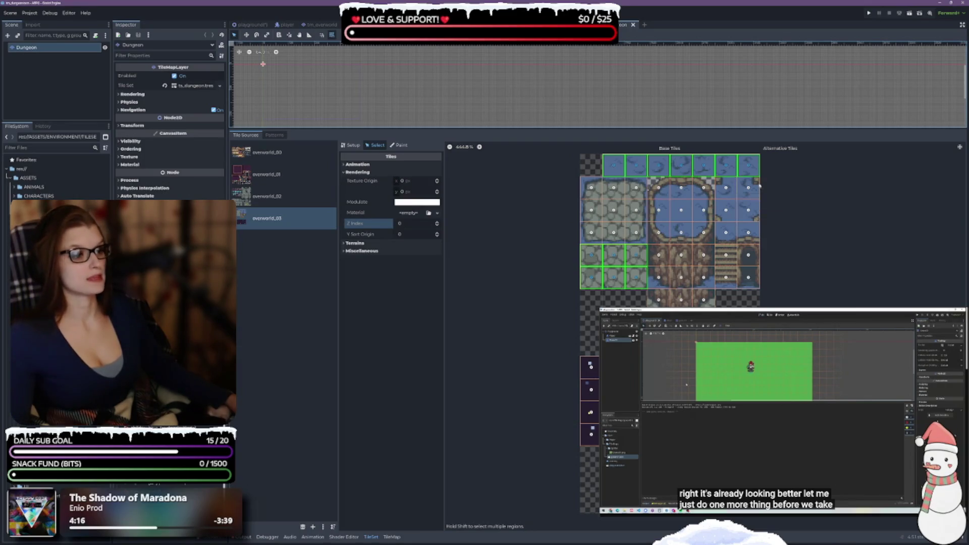
# Give the selected top-row water-edge tiles of overworld_03 a Z Index of -1
pyautogui.keyDown('shift'); pyautogui.click(726, 191); pyautogui.keyUp('shift')
pyautogui.keyDown('shift'); pyautogui.click(748, 189); pyautogui.keyUp('shift')
pyautogui.keyDown('shift'); pyautogui.click(748, 211); pyautogui.keyUp('shift')
pyautogui.keyDown('shift'); pyautogui.click(725, 211); pyautogui.keyUp('shift')
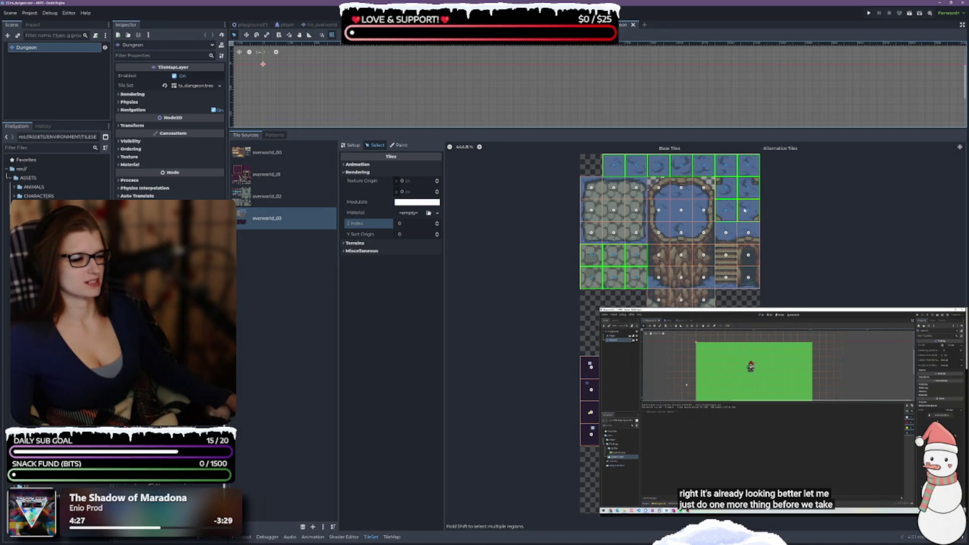
pyautogui.keyDown('shift'); pyautogui.click(726, 210); pyautogui.keyUp('shift')
pyautogui.keyDown('shift'); pyautogui.click(725, 188); pyautogui.keyUp('shift')
pyautogui.keyDown('shift'); pyautogui.click(749, 187); pyautogui.keyUp('shift')
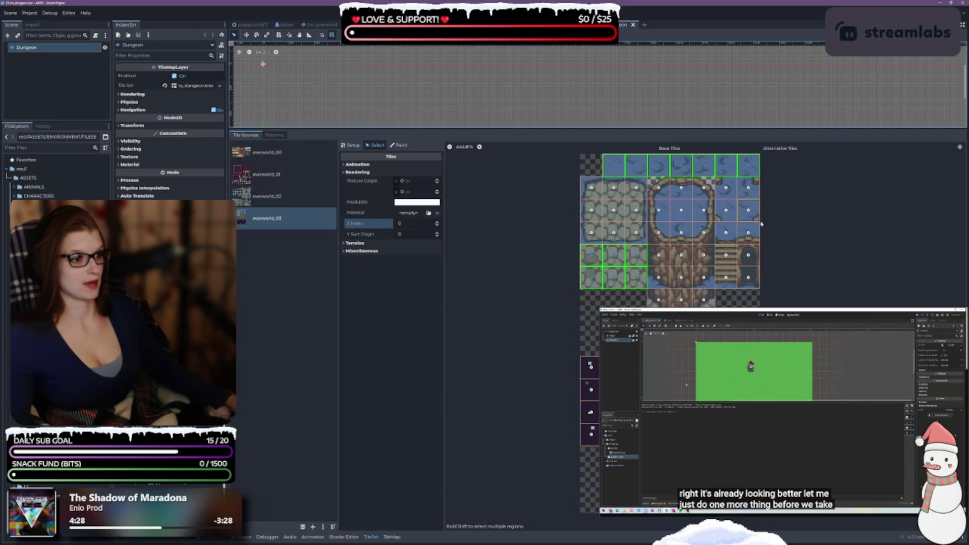
pyautogui.keyDown('shift'); pyautogui.click(748, 210); pyautogui.keyUp('shift')
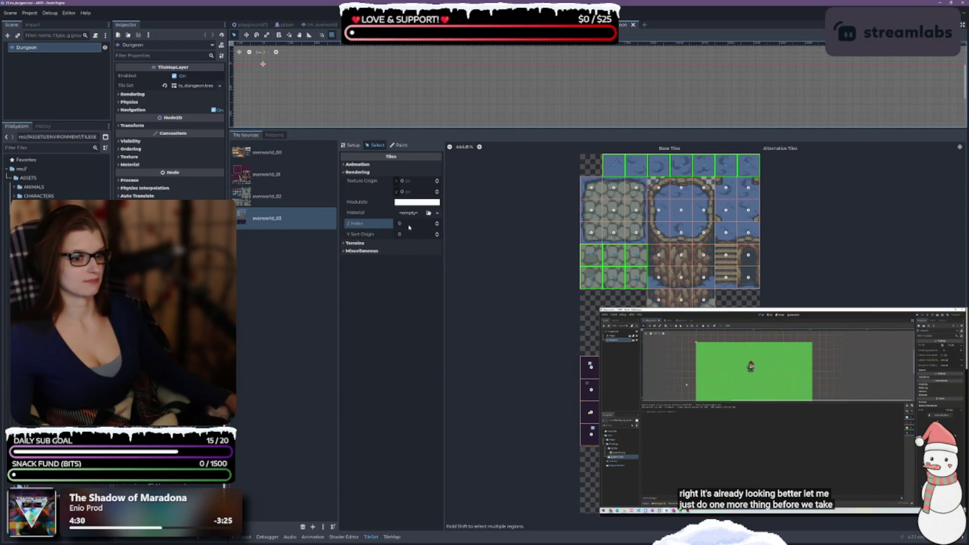
pyautogui.click(433, 225)
pyautogui.write('-1')
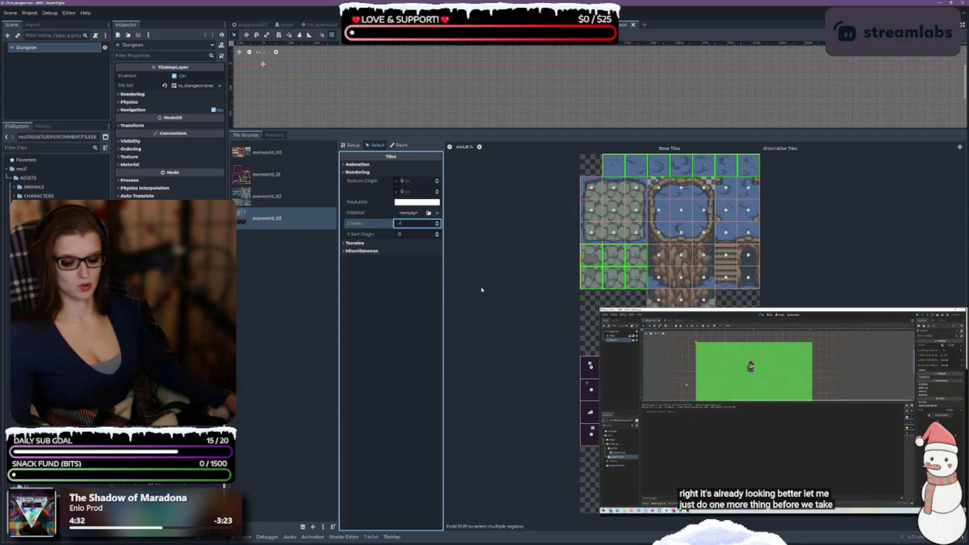
pyautogui.press('Return')
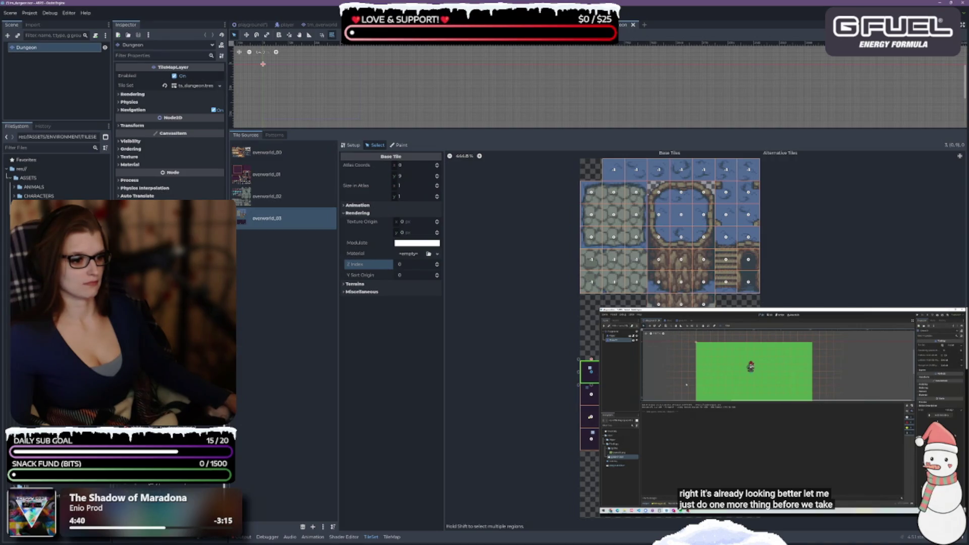
# Set the column of small tiles lower down to Z Index -1 as well
pyautogui.press('Escape')
pyautogui.moveTo(589, 367); pyautogui.dragTo(589, 439)
pyautogui.click(433, 226)
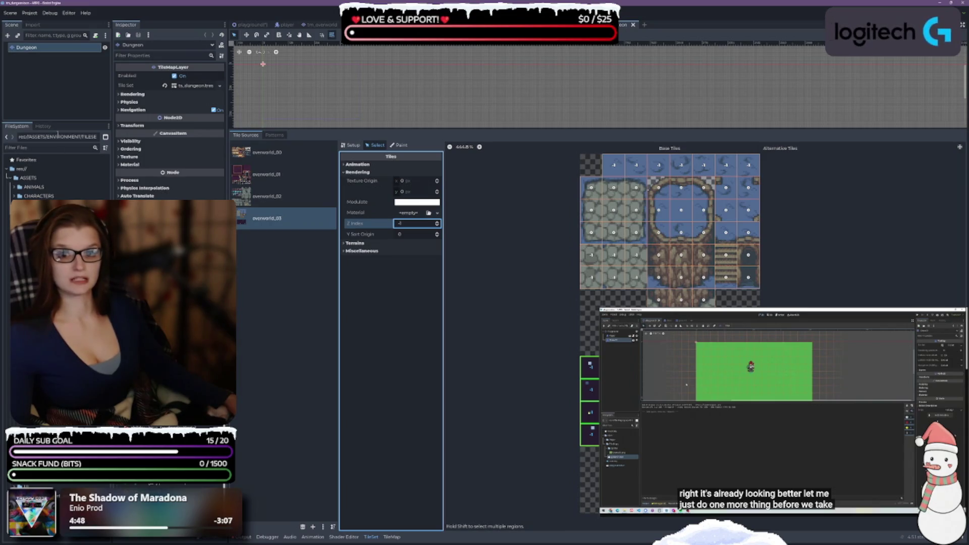
pyautogui.click(45, 82)
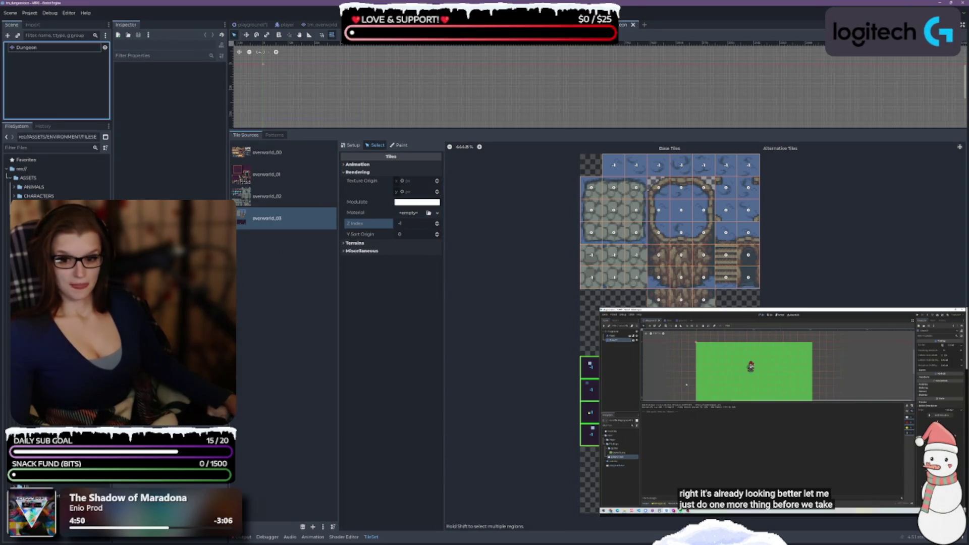
# Open the tm_house scene and rename its root node from Ashlands to House
pyautogui.click(61, 328)
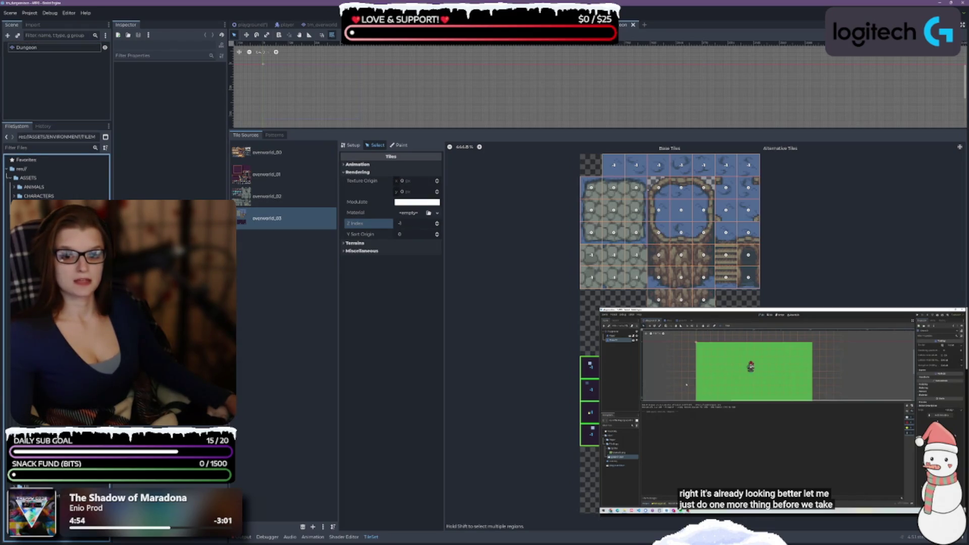
pyautogui.press('Return')
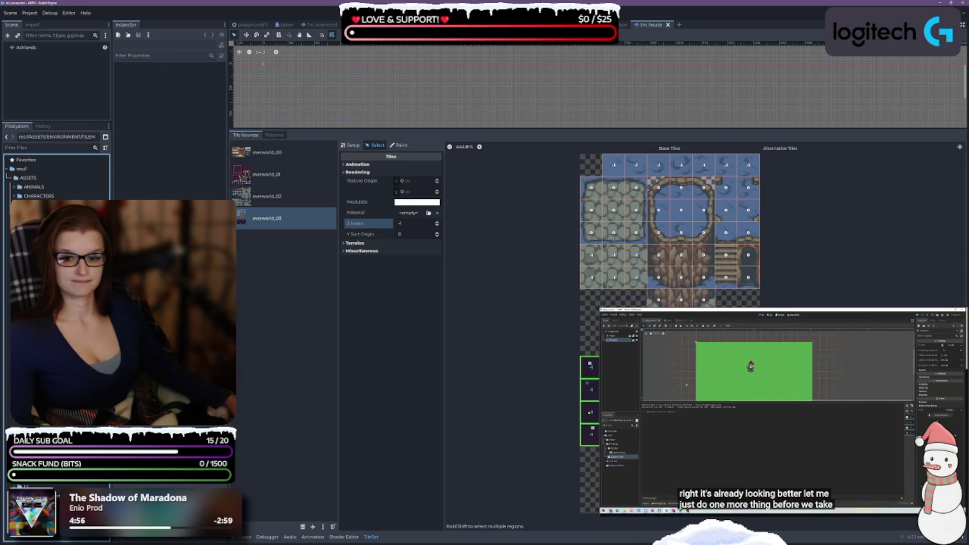
pyautogui.click(56, 47)
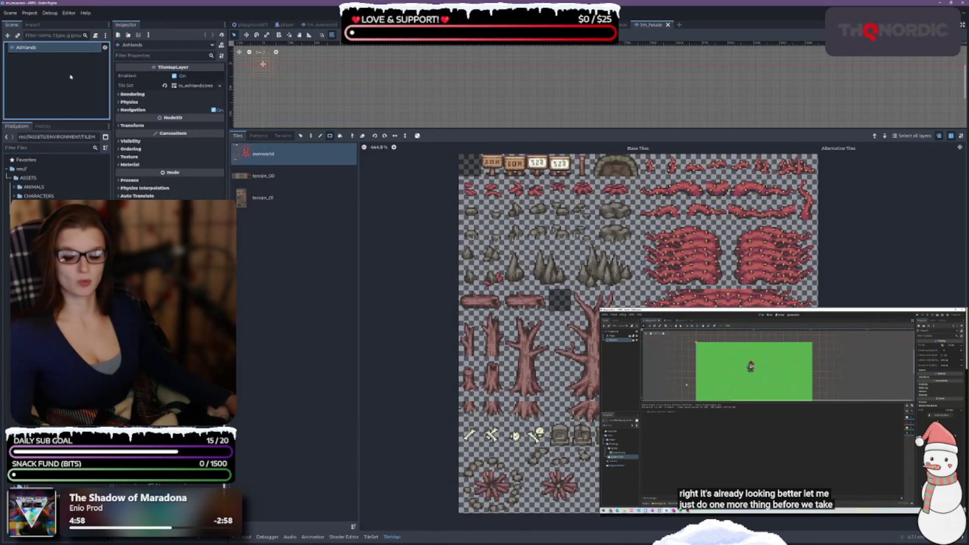
pyautogui.press('F2')
pyautogui.write('Hou')
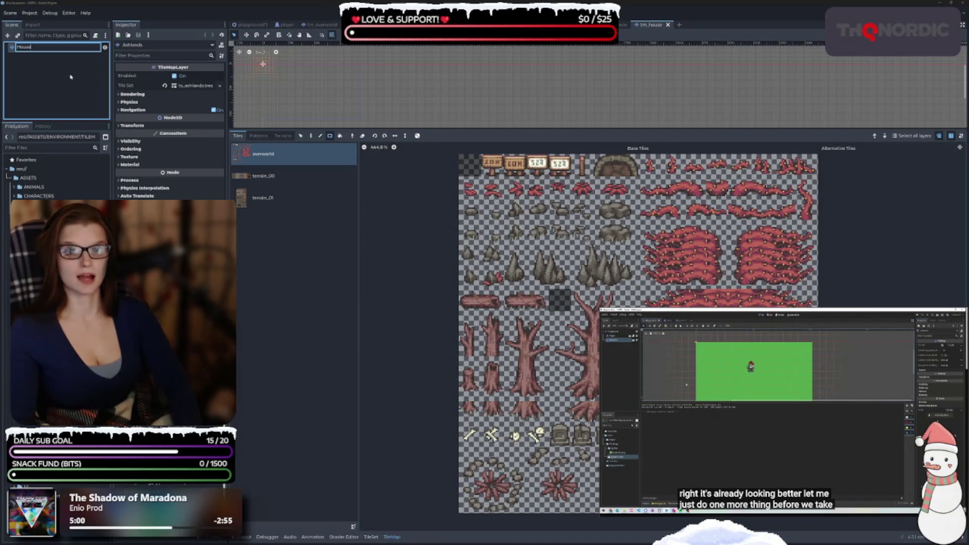
pyautogui.press('Return')
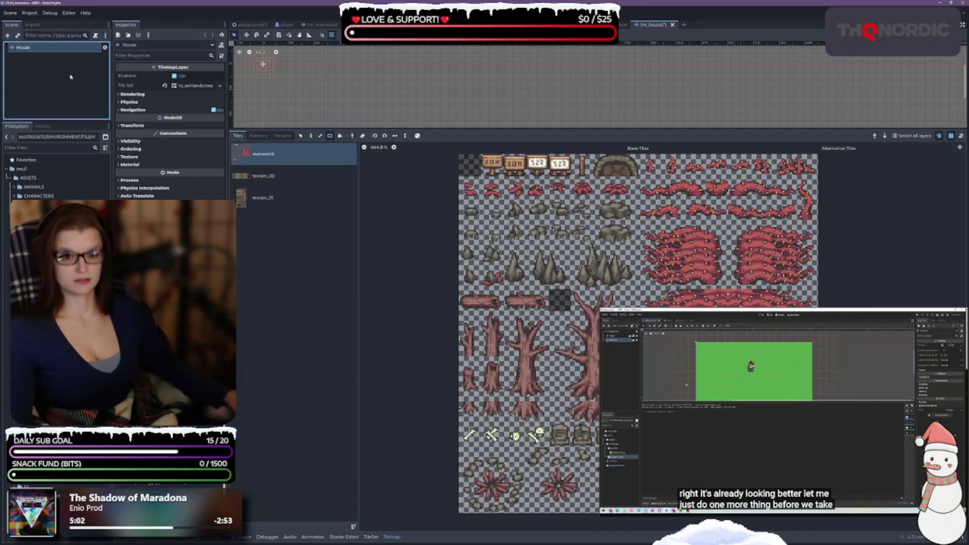
# Save the scene, assign ts_house as the layer's tile set, and save again
pyautogui.hotkey('ctrl', 's')
pyautogui.moveTo(50, 212)
pyautogui.mouseDown()
pyautogui.moveTo(194, 89)
pyautogui.moveTo(196, 121)
pyautogui.moveTo(193, 86)
pyautogui.mouseUp()
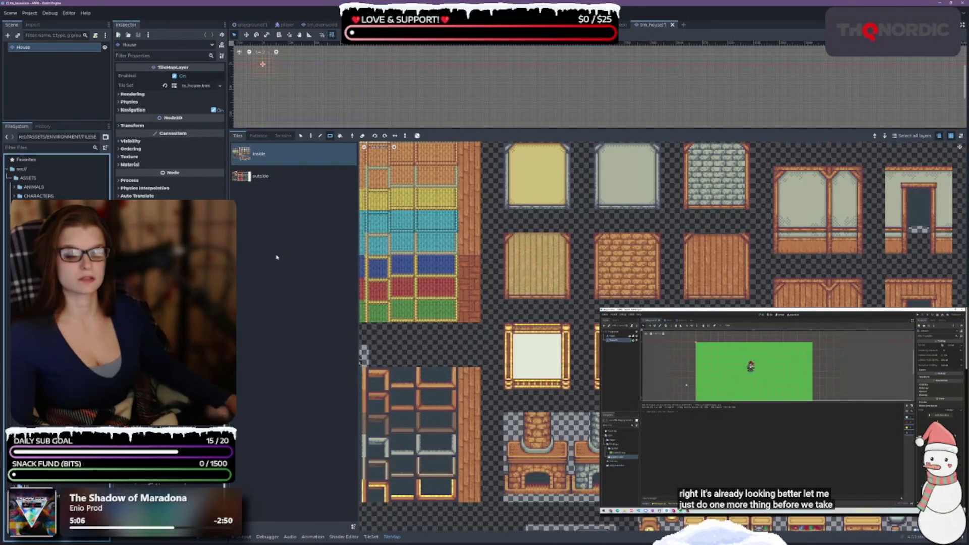
pyautogui.hotkey('ctrl', 's')
# Bring up the ts_house inside atlas and select its first brown tiles
pyautogui.click(55, 83)
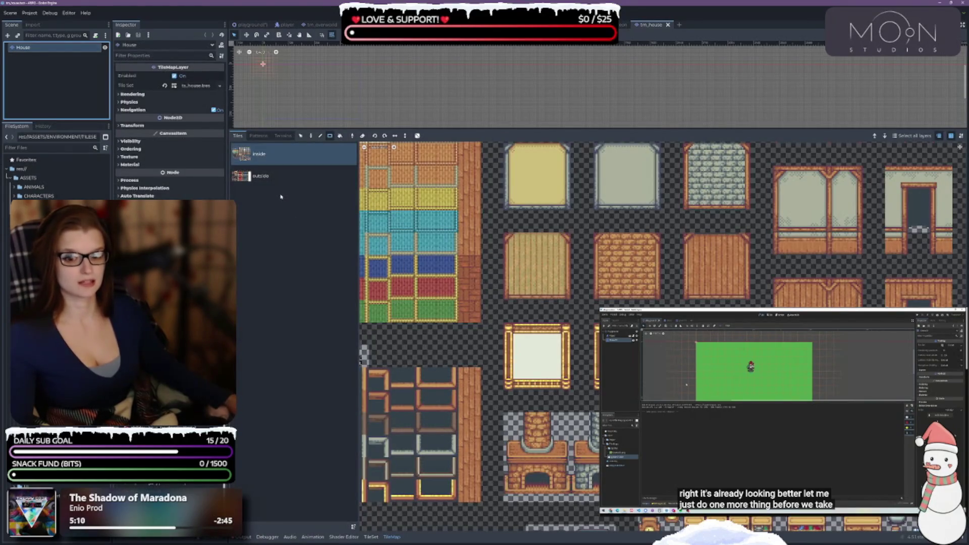
pyautogui.click(371, 537)
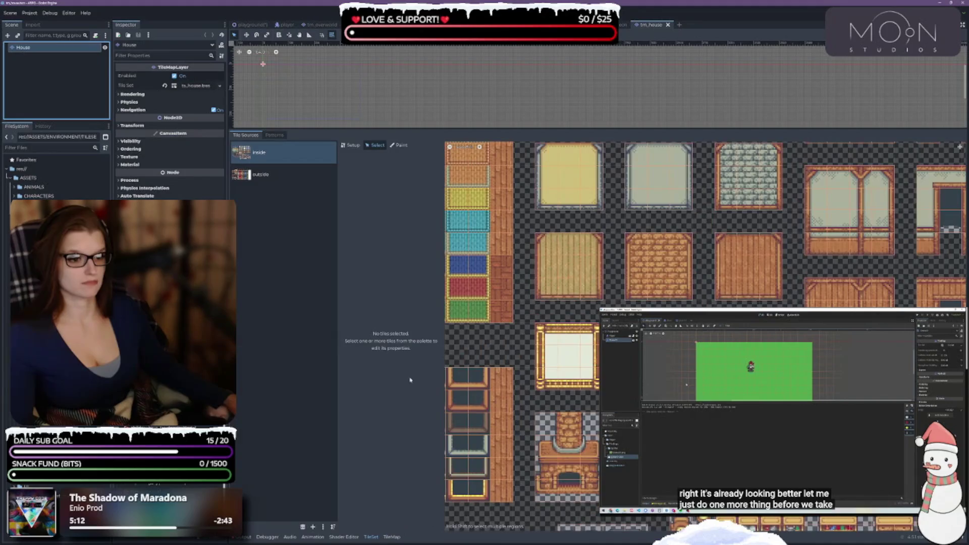
pyautogui.scroll(-5, 493, 318)
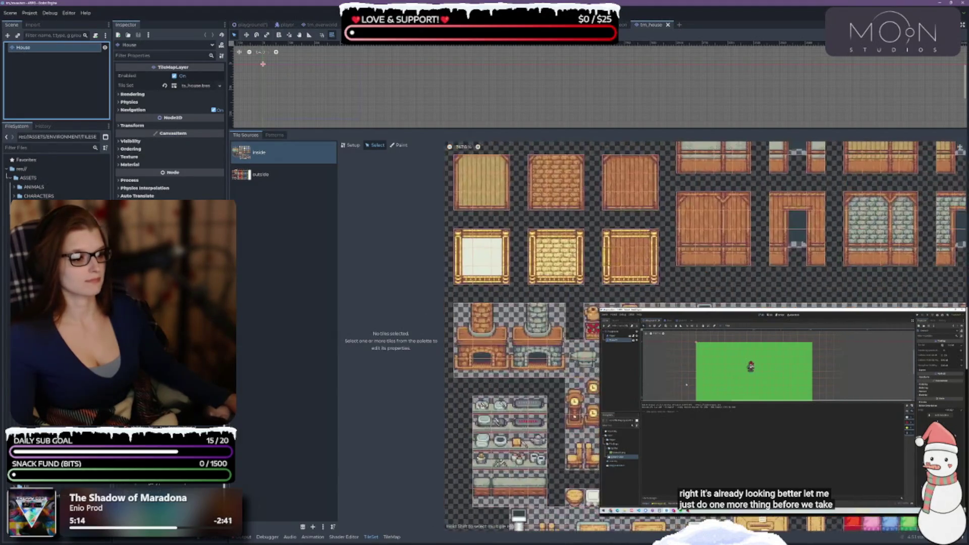
pyautogui.scroll(2, 493, 319)
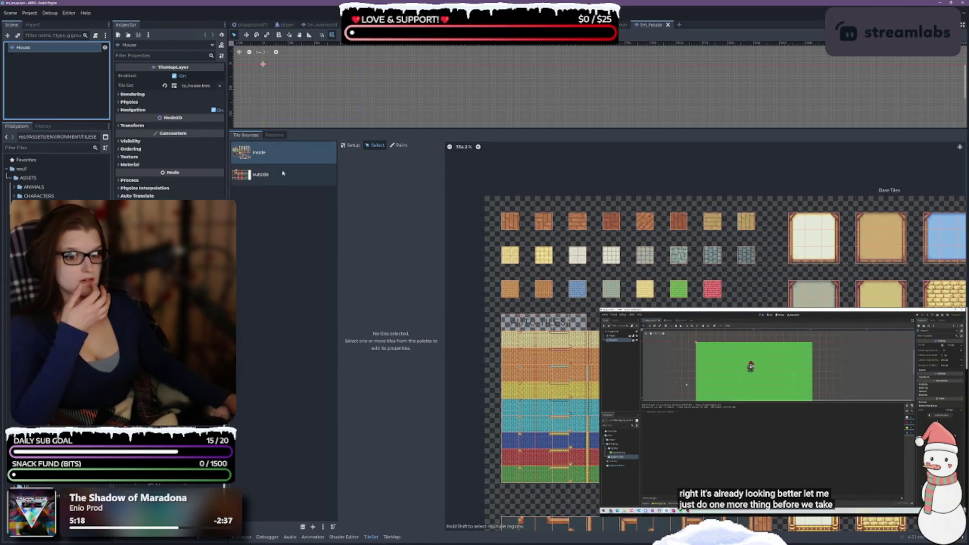
pyautogui.click(331, 181)
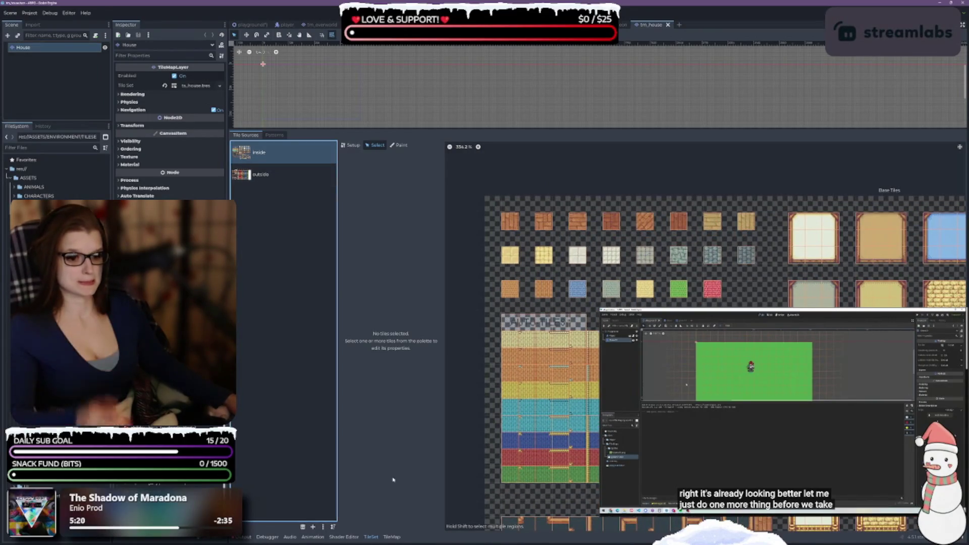
pyautogui.click(510, 222)
pyautogui.keyDown('shift'); pyautogui.click(544, 221); pyautogui.keyUp('shift')
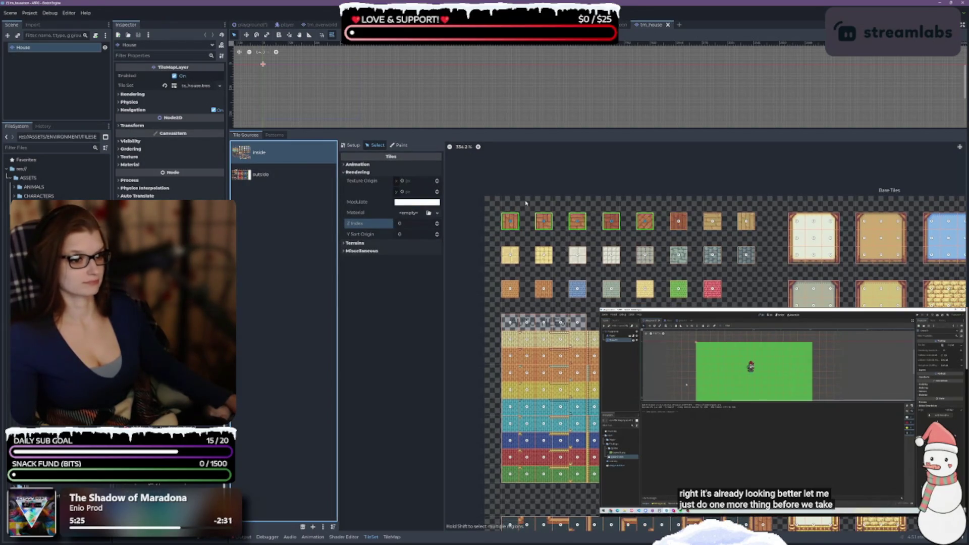
# Select the inside atlas's rows of small colour tiles and the multicoloured auto-tile grid
pyautogui.press('Escape')
pyautogui.moveTo(510, 220)
pyautogui.mouseDown()
pyautogui.moveTo(656, 296)
pyautogui.moveTo(741, 293)
pyautogui.moveTo(750, 261)
pyautogui.mouseUp()
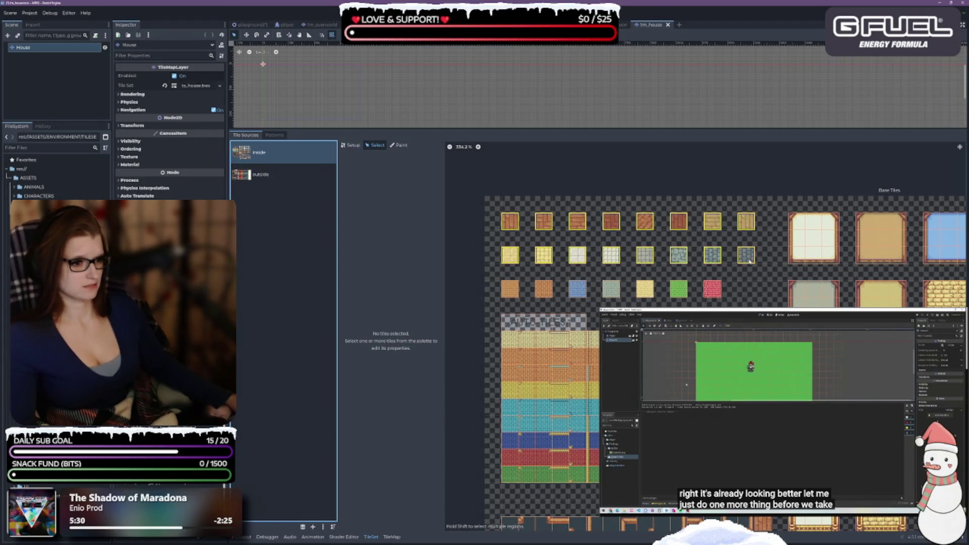
pyautogui.moveTo(751, 278); pyautogui.dragTo(750, 290)
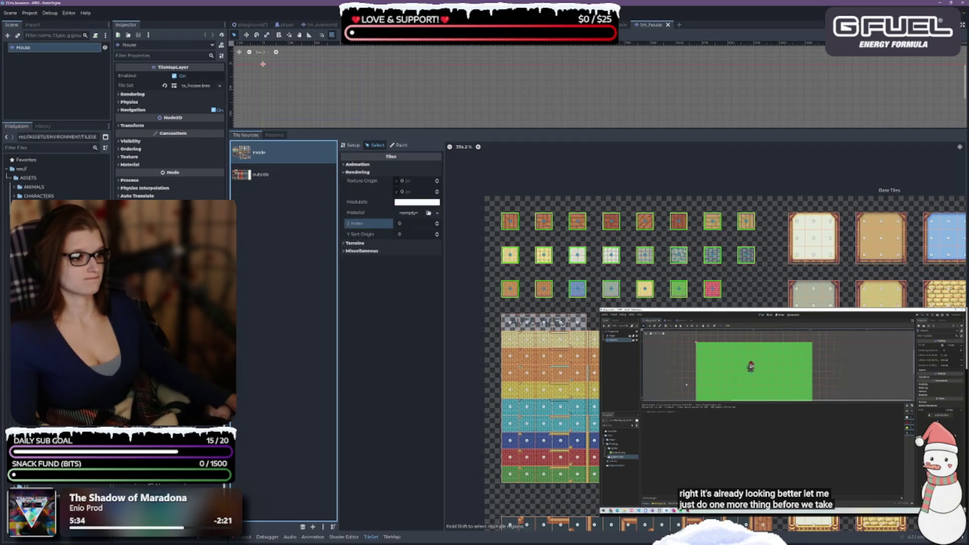
pyautogui.moveTo(509, 339)
pyautogui.mouseDown()
pyautogui.moveTo(590, 444)
pyautogui.moveTo(593, 477)
pyautogui.mouseUp()
# Set the selected inside tiles' Z Index to -1, then show the outside atlas
pyautogui.scroll(-5, 707, 333)
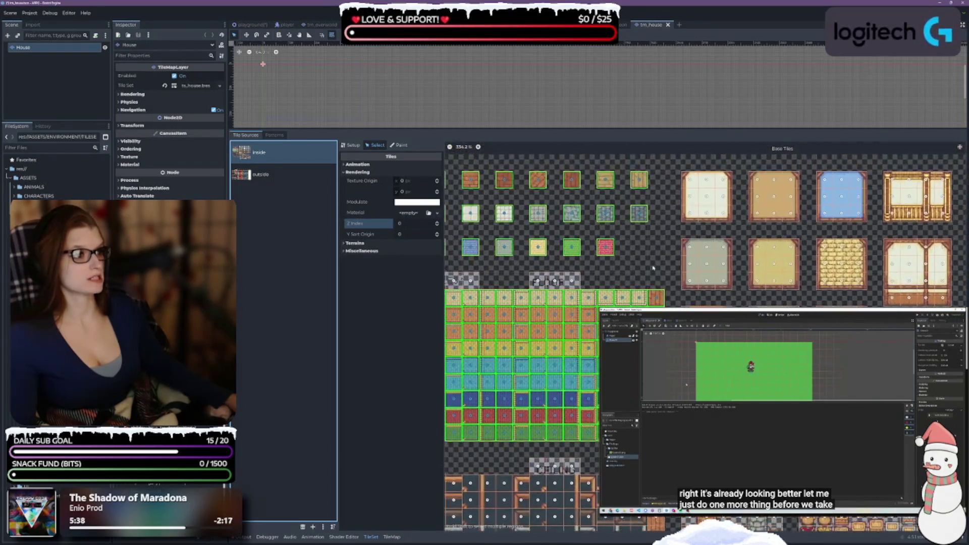
pyautogui.scroll(-3, 564, 514)
pyautogui.hscroll(4, 563, 514)
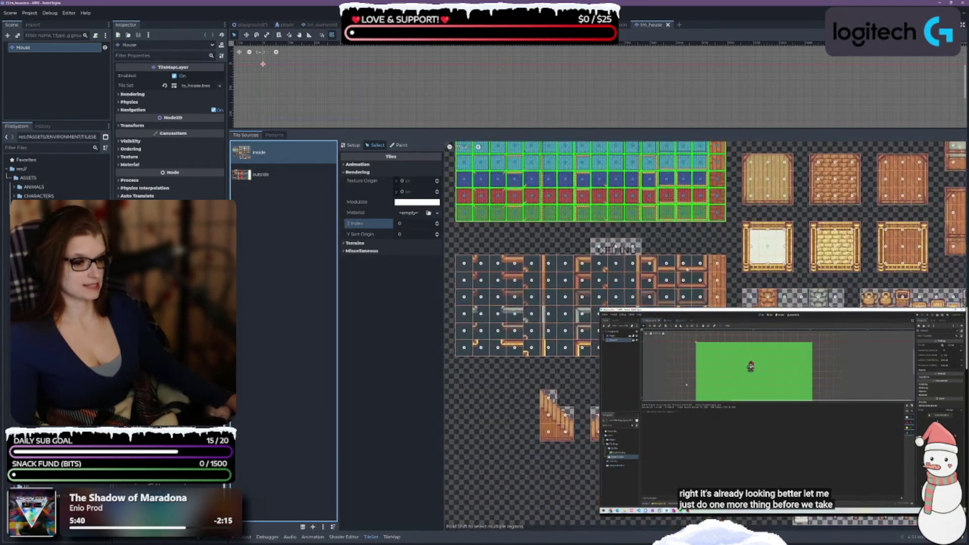
pyautogui.scroll(-3, 564, 514)
pyautogui.scroll(3, 563, 514)
pyautogui.scroll(4, 674, 285)
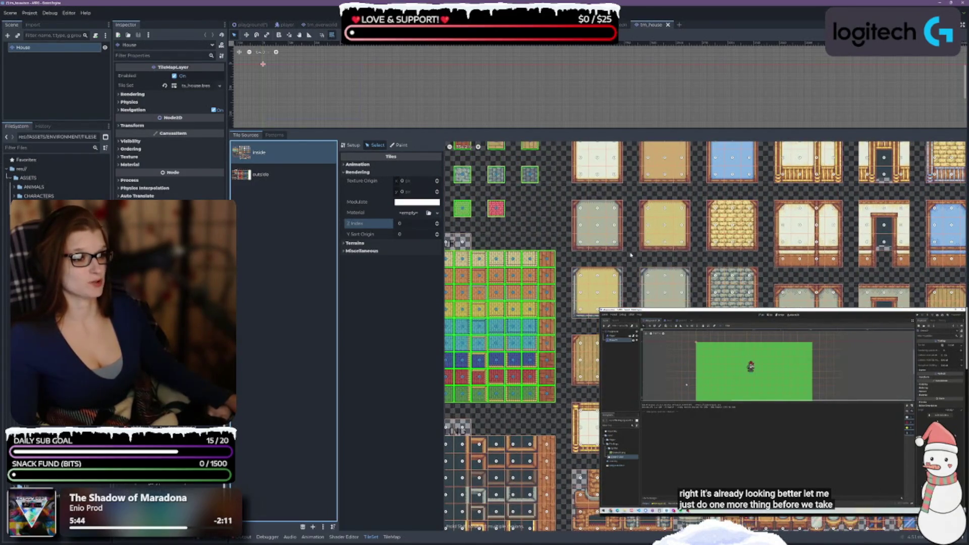
pyautogui.scroll(3, 631, 255)
pyautogui.hscroll(4, 631, 255)
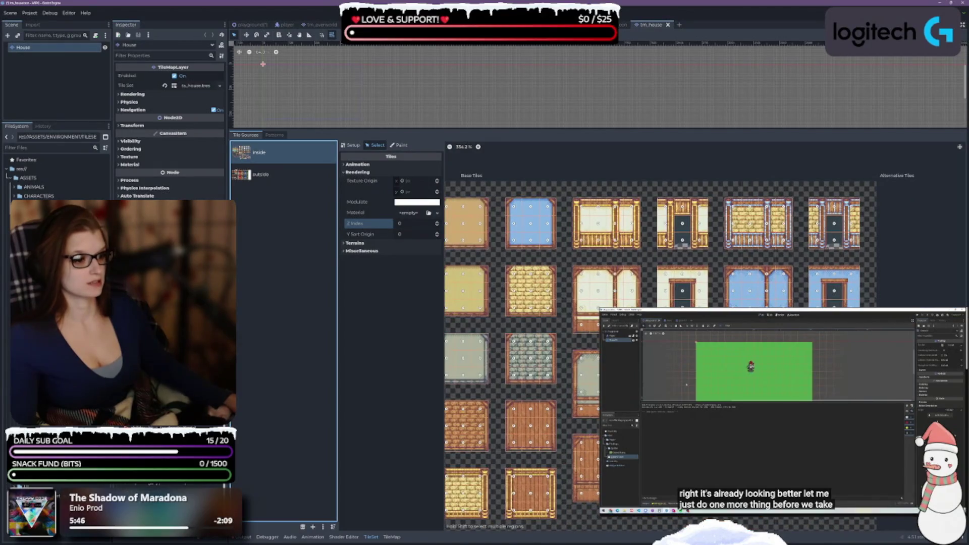
pyautogui.scroll(-6, 843, 523)
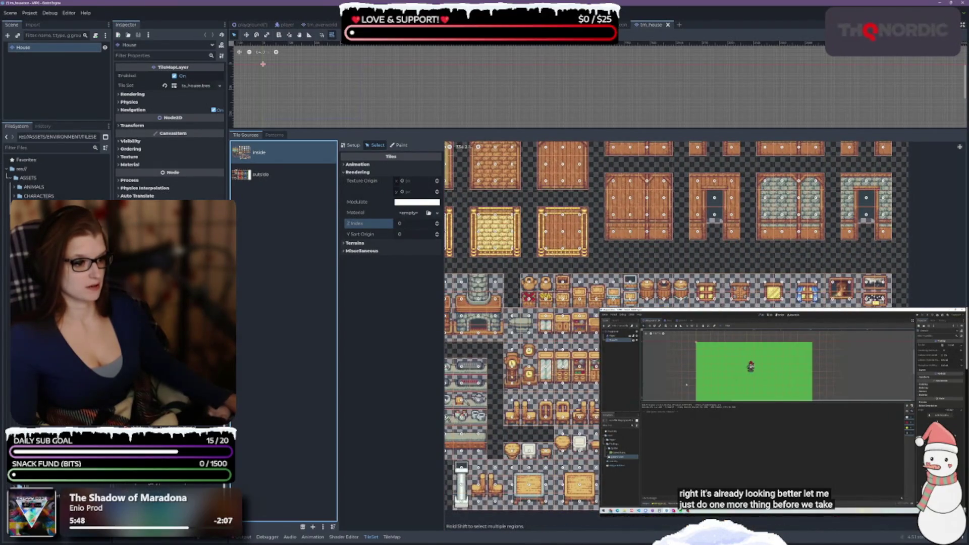
pyautogui.scroll(3, 680, 257)
pyautogui.hscroll(-5, 681, 257)
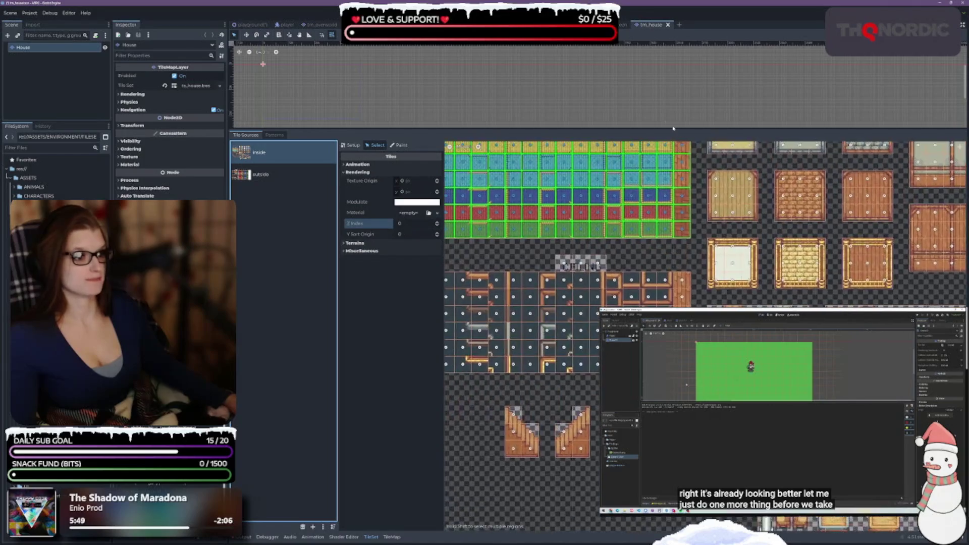
pyautogui.scroll(-1, 634, 254)
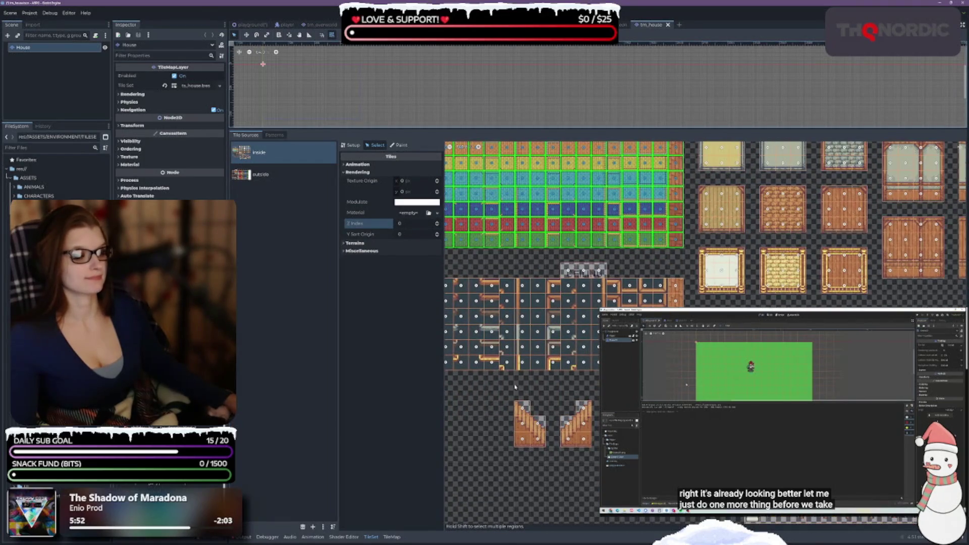
pyautogui.hscroll(-2, 505, 374)
pyautogui.scroll(3, 480, 353)
pyautogui.hscroll(3, 446, 317)
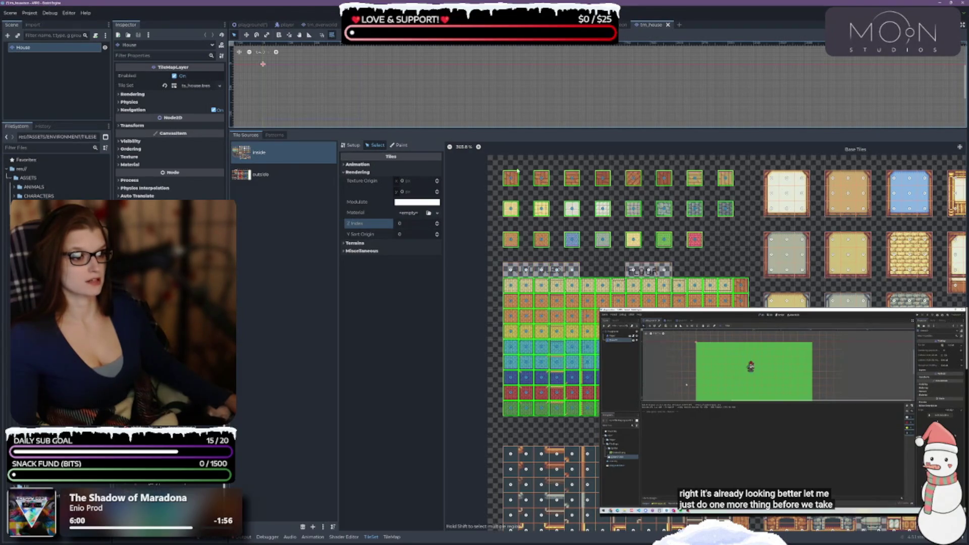
pyautogui.click(437, 225)
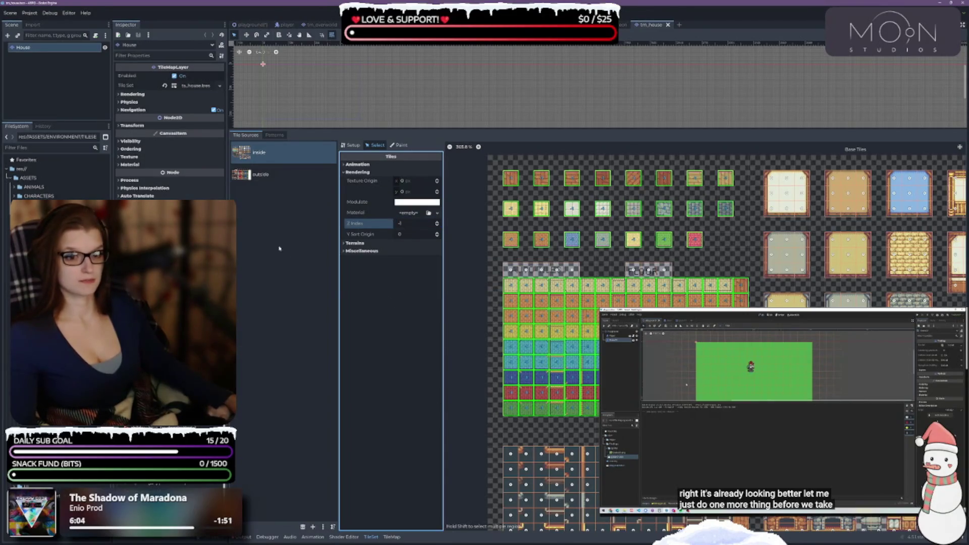
pyautogui.click(261, 174)
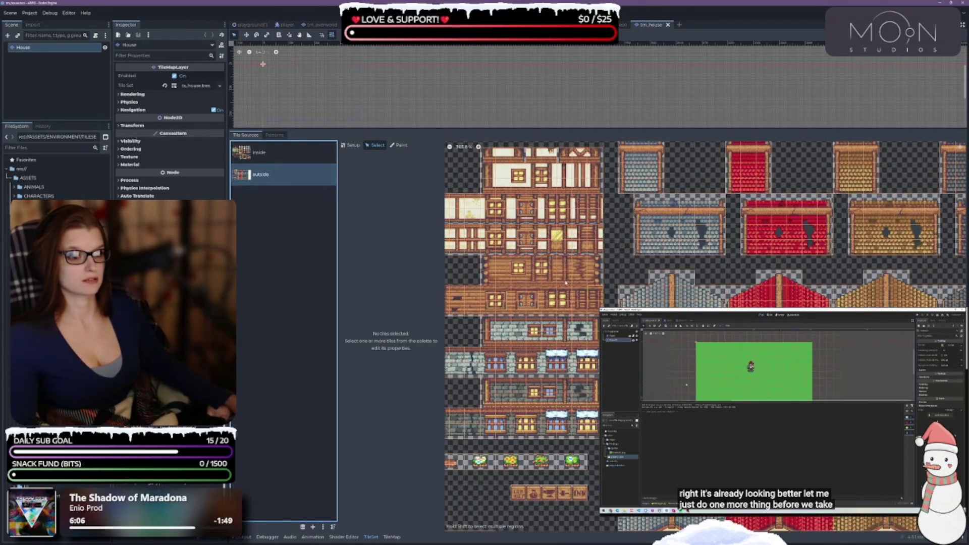
# Deselect the House layer and open tm_jungle.tscn from the FileSystem dock
pyautogui.scroll(-2, 605, 252)
pyautogui.scroll(-5, 706, 328)
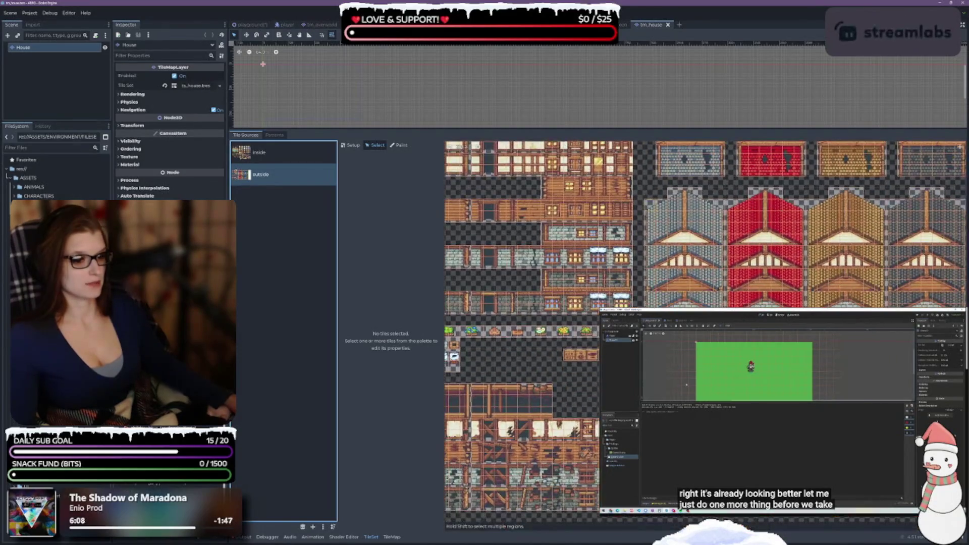
pyautogui.hscroll(5, 530, 343)
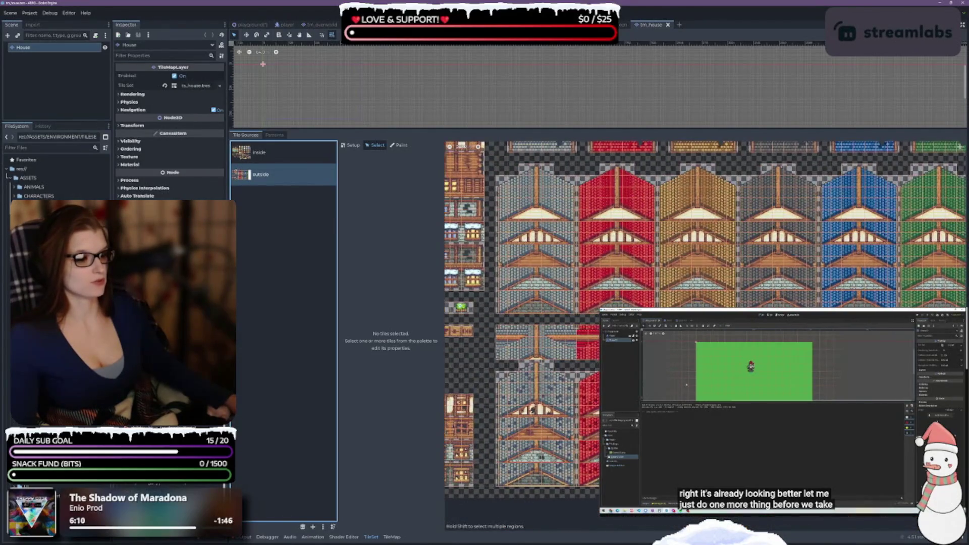
pyautogui.scroll(3, 531, 343)
pyautogui.scroll(-3, 531, 343)
pyautogui.hscroll(-5, 706, 302)
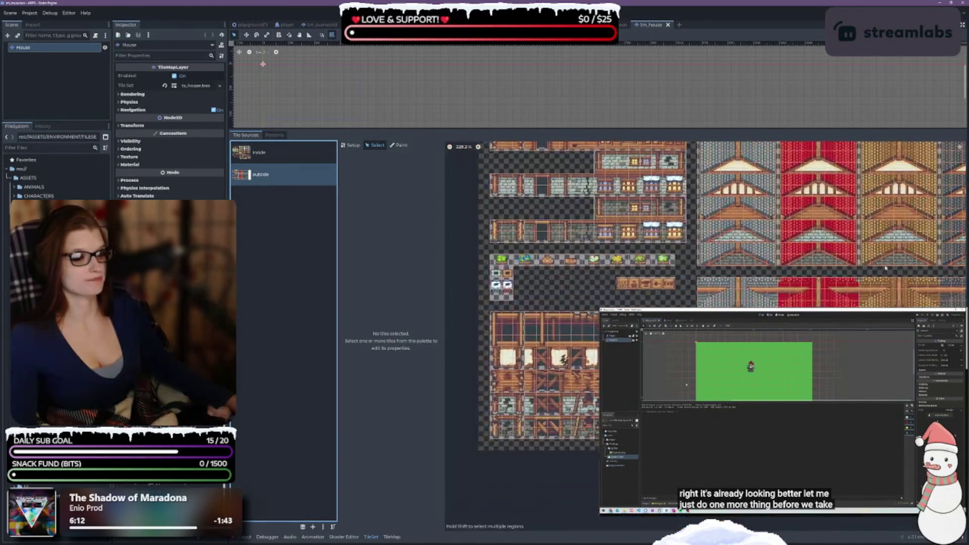
pyautogui.scroll(3, 706, 328)
pyautogui.hscroll(-1, 706, 328)
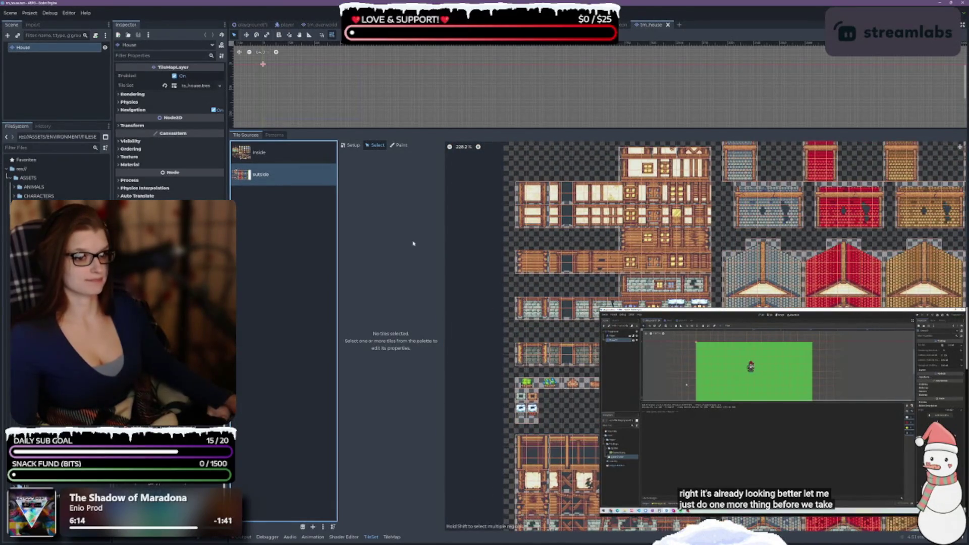
pyautogui.click(56, 85)
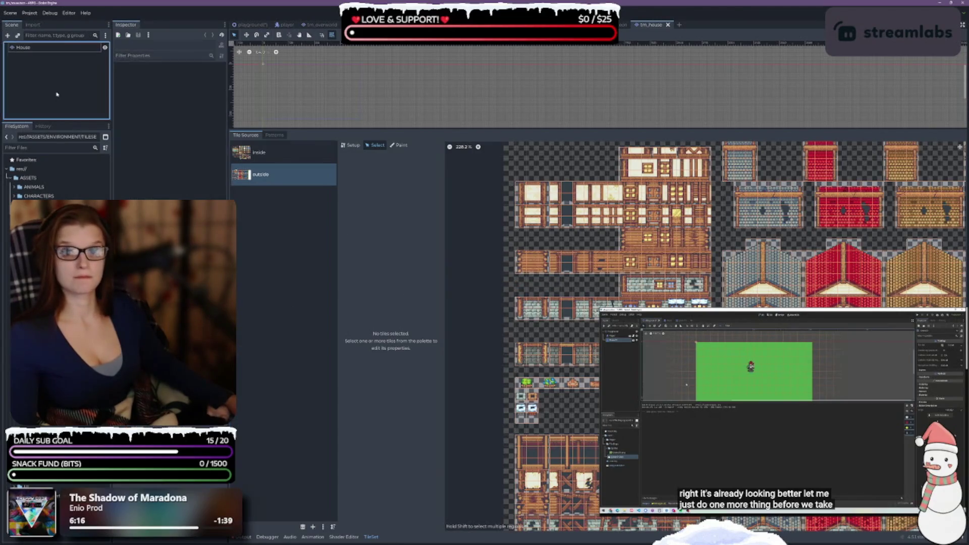
pyautogui.click(101, 282)
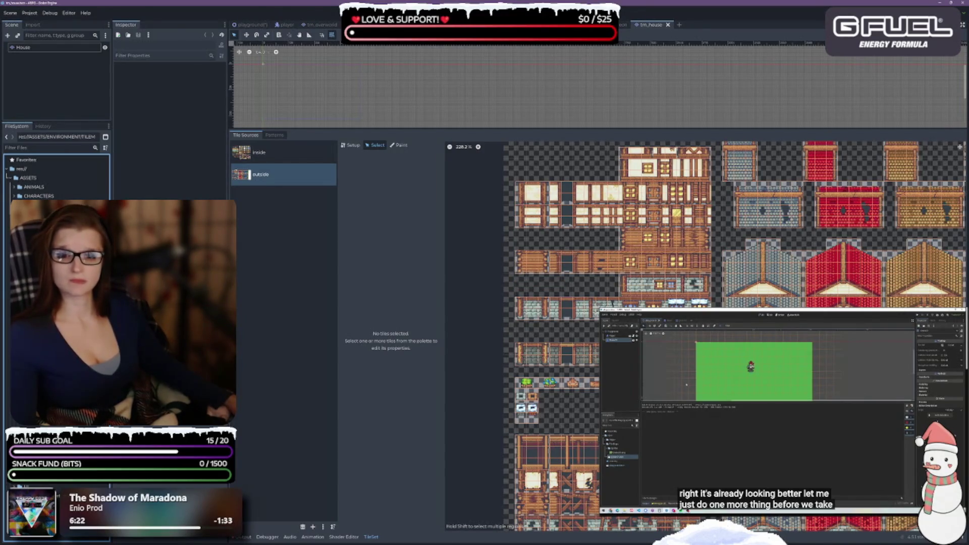
pyautogui.press('Return')
# Rename the Ashlands layer node to Jungle
pyautogui.click(27, 47)
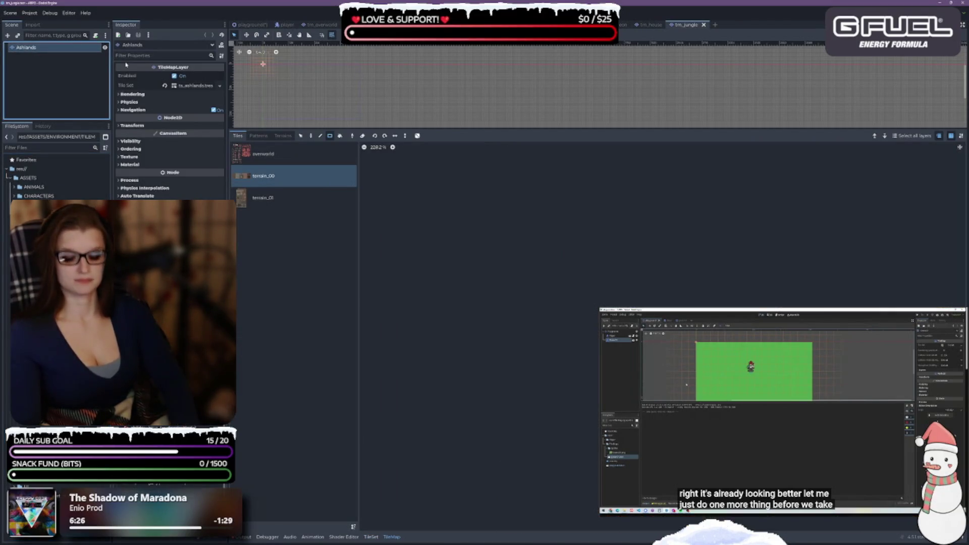
pyautogui.press('F2')
pyautogui.write('Jungle')
pyautogui.press('Return')
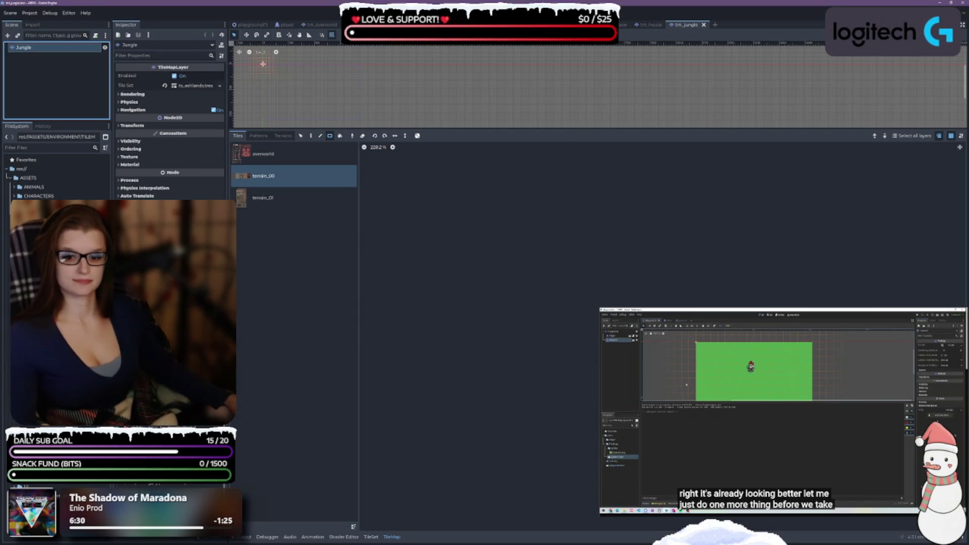
# Assign ts_jungle.tres as the layer's tile set and save tm_jungle
pyautogui.click(50, 166)
pyautogui.moveTo(51, 201); pyautogui.dragTo(195, 86)
pyautogui.hotkey('ctrl', 's')
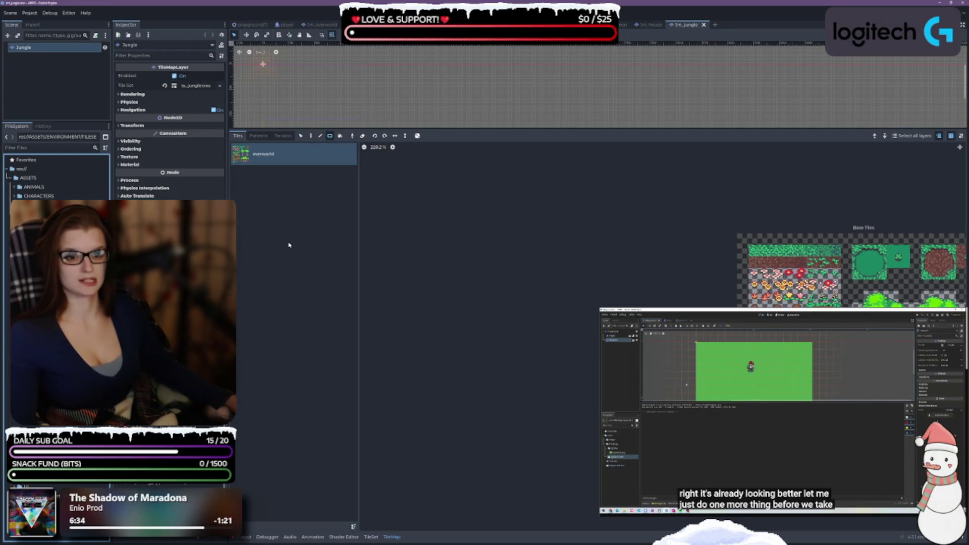
# Inspect the jungle grass and dirt tiles, save, and switch to tm_overworld
pyautogui.scroll(3, 569, 299)
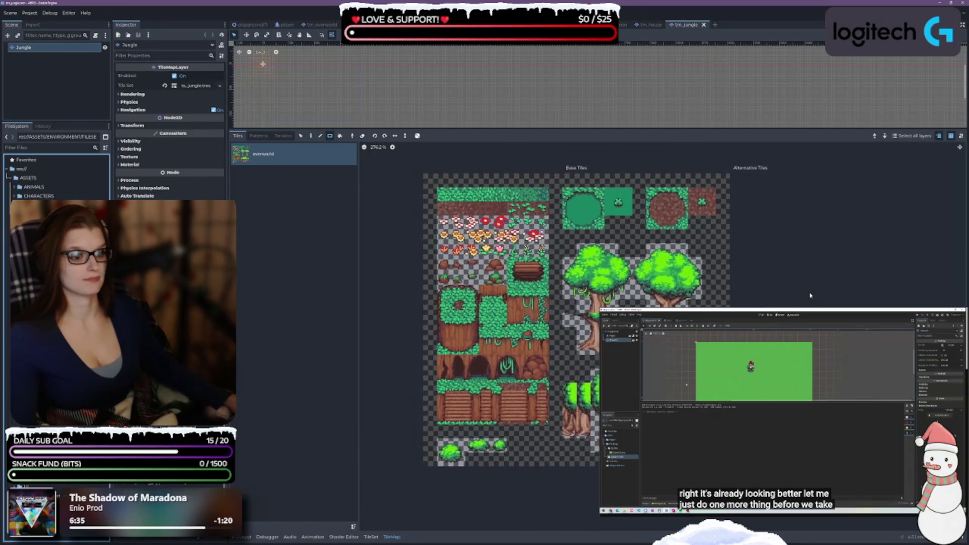
pyautogui.click(371, 536)
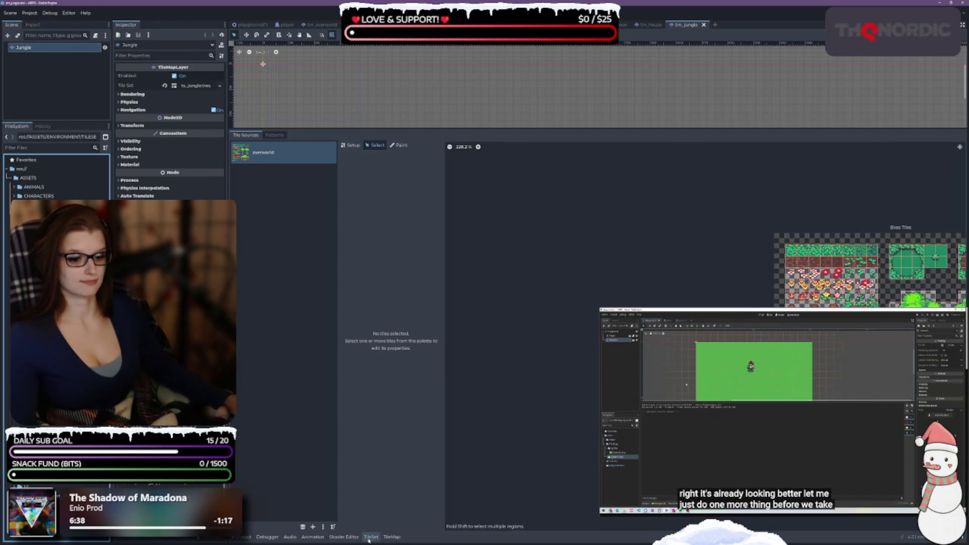
pyautogui.scroll(3, 939, 259)
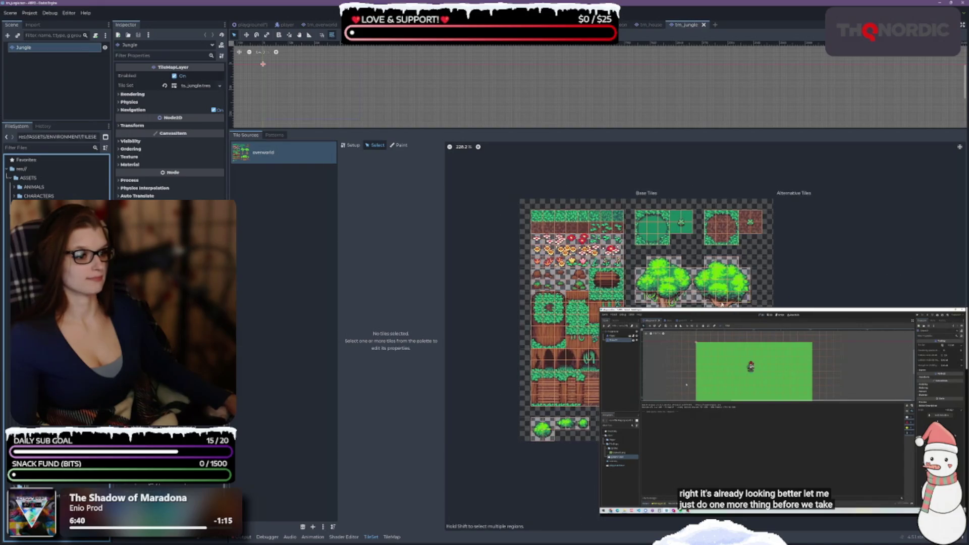
pyautogui.moveTo(482, 184); pyautogui.dragTo(588, 200)
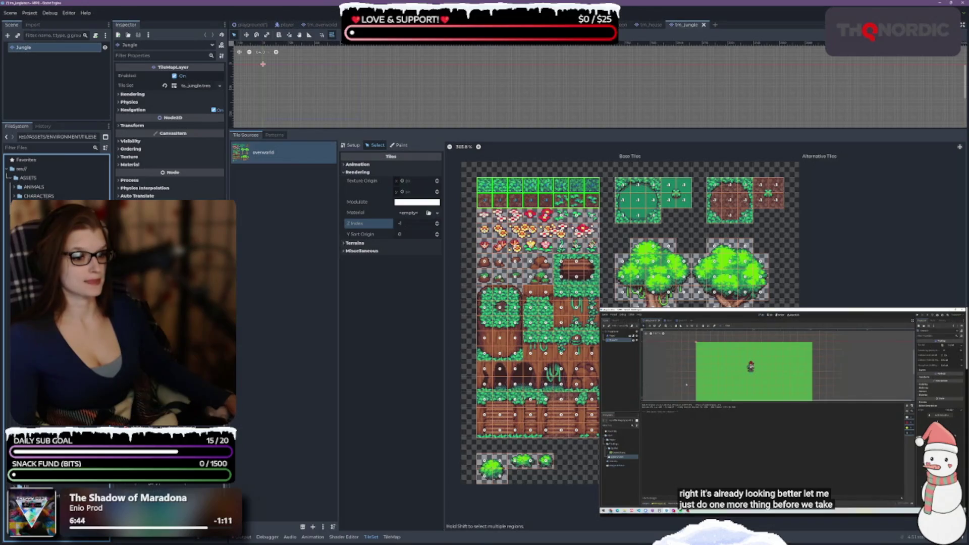
pyautogui.click(624, 187)
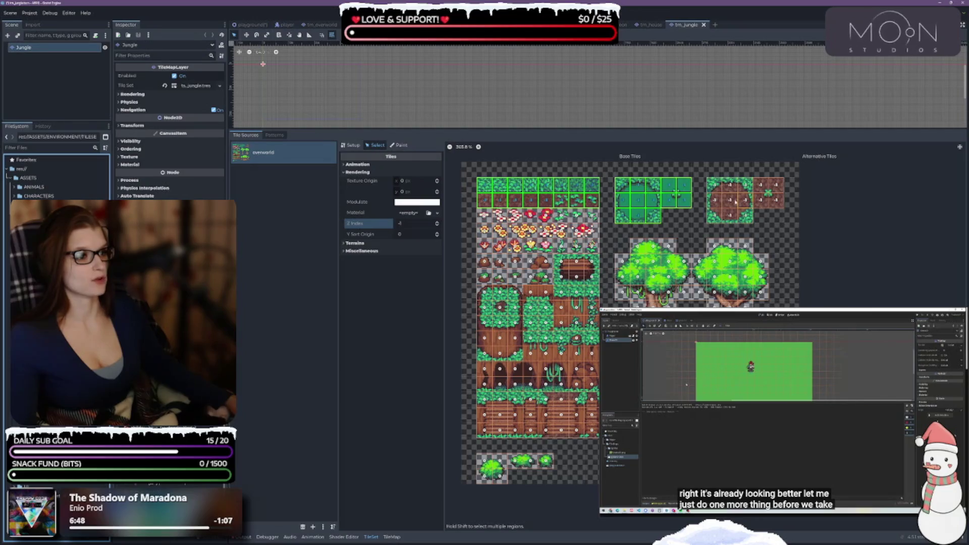
pyautogui.moveTo(709, 181)
pyautogui.mouseDown()
pyautogui.moveTo(735, 194)
pyautogui.moveTo(751, 221)
pyautogui.moveTo(744, 216)
pyautogui.mouseUp()
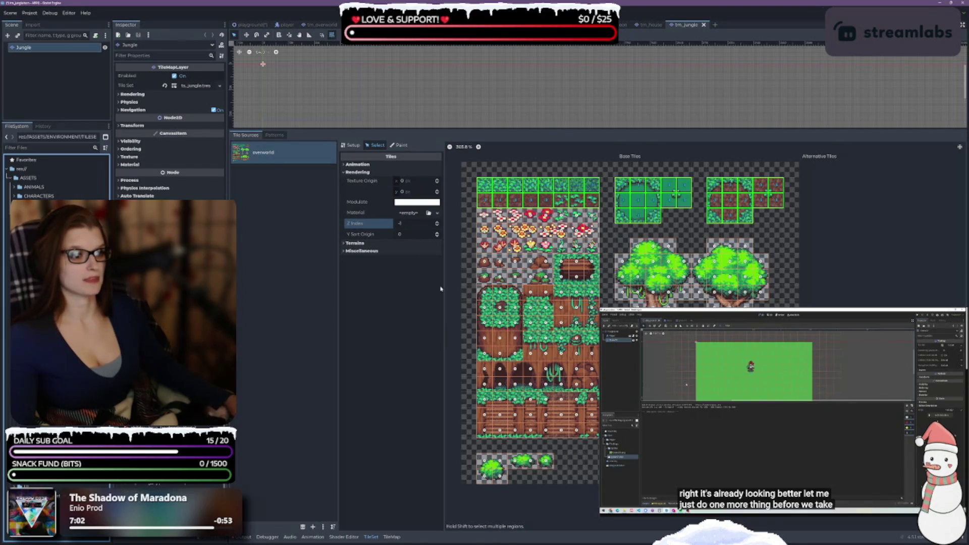
pyautogui.hotkey('ctrl', 's')
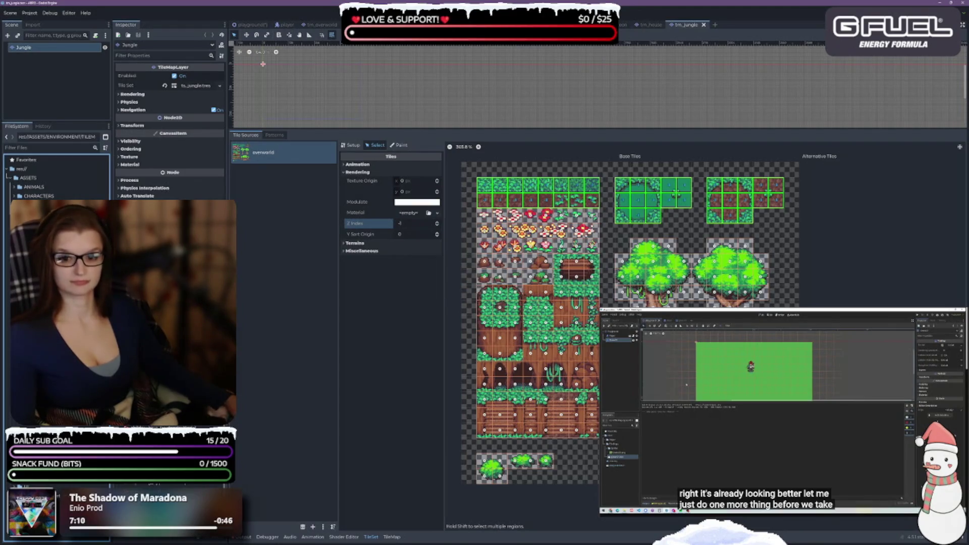
pyautogui.click(319, 24)
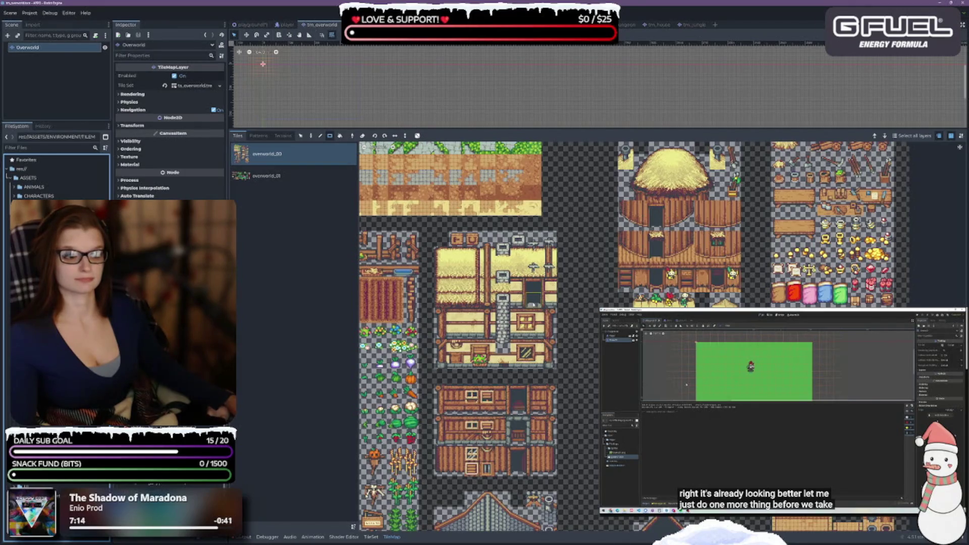
# Select the overworld_00 block of grass, flower, dirt and sand ground tiles
pyautogui.scroll(5, 662, 337)
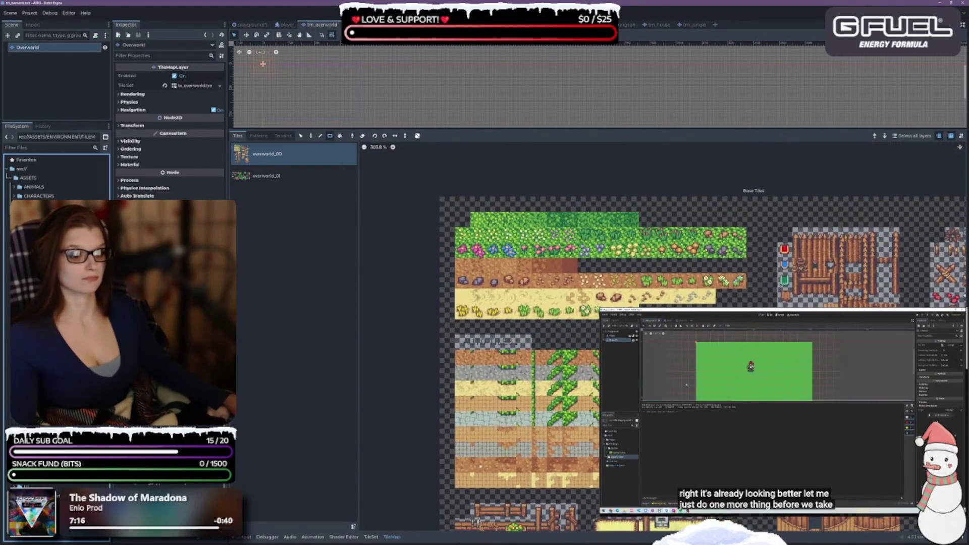
pyautogui.click(370, 536)
pyautogui.scroll(6, 538, 187)
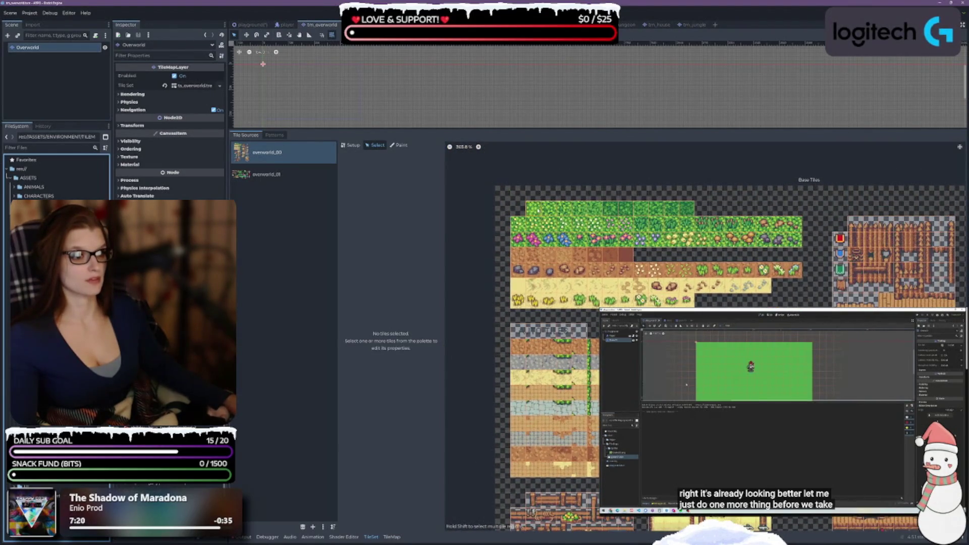
pyautogui.moveTo(533, 208); pyautogui.dragTo(581, 208)
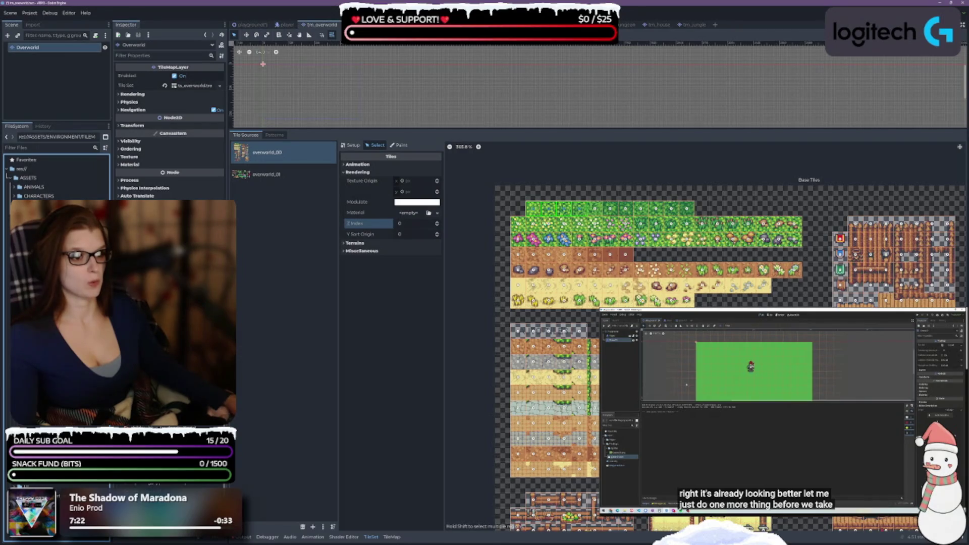
pyautogui.click(521, 207)
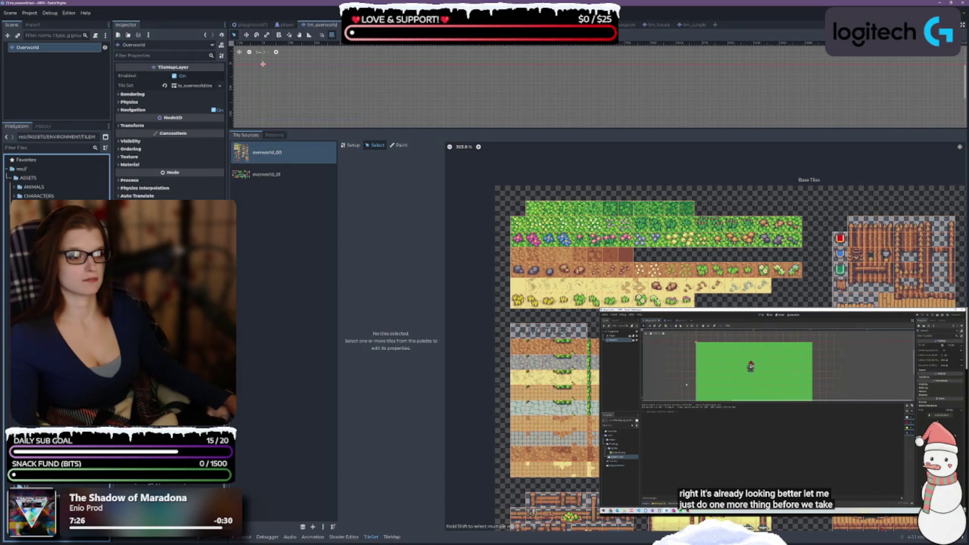
pyautogui.moveTo(519, 207)
pyautogui.mouseDown()
pyautogui.moveTo(721, 301)
pyautogui.moveTo(798, 301)
pyautogui.mouseUp()
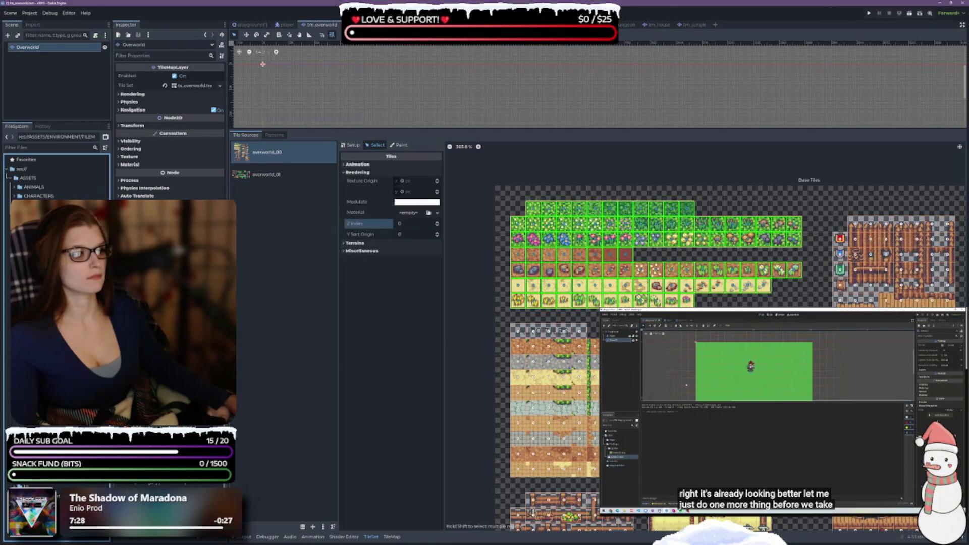
pyautogui.moveTo(804, 350); pyautogui.dragTo(785, 305)
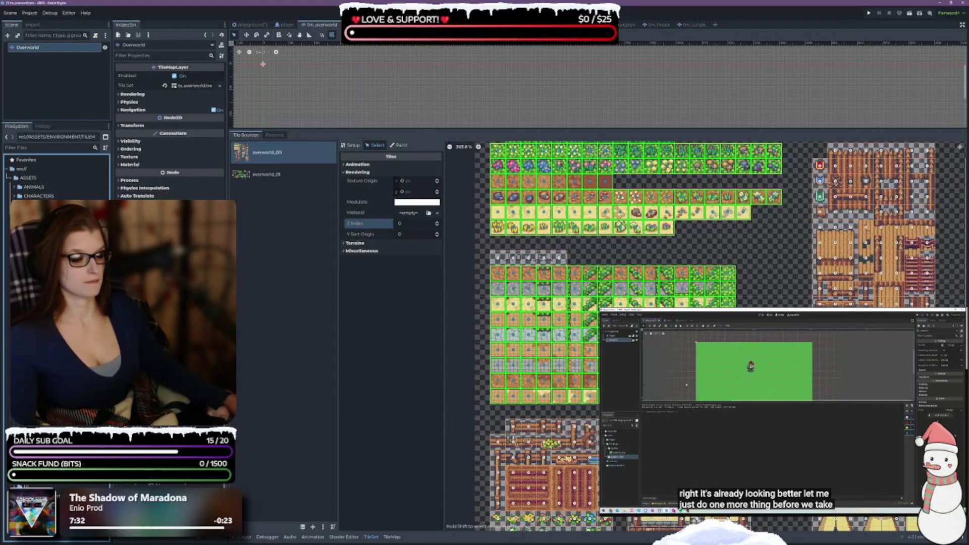
# Set those ground tiles' Z Index to -1 and switch to the Ruins scene
pyautogui.scroll(-10, 776, 301)
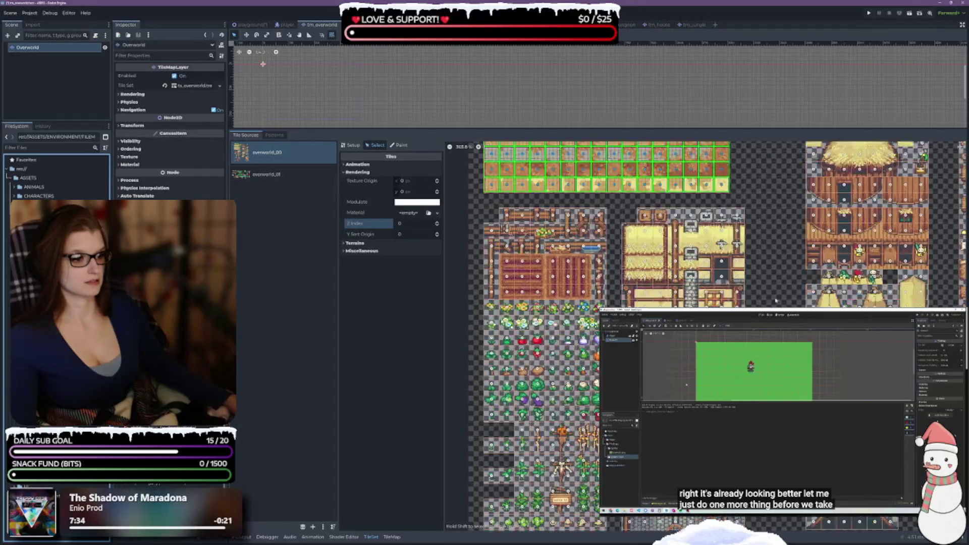
pyautogui.scroll(-7, 771, 218)
pyautogui.hscroll(10, 656, 303)
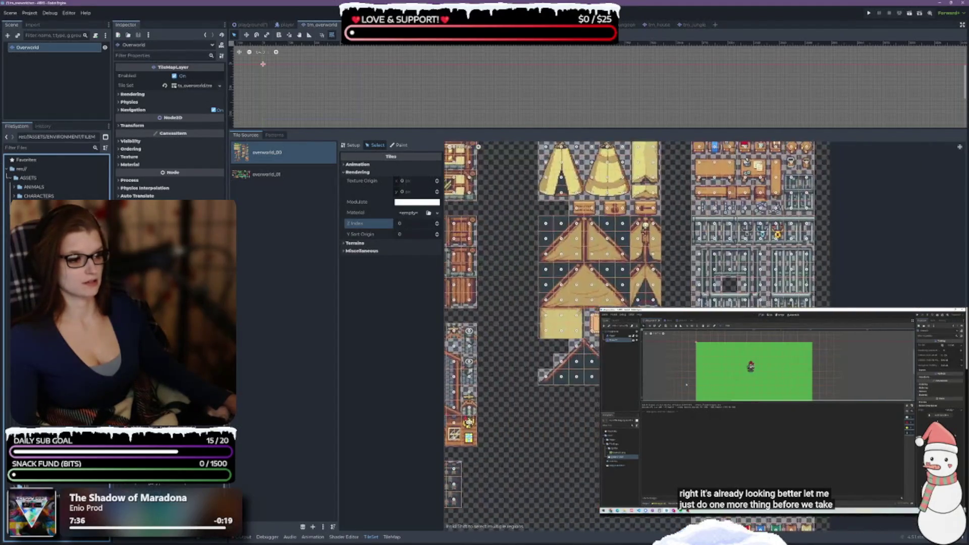
pyautogui.hscroll(-10, 641, 333)
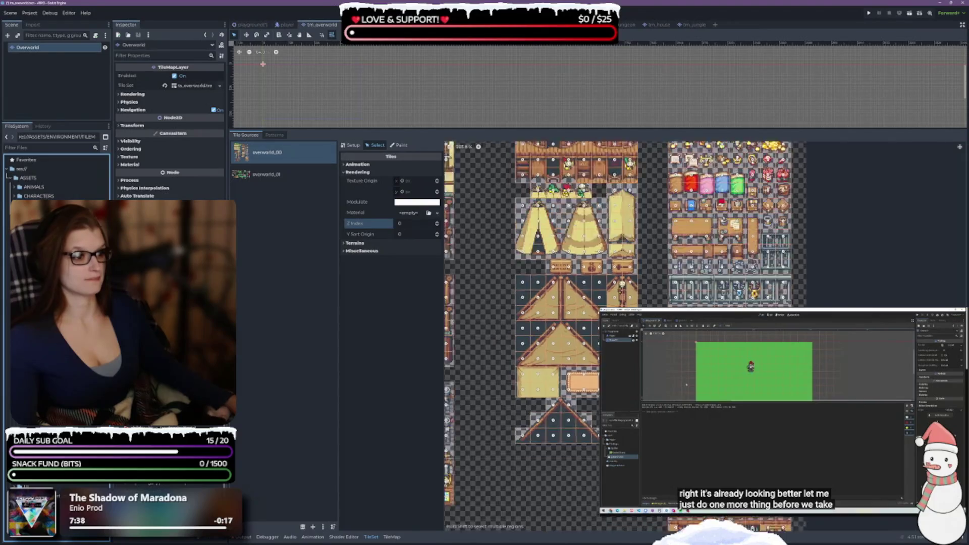
pyautogui.hscroll(-9, 518, 307)
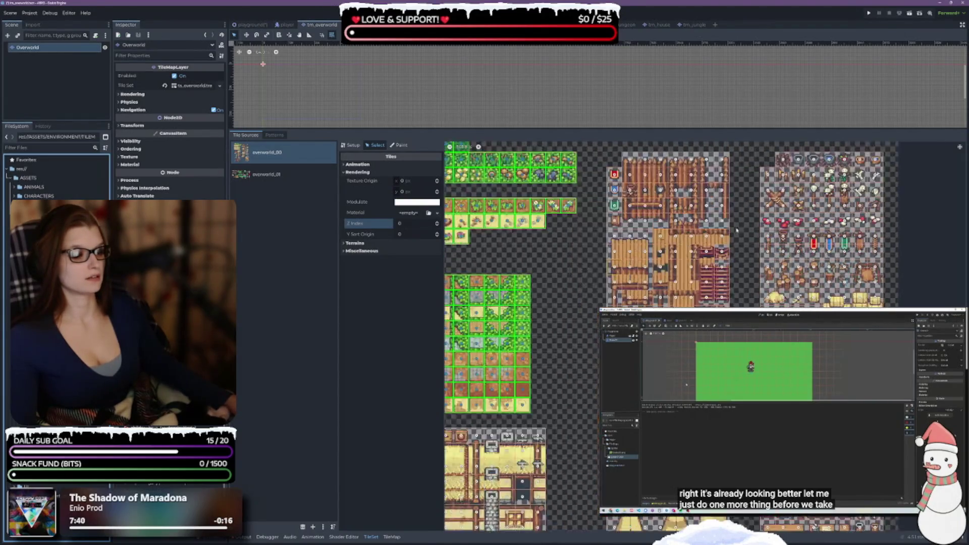
pyautogui.click(437, 225)
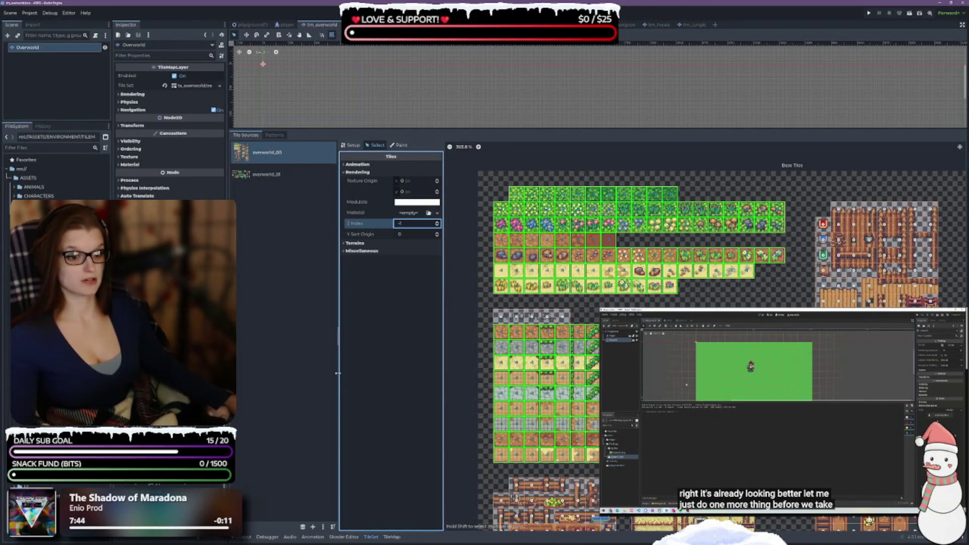
pyautogui.click(101, 283)
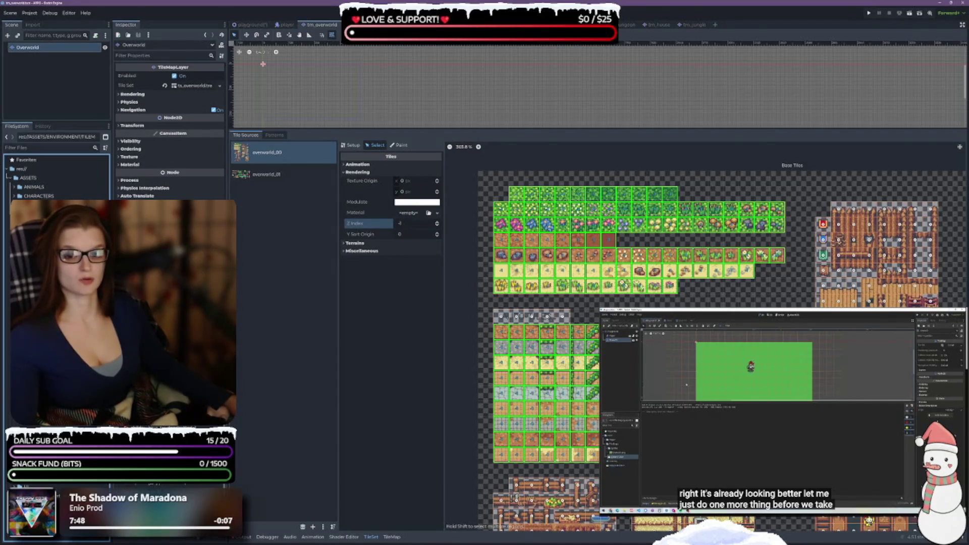
pyautogui.press('Return')
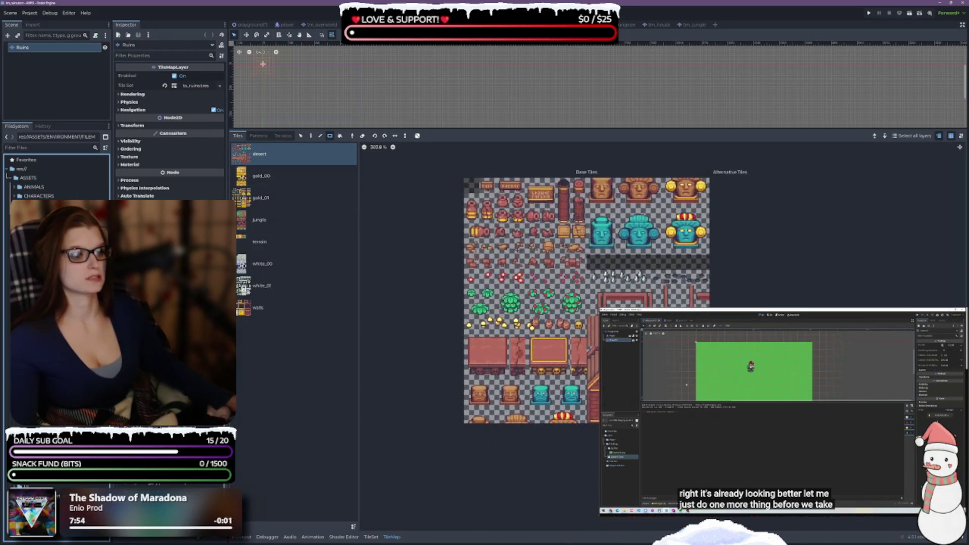
# Set the top block of gold_00 floor tiles to Z Index -1
pyautogui.scroll(1, 714, 362)
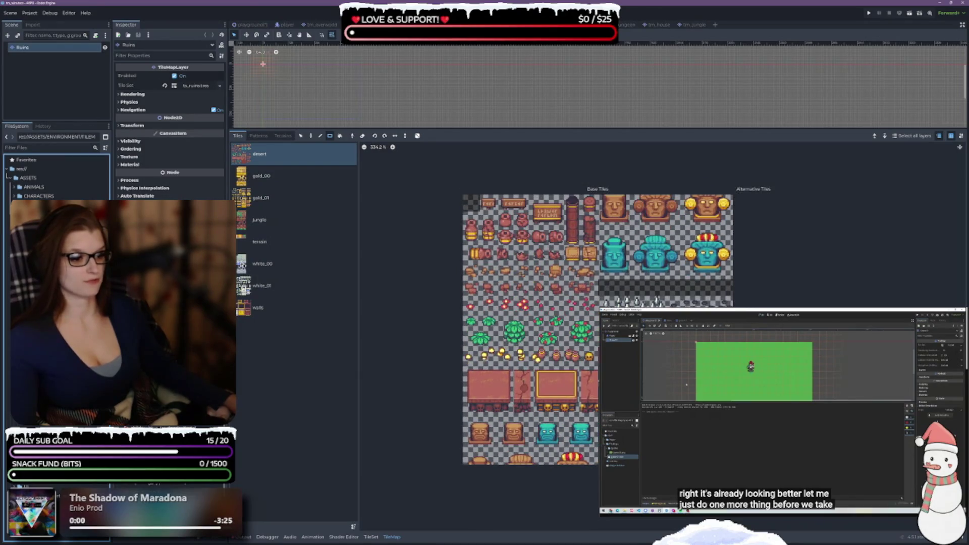
pyautogui.scroll(1, 714, 362)
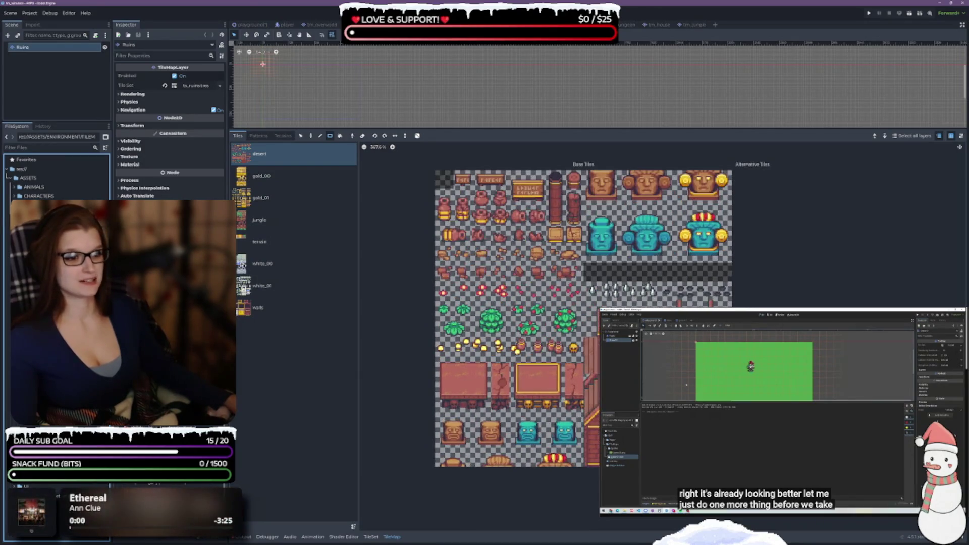
pyautogui.click(370, 537)
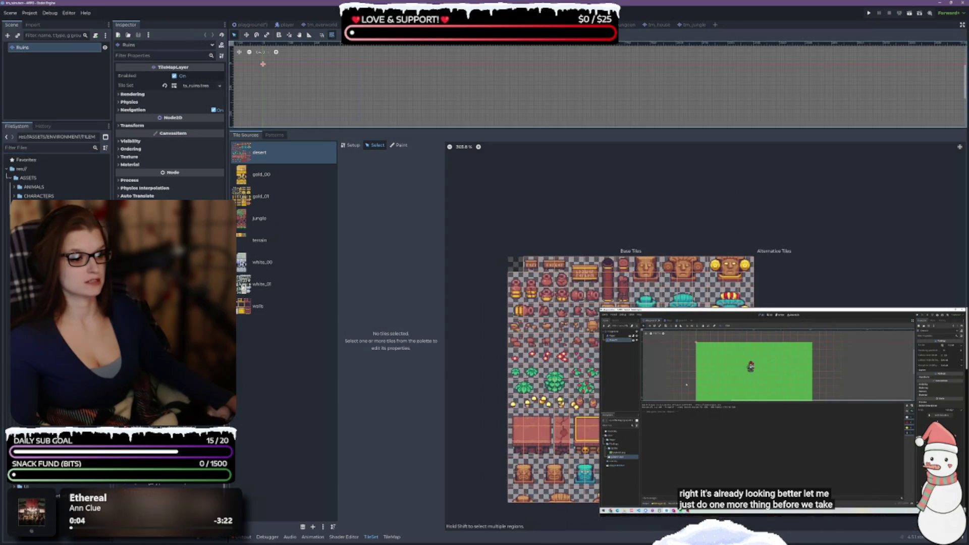
pyautogui.scroll(2, 651, 303)
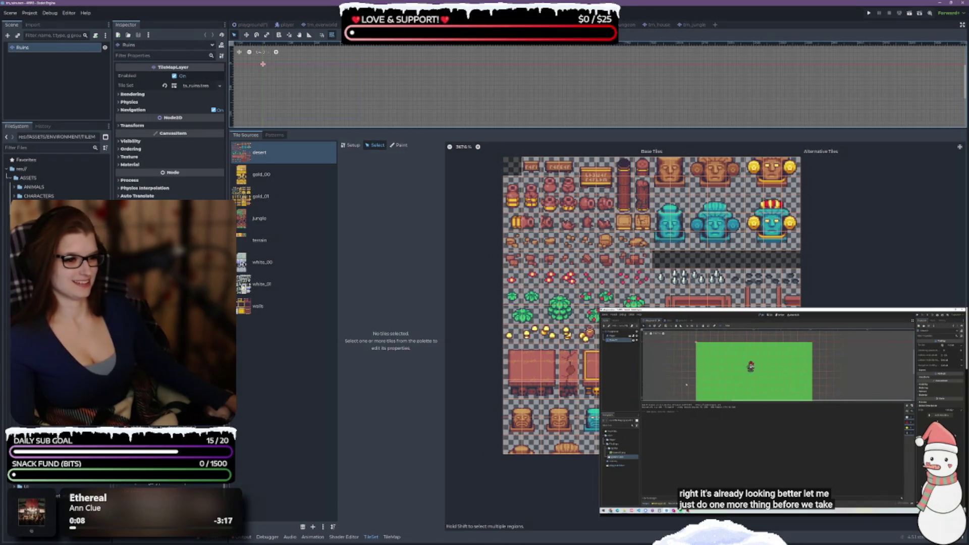
pyautogui.click(265, 174)
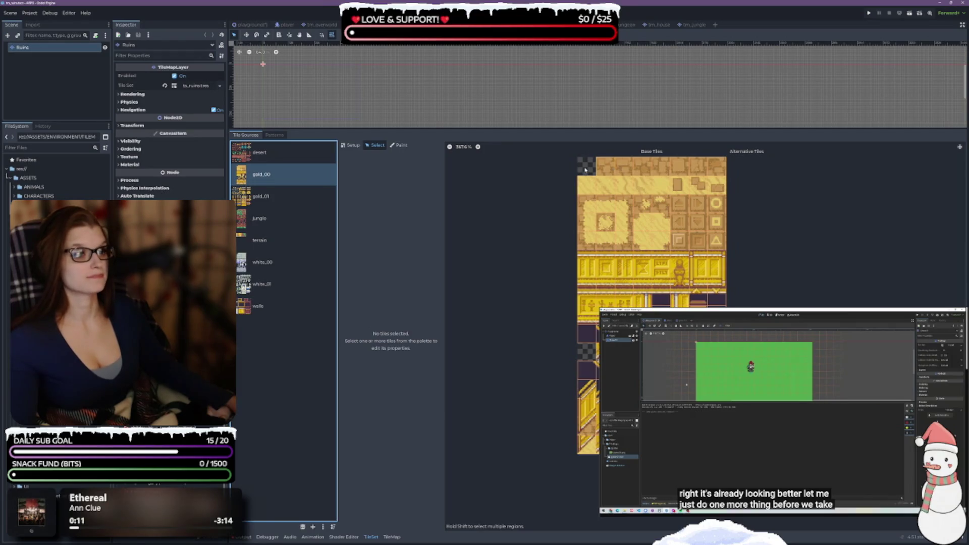
pyautogui.moveTo(584, 166)
pyautogui.mouseDown()
pyautogui.moveTo(734, 245)
pyautogui.moveTo(723, 243)
pyautogui.mouseUp()
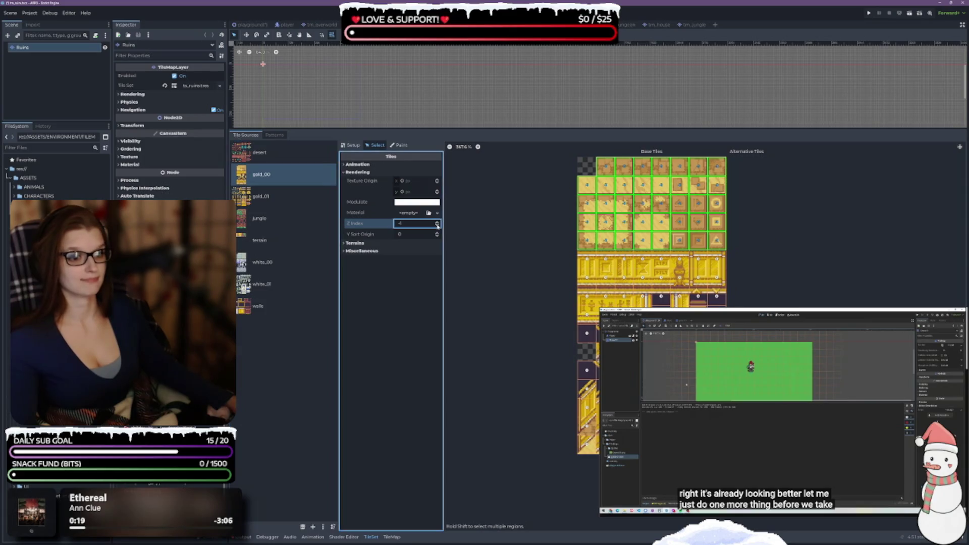
pyautogui.write('-1')
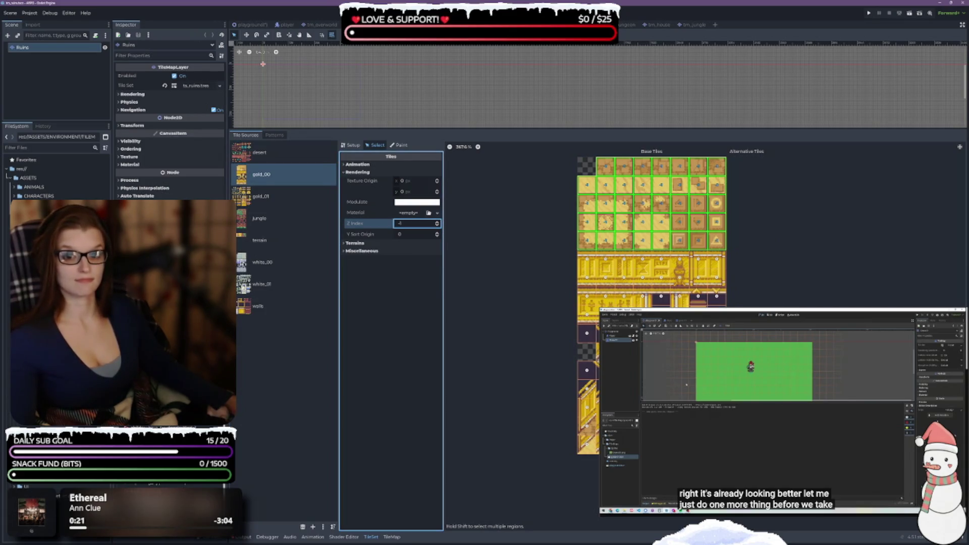
# Give the top five rows of jungle tiles Z Index -1 and delete the terrain source
pyautogui.click(261, 195)
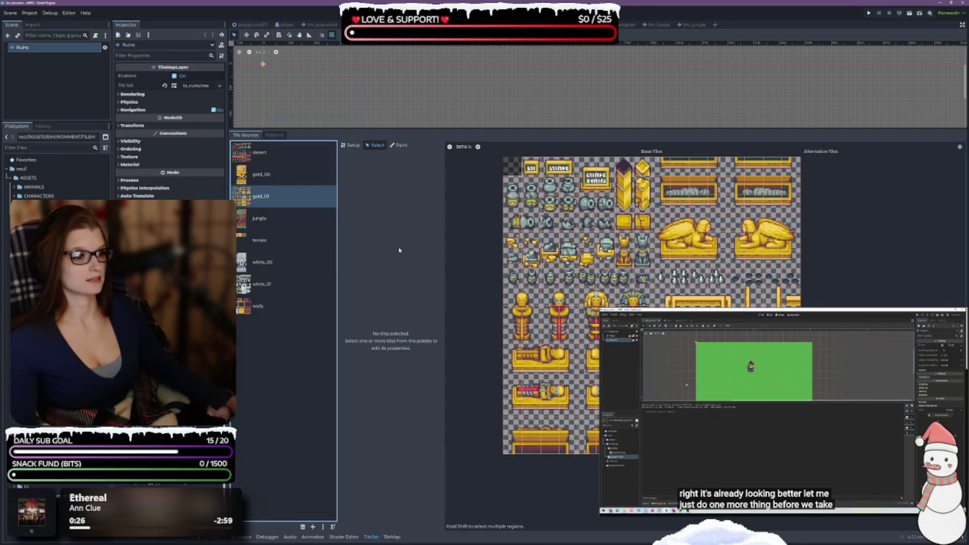
pyautogui.click(262, 218)
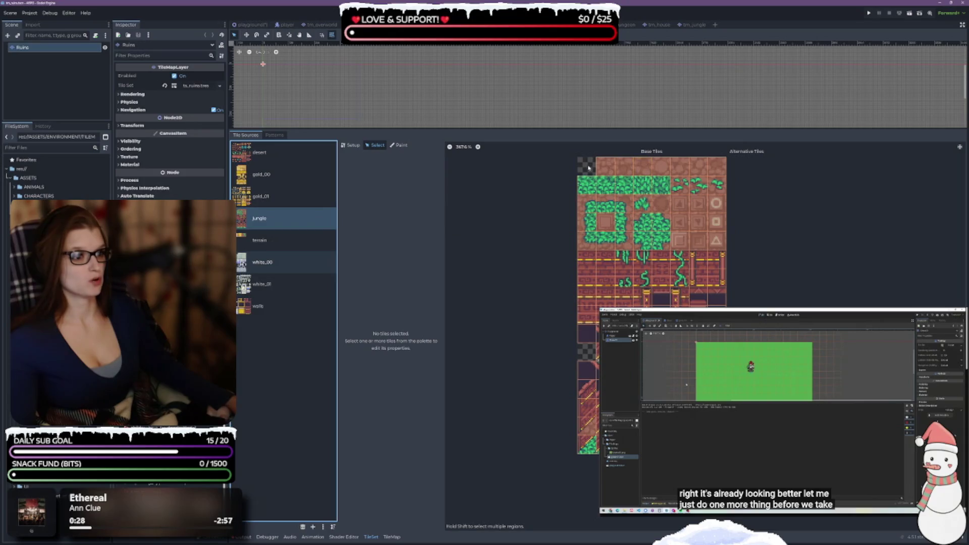
pyautogui.moveTo(582, 167); pyautogui.dragTo(719, 244)
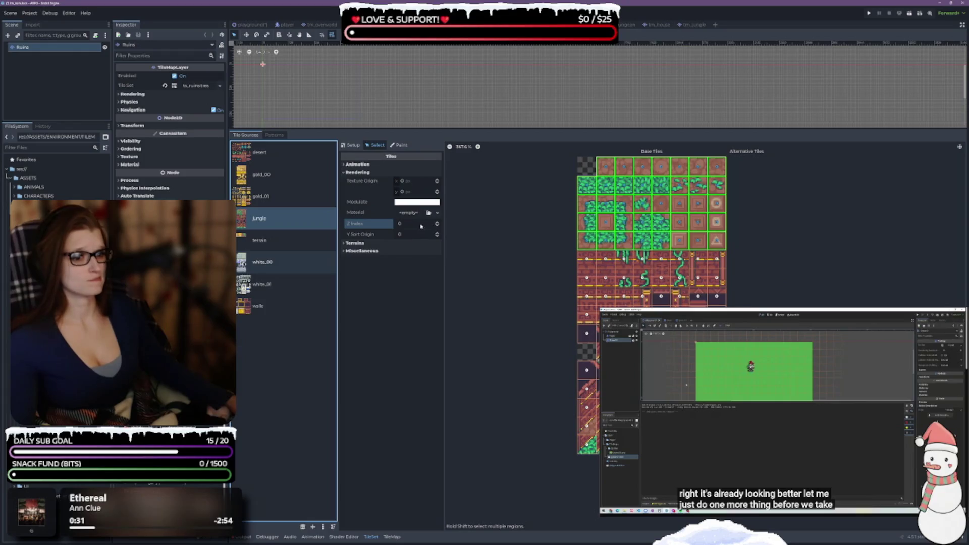
pyautogui.click(437, 226)
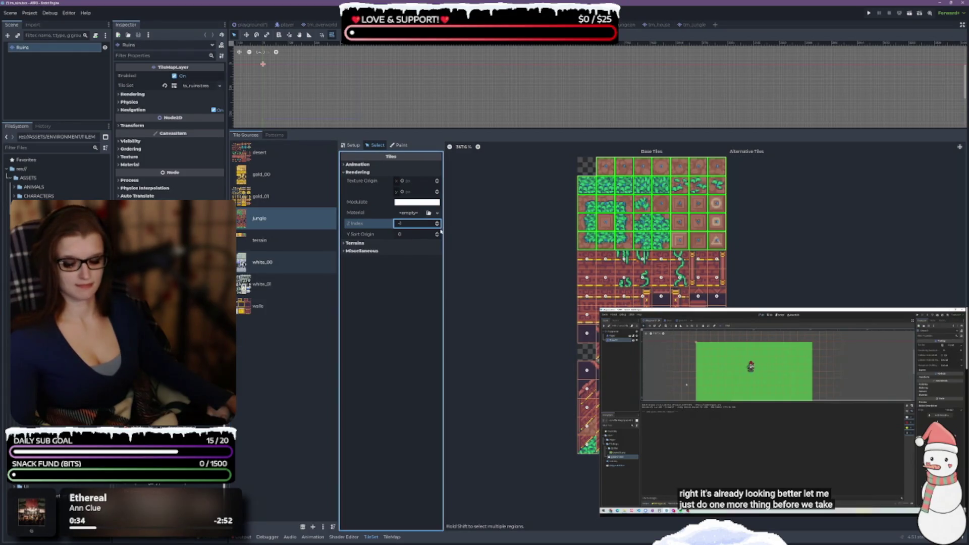
pyautogui.click(277, 243)
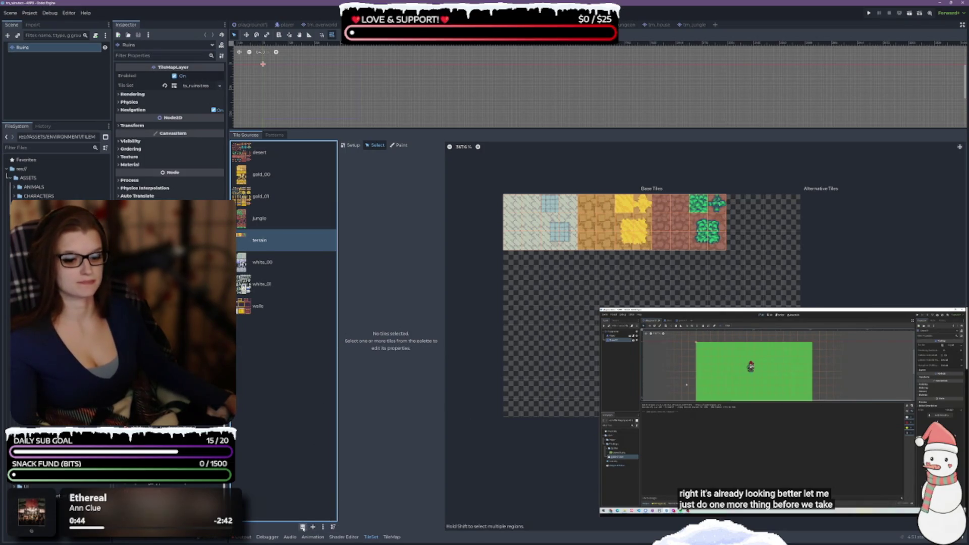
pyautogui.click(302, 526)
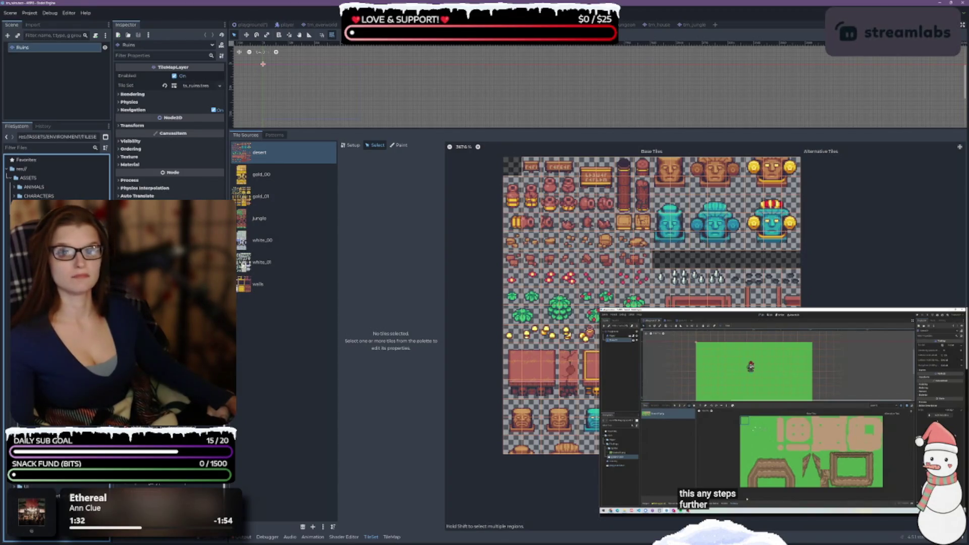
pyautogui.moveTo(56, 283)
pyautogui.mouseDown()
pyautogui.moveTo(255, 356)
pyautogui.moveTo(281, 335)
pyautogui.mouseUp()
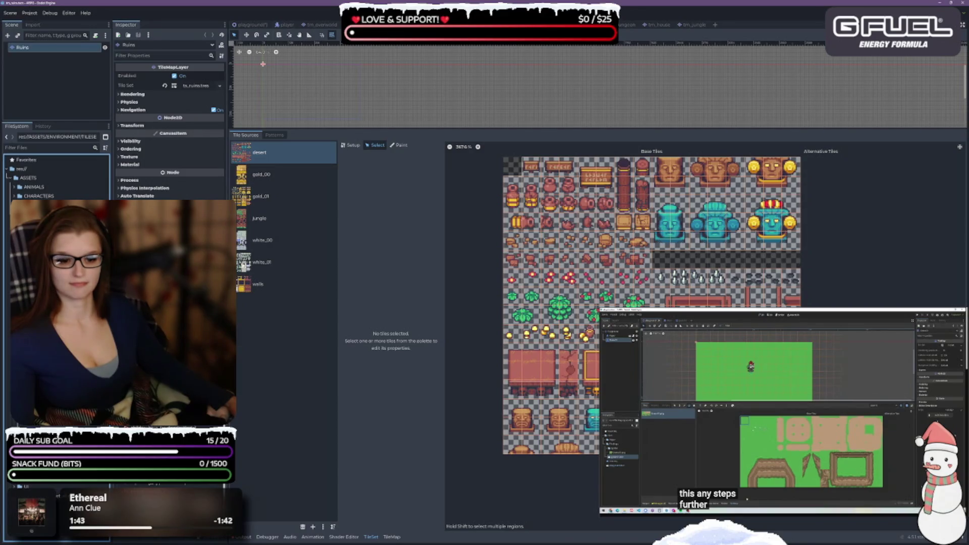
pyautogui.scroll(-5, 55, 177)
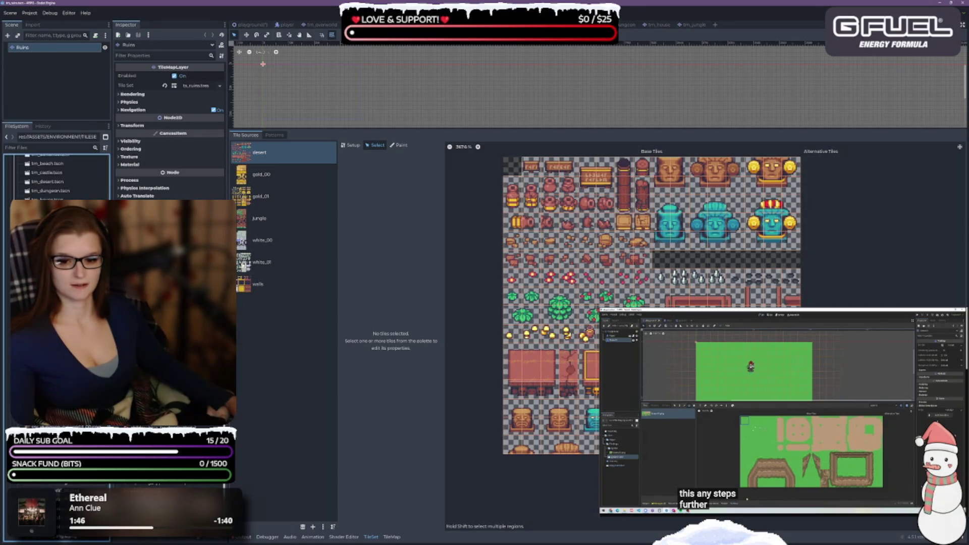
pyautogui.scroll(-3, 55, 177)
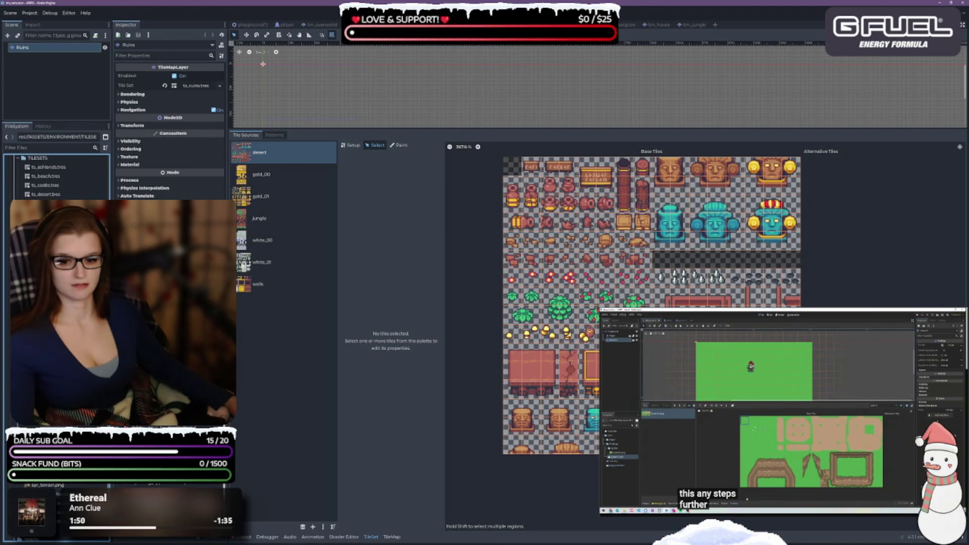
# Add spr_ruins_terrain.png as a tile source, accepting auto-created tiles, then show the Winter scene
pyautogui.moveTo(247, 401); pyautogui.dragTo(282, 356)
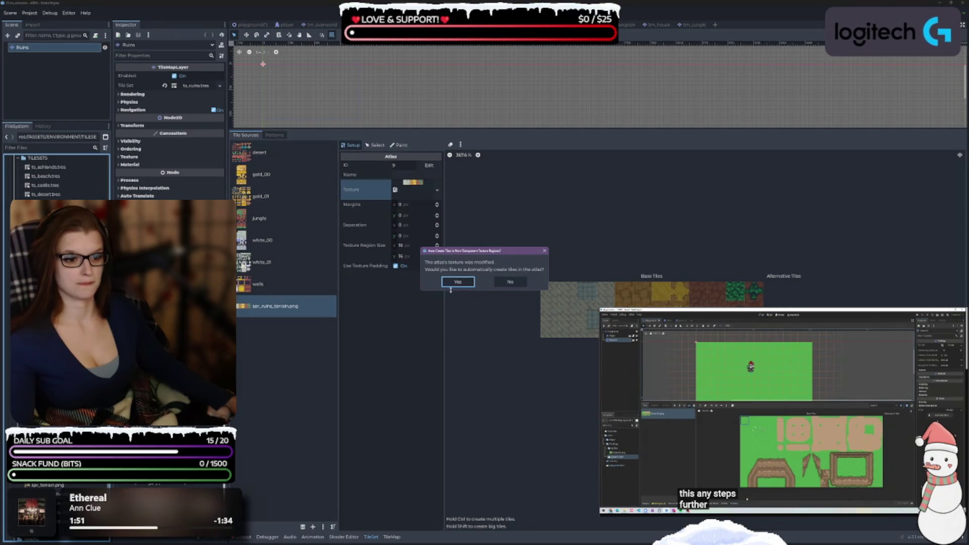
pyautogui.press('Return')
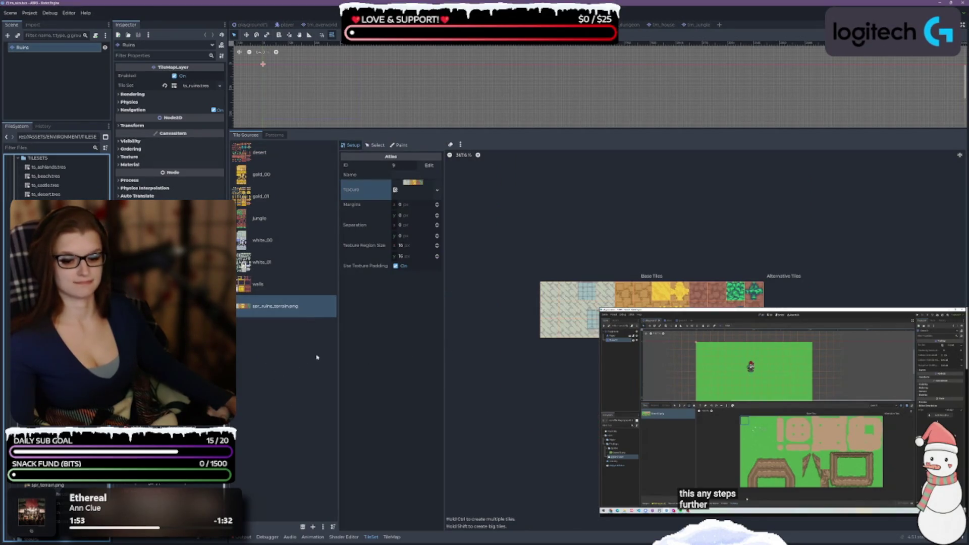
pyautogui.scroll(3, 56, 177)
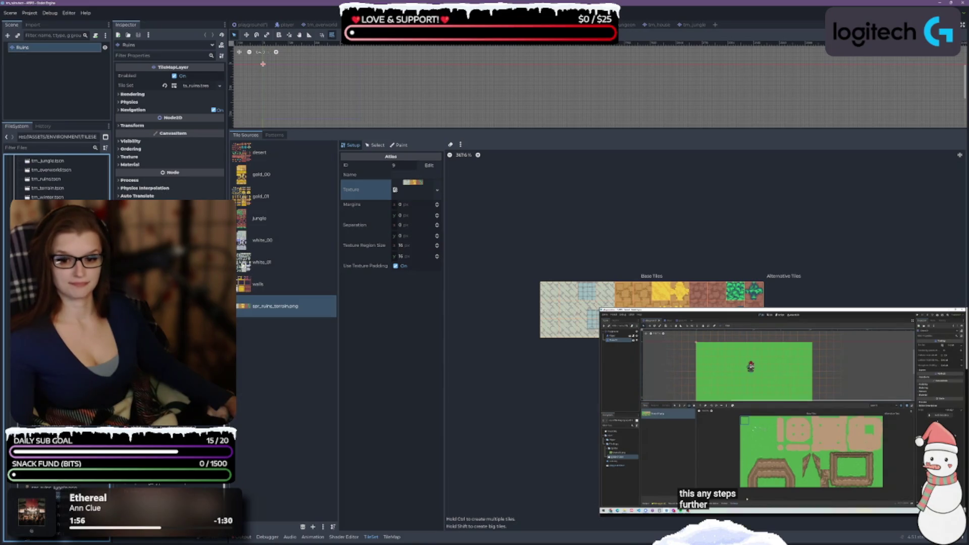
pyautogui.scroll(5, 56, 177)
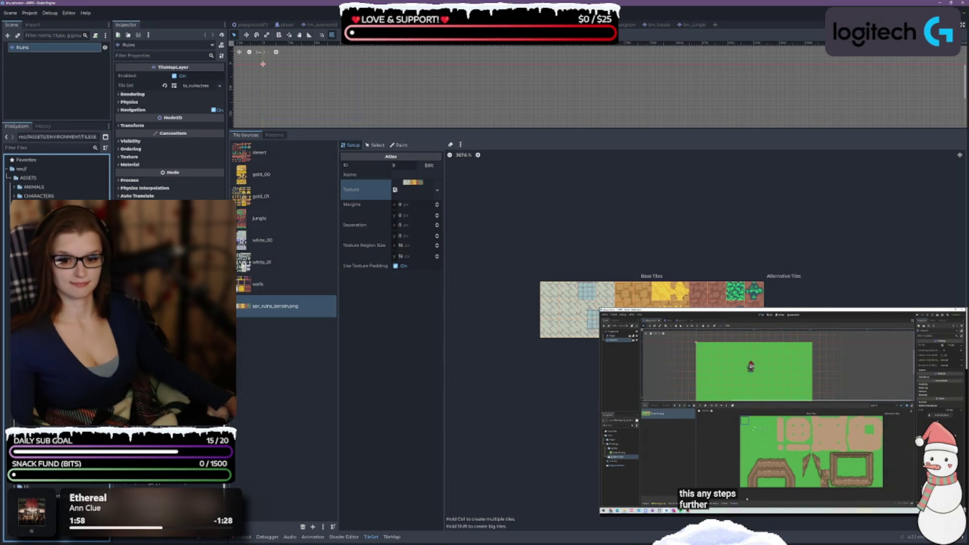
pyautogui.hotkey('ctrl', 'Tab')
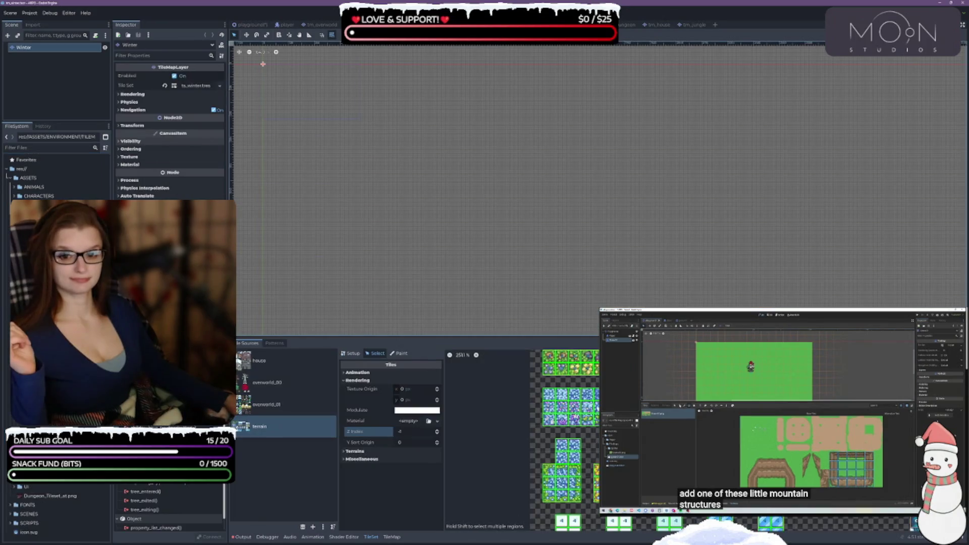
# Switch to the playground scene and save it
pyautogui.hotkey('ctrl', 'Tab')
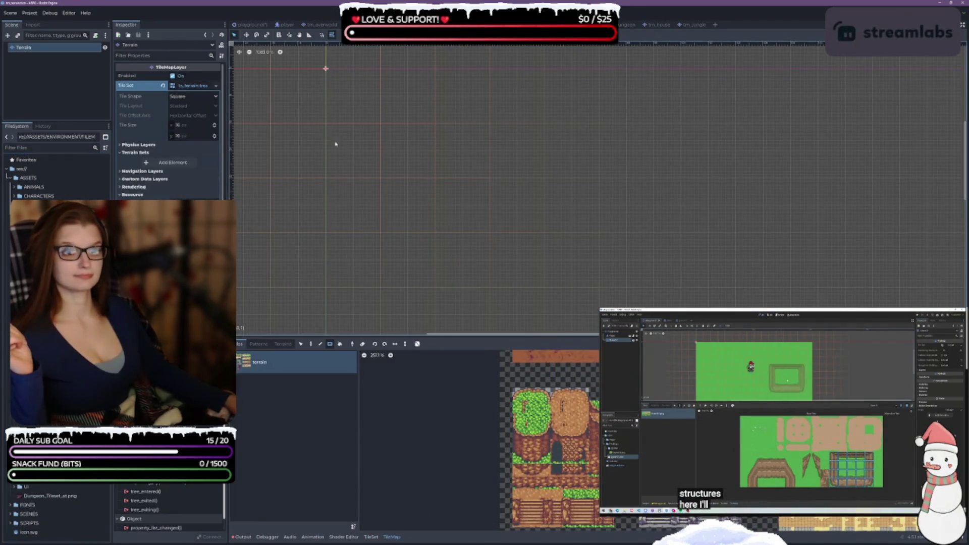
pyautogui.click(252, 25)
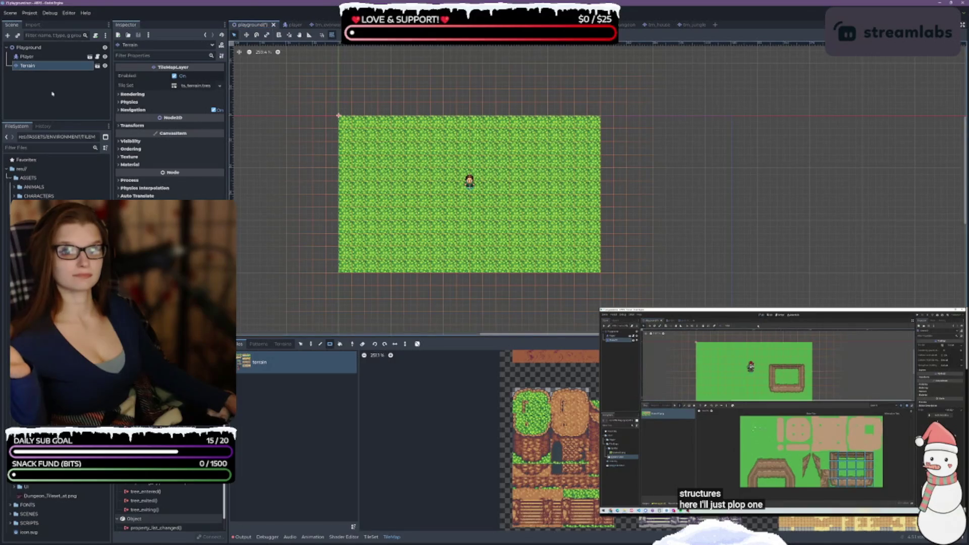
pyautogui.hotkey('ctrl', 's')
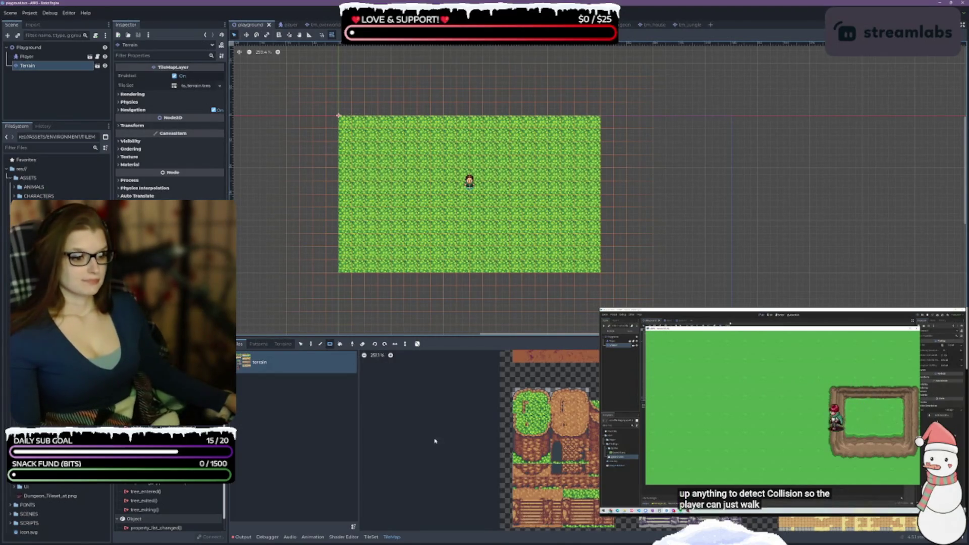
# Paint a pink flower tile onto the grass below-left of the player and enlarge the atlas panel
pyautogui.scroll(3, 433, 453)
pyautogui.scroll(-2, 444, 434)
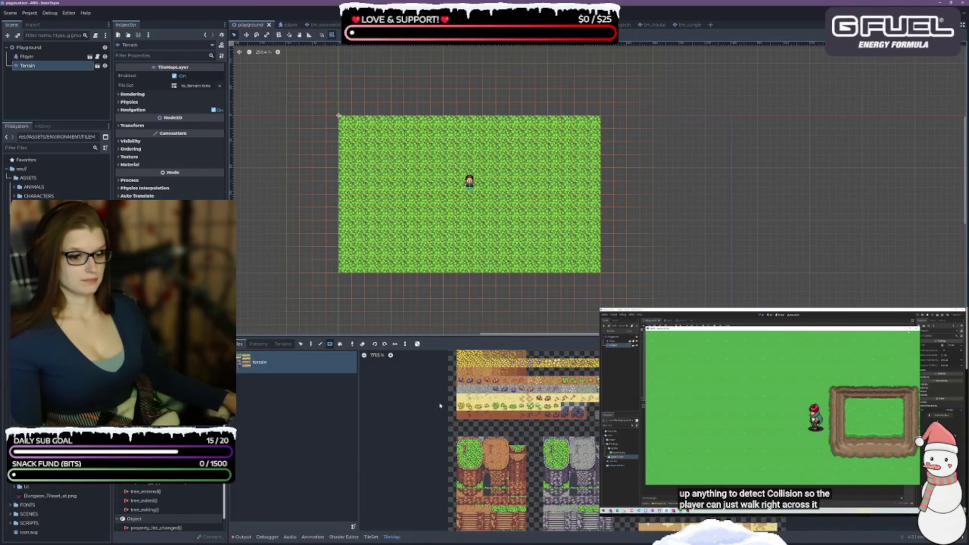
pyautogui.scroll(2, 450, 423)
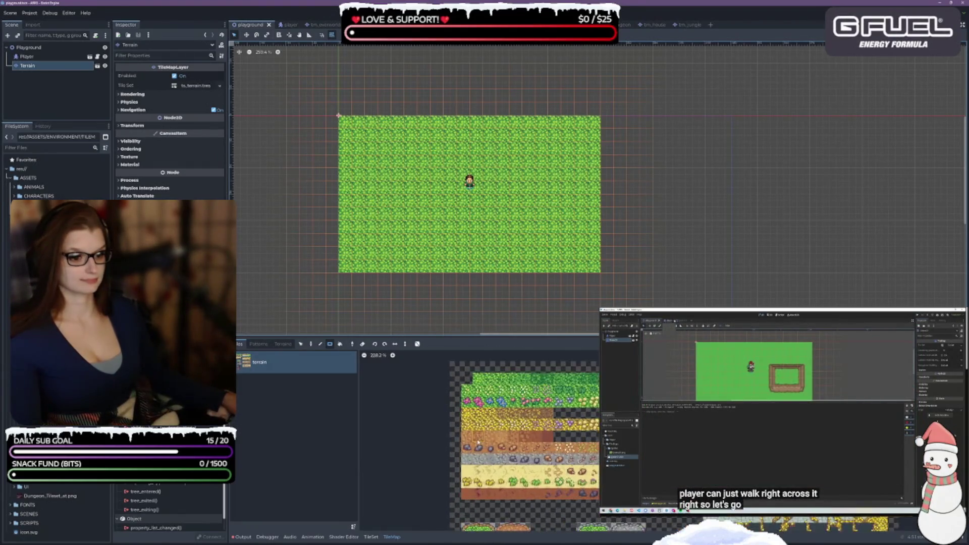
pyautogui.click(479, 397)
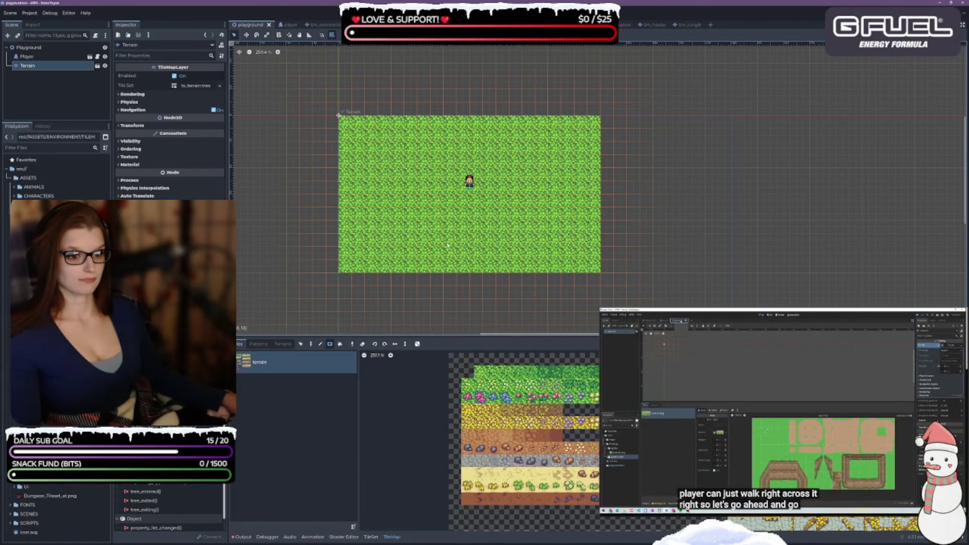
pyautogui.click(410, 213)
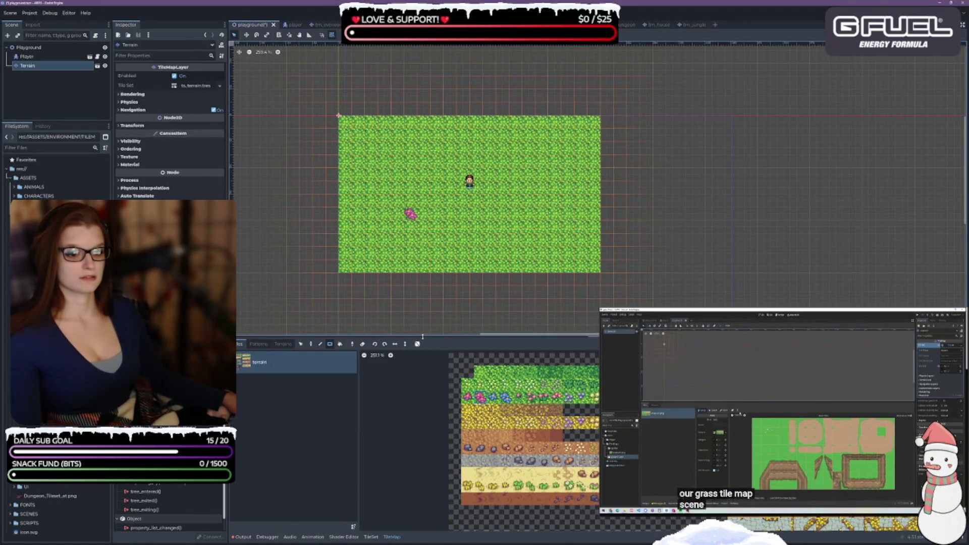
pyautogui.moveTo(423, 336); pyautogui.dragTo(434, 147)
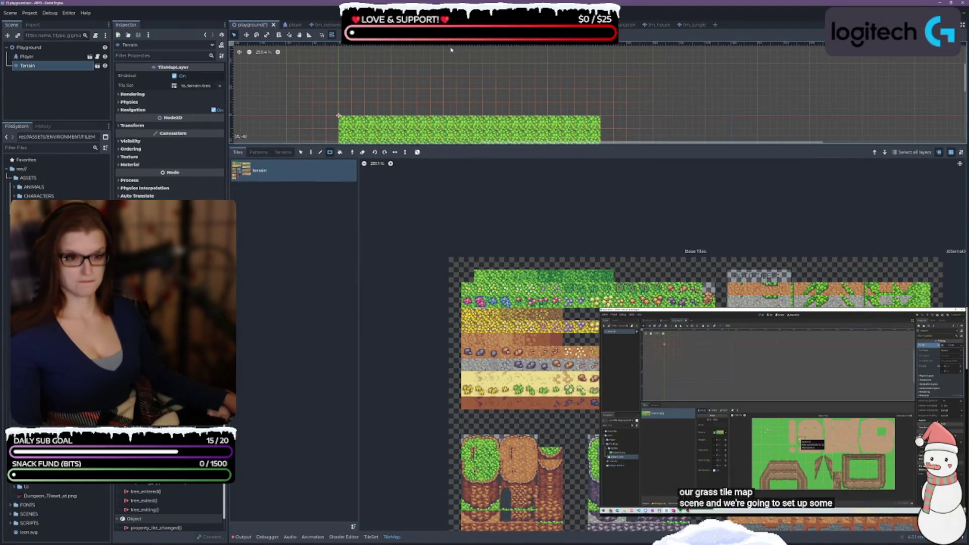
# Save the playground scene, go to the Terrain scene, and enlarge the tile atlas panel
pyautogui.hotkey('ctrl', 's')
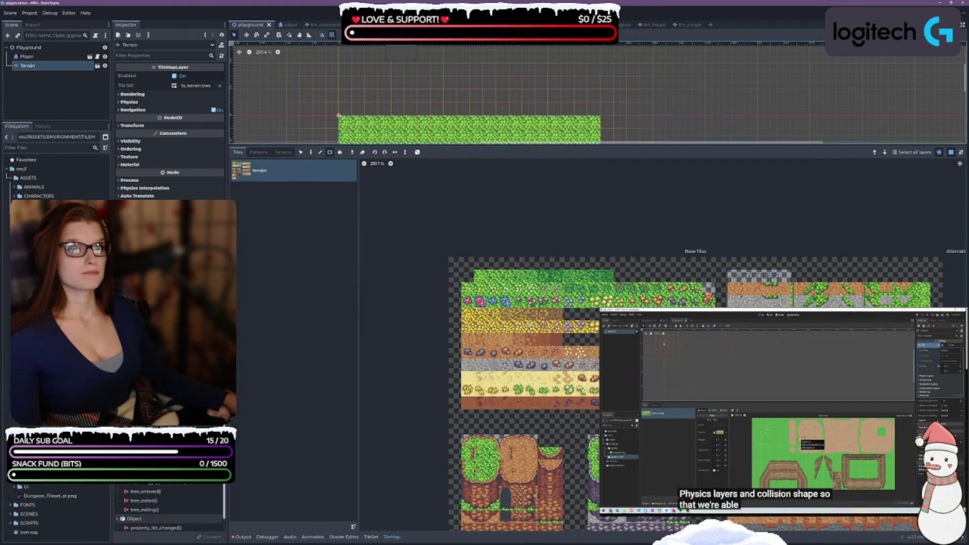
pyautogui.click(368, 24)
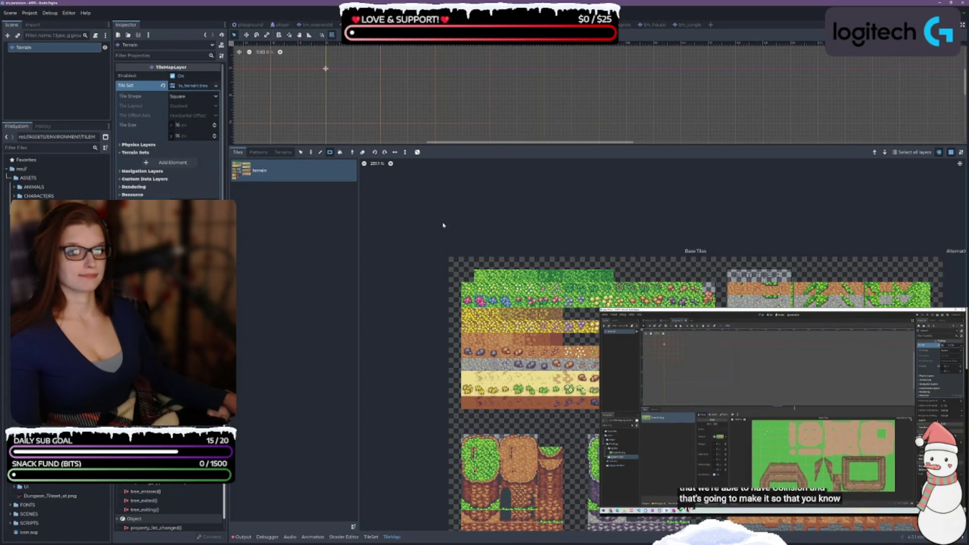
pyautogui.scroll(-2, 504, 192)
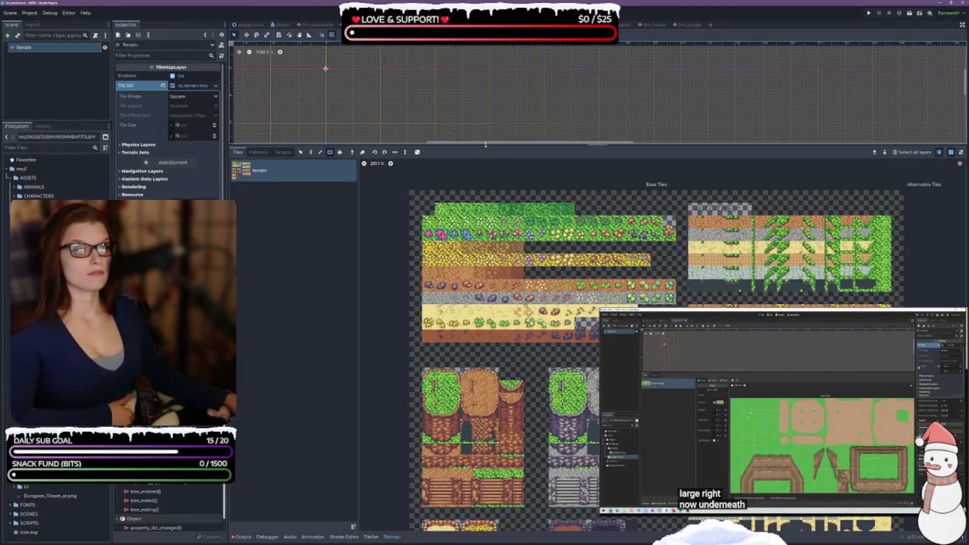
pyautogui.moveTo(485, 145)
pyautogui.mouseDown()
pyautogui.moveTo(530, 83)
pyautogui.moveTo(598, 70)
pyautogui.mouseUp()
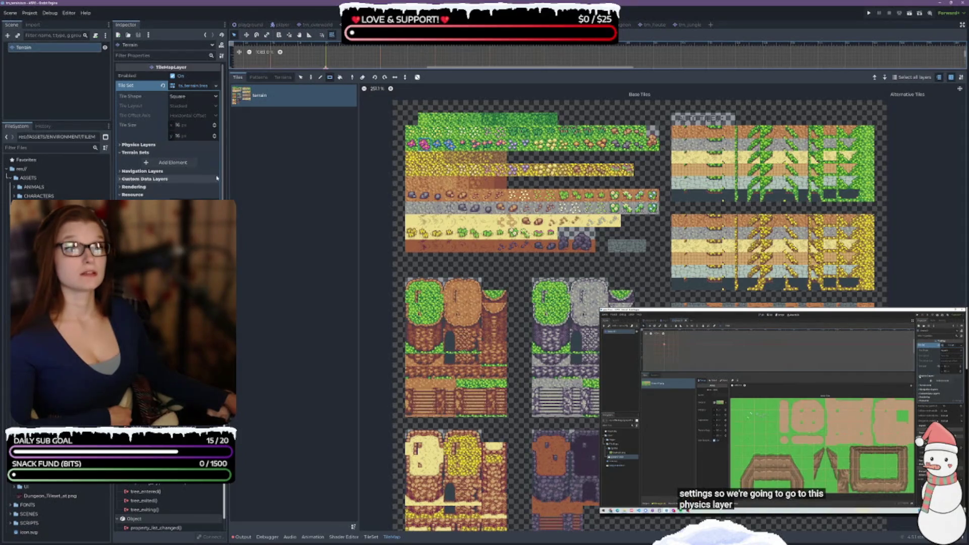
# Add a tile set physics layer using collision layer 5 instead of 1
pyautogui.click(122, 145)
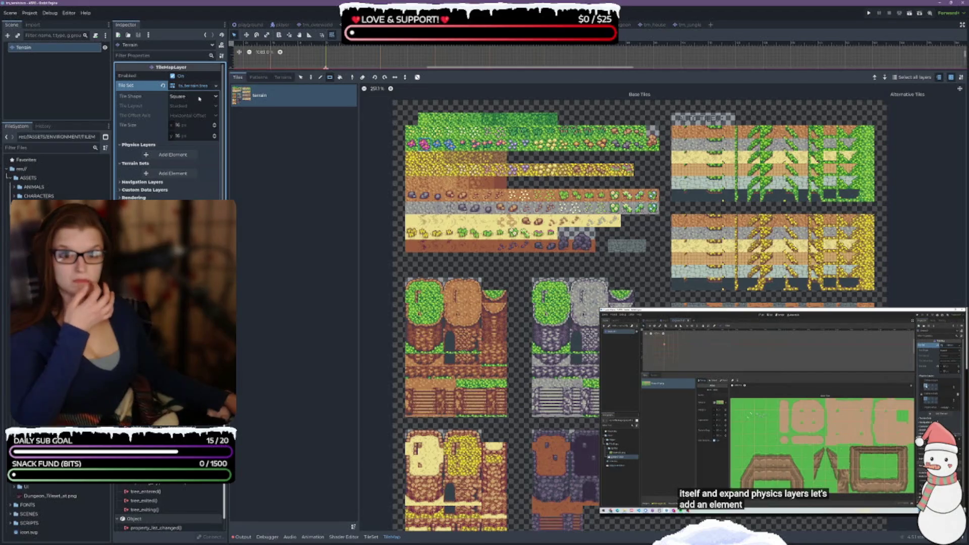
pyautogui.click(172, 155)
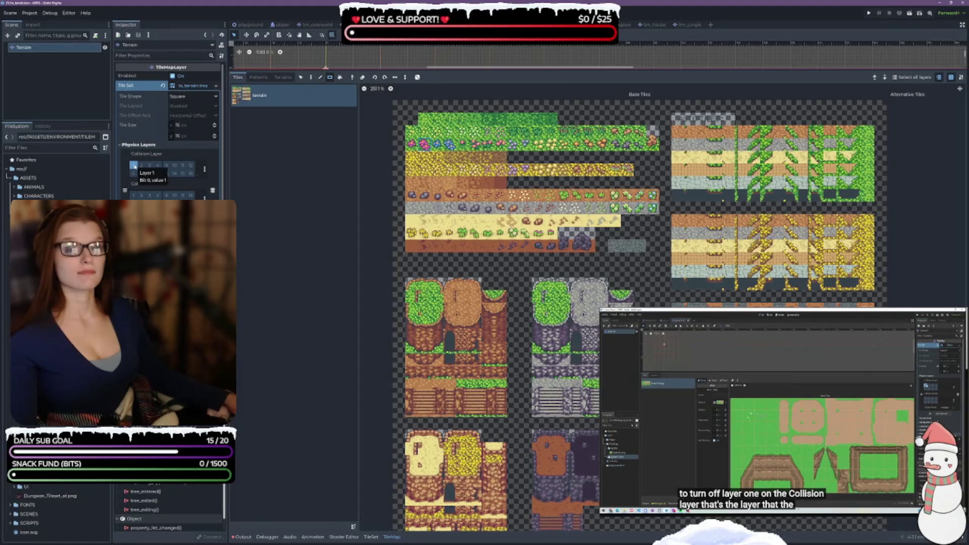
pyautogui.click(134, 165)
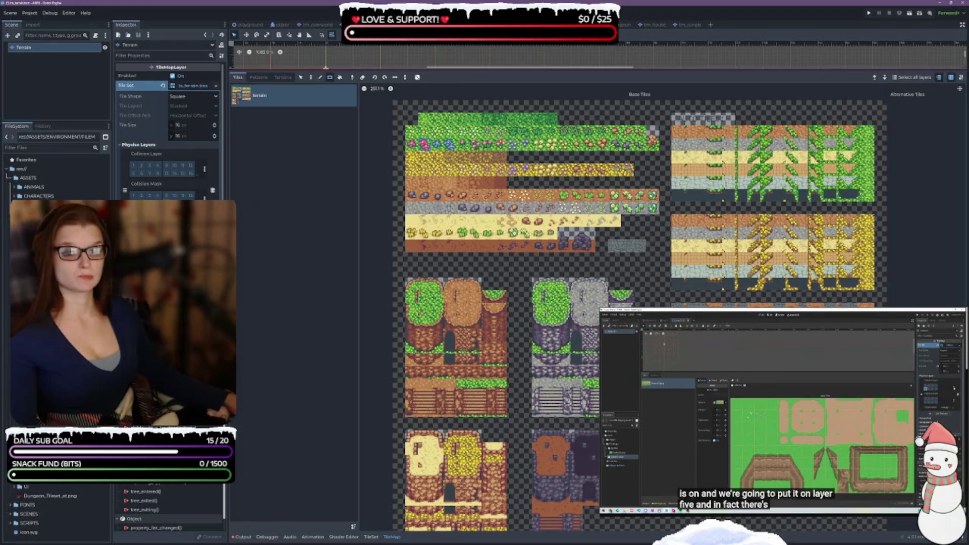
pyautogui.click(134, 173)
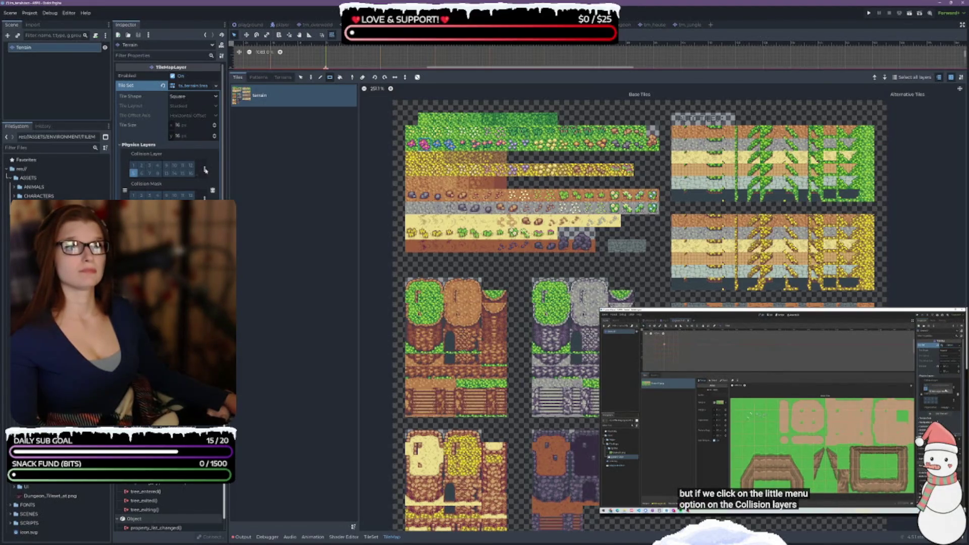
pyautogui.click(204, 169)
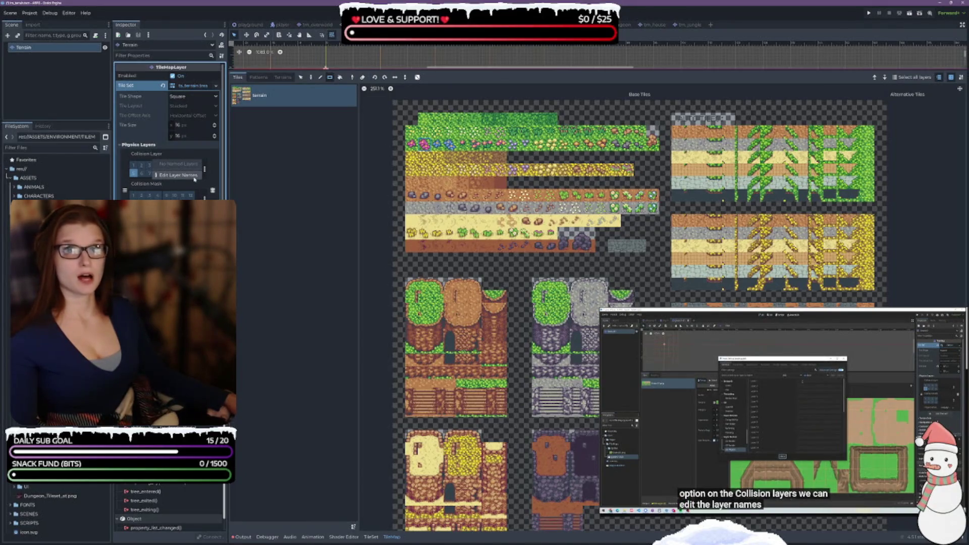
# Name 2D physics layer 1 'Player' and layer 5 'Walls' in Layer Names, then close Project Settings
pyautogui.click(177, 175)
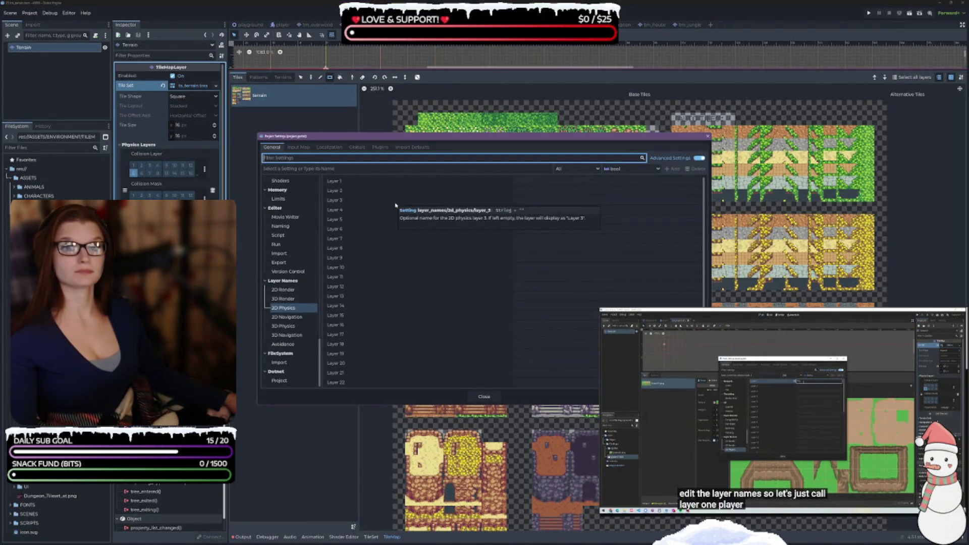
pyautogui.click(531, 180)
pyautogui.write('Pl')
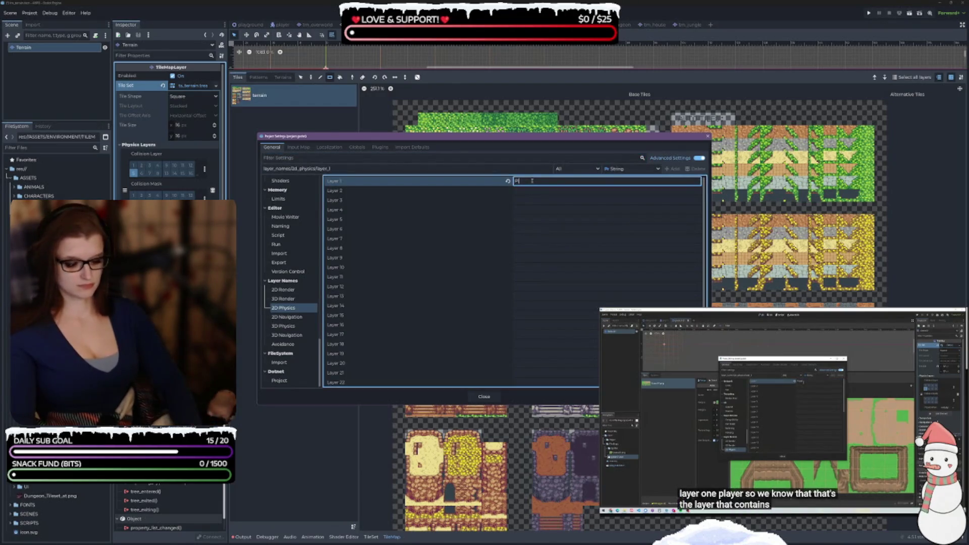
pyautogui.write('ayer')
pyautogui.press('Tab')
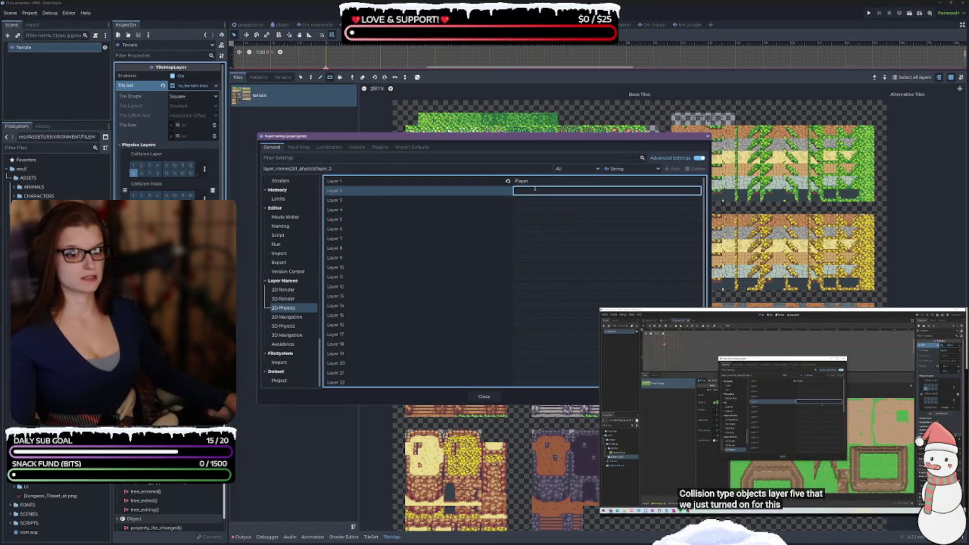
pyautogui.click(578, 222)
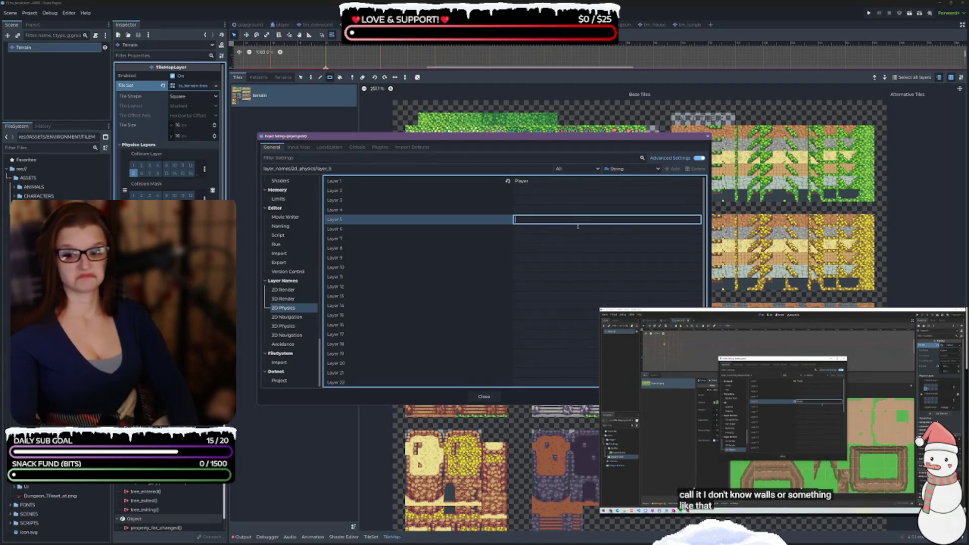
pyautogui.write('Walls')
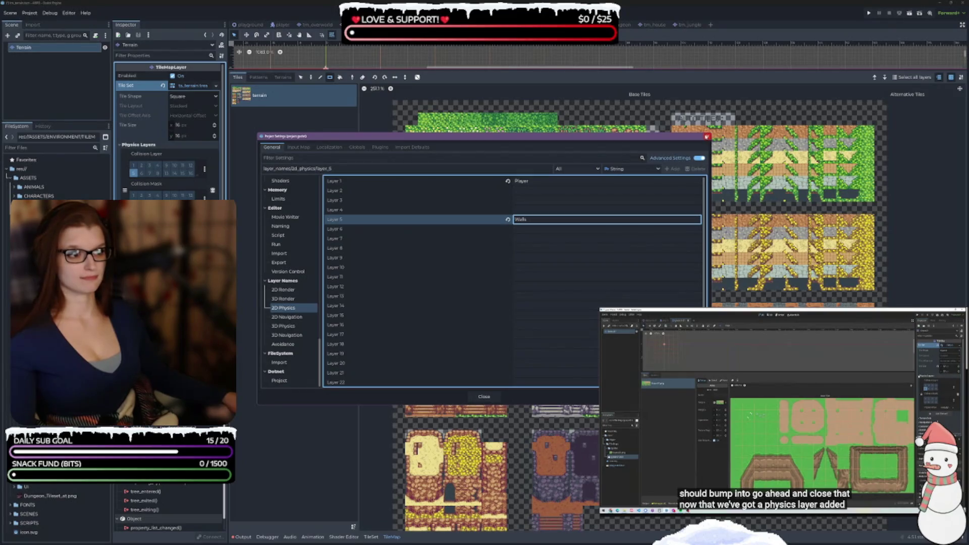
pyautogui.press('Escape')
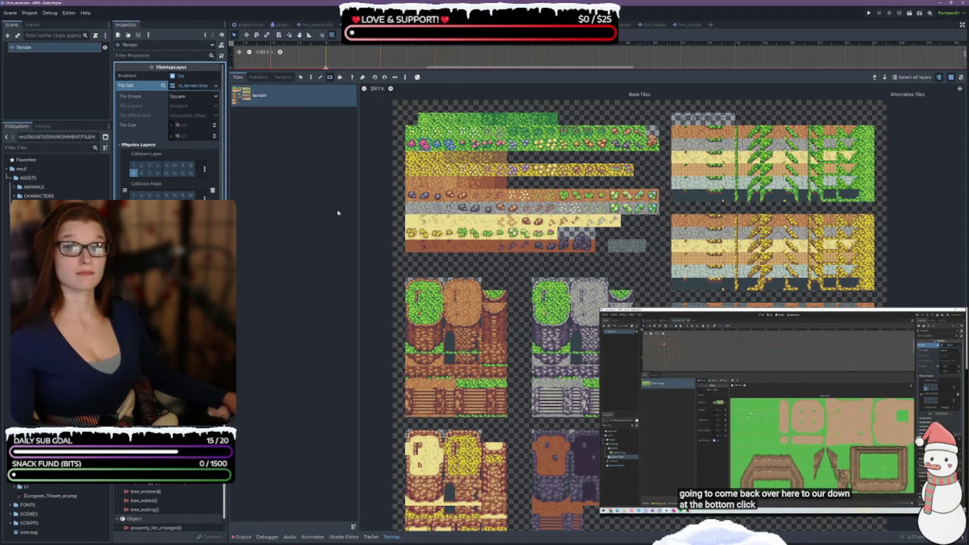
# Put the Terrain TileSet editor in Paint mode with Physics Layer 0 as the painted property
pyautogui.click(371, 536)
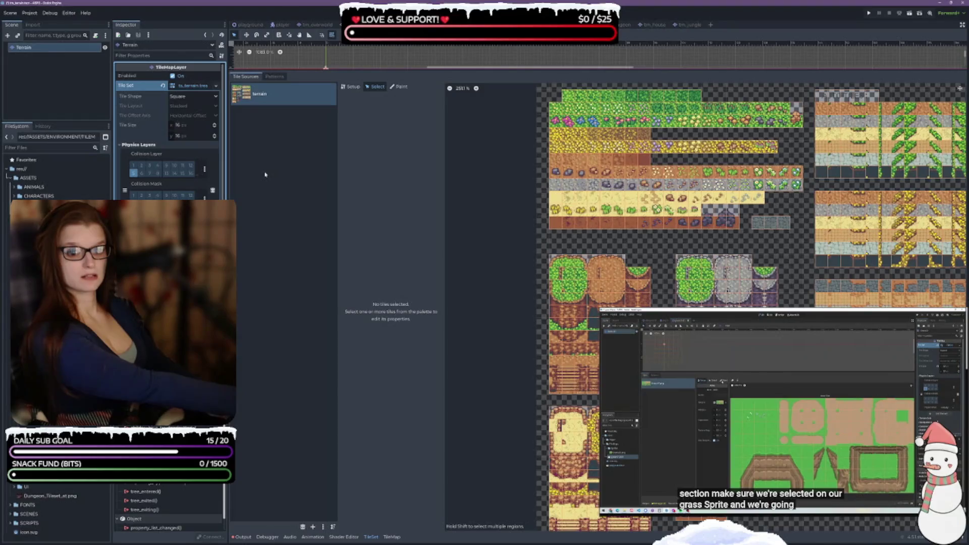
pyautogui.click(399, 86)
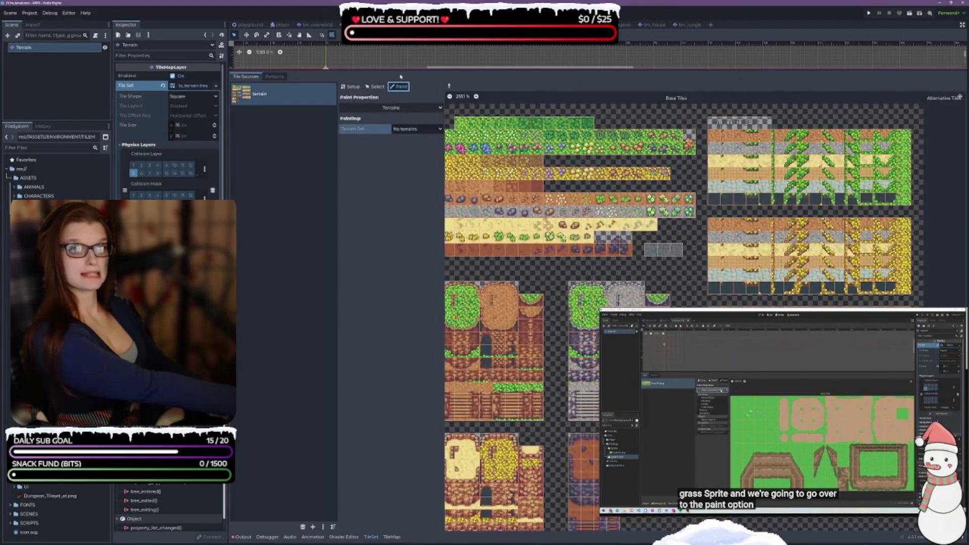
pyautogui.moveTo(399, 70)
pyautogui.mouseDown()
pyautogui.moveTo(399, 336)
pyautogui.moveTo(400, 204)
pyautogui.mouseUp()
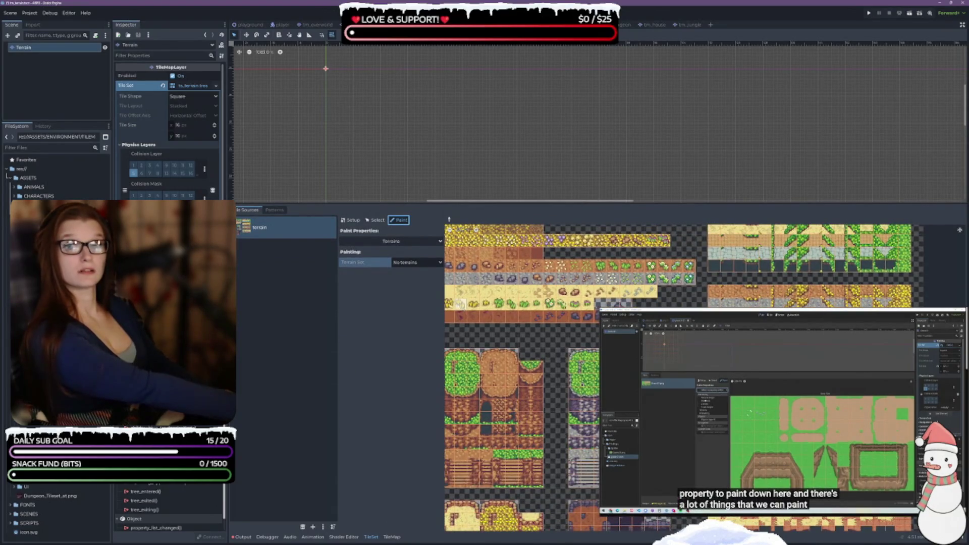
pyautogui.click(391, 241)
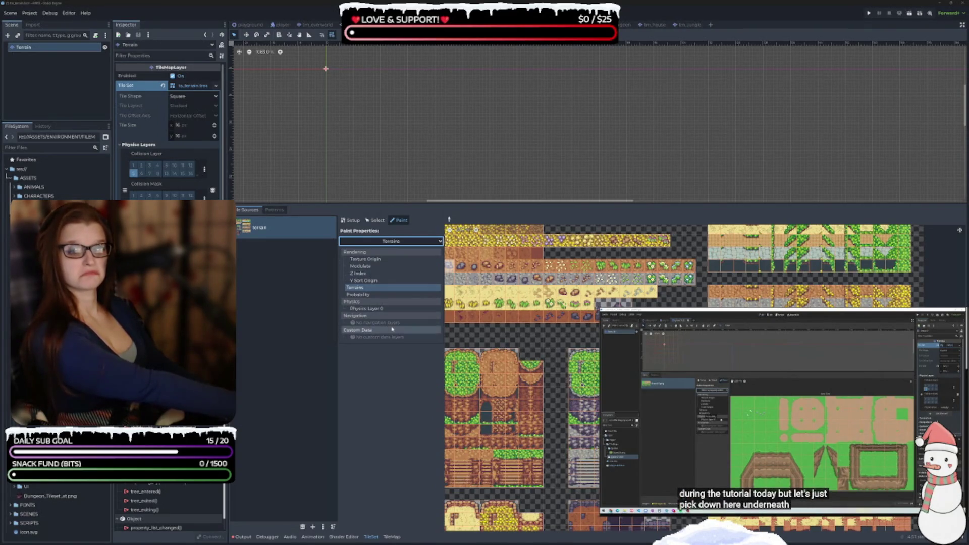
pyautogui.click(373, 308)
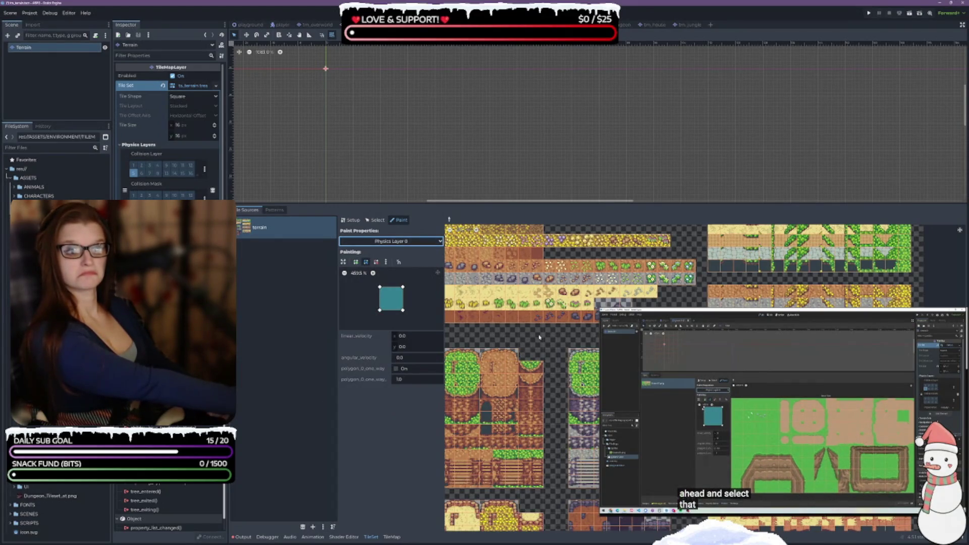
# Enlarge the atlas panel and paint the full-square collision onto five solid wall tiles
pyautogui.scroll(-3, 539, 337)
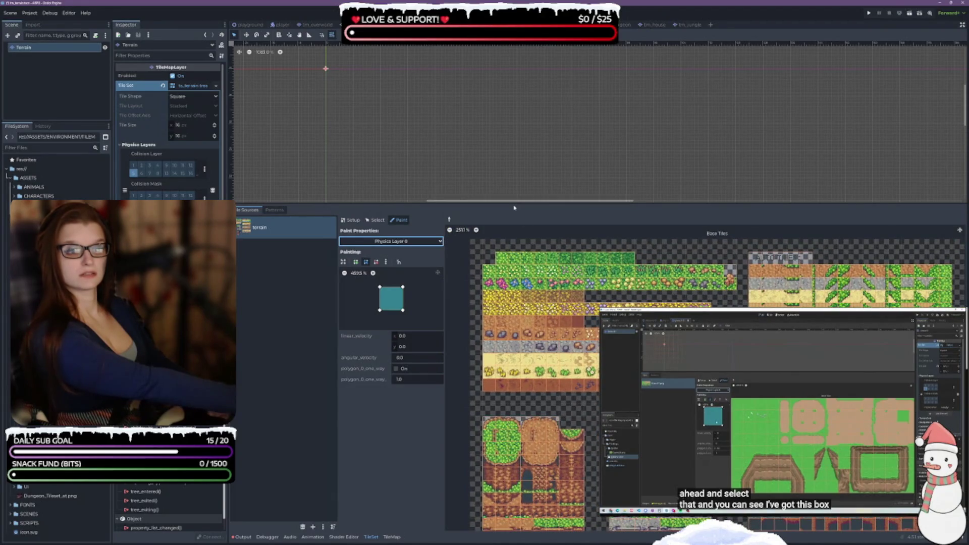
pyautogui.moveTo(511, 206); pyautogui.dragTo(478, 69)
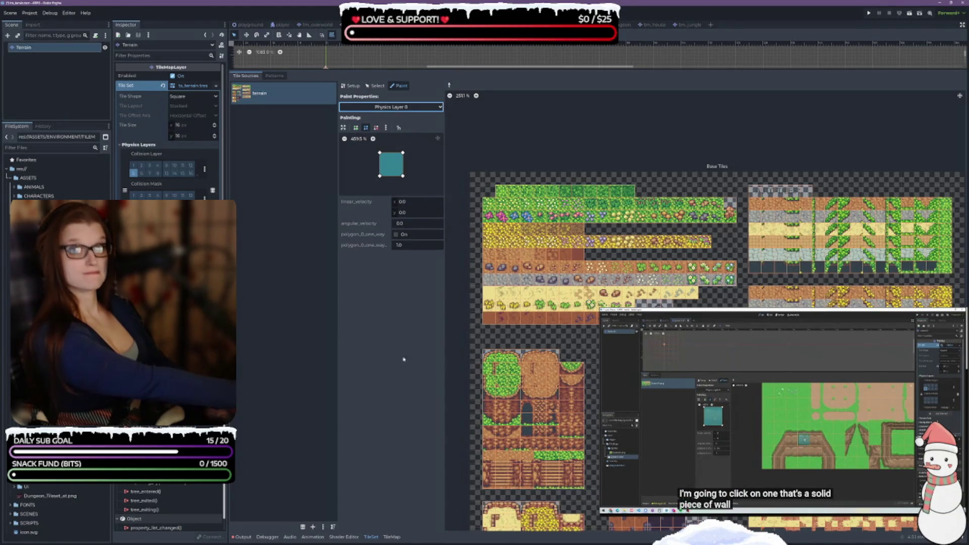
pyautogui.scroll(5, 597, 355)
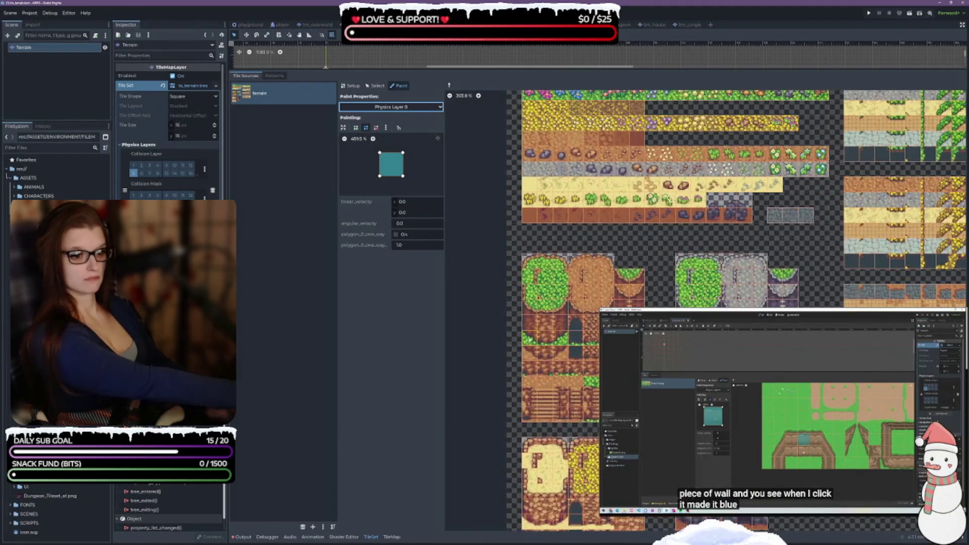
pyautogui.click(541, 329)
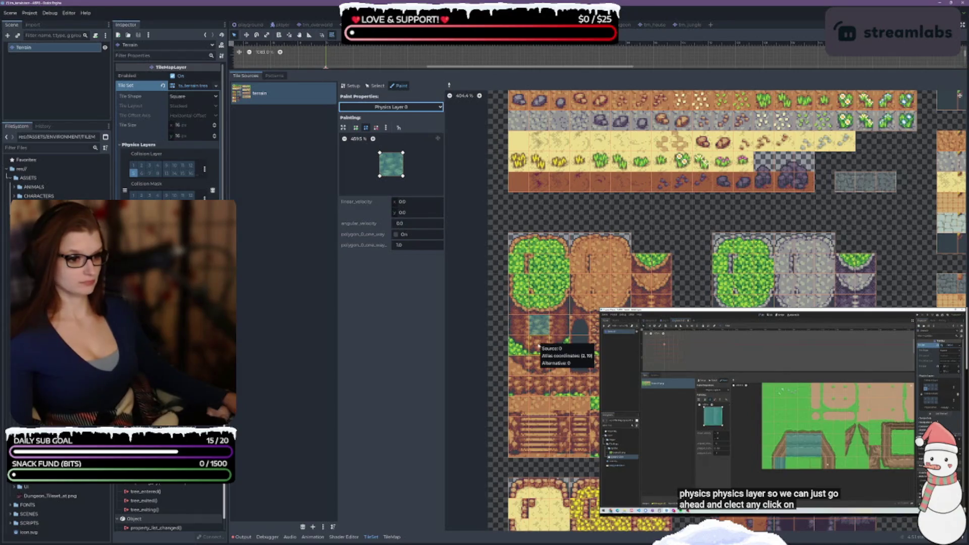
pyautogui.scroll(2, 538, 343)
pyautogui.click(516, 314)
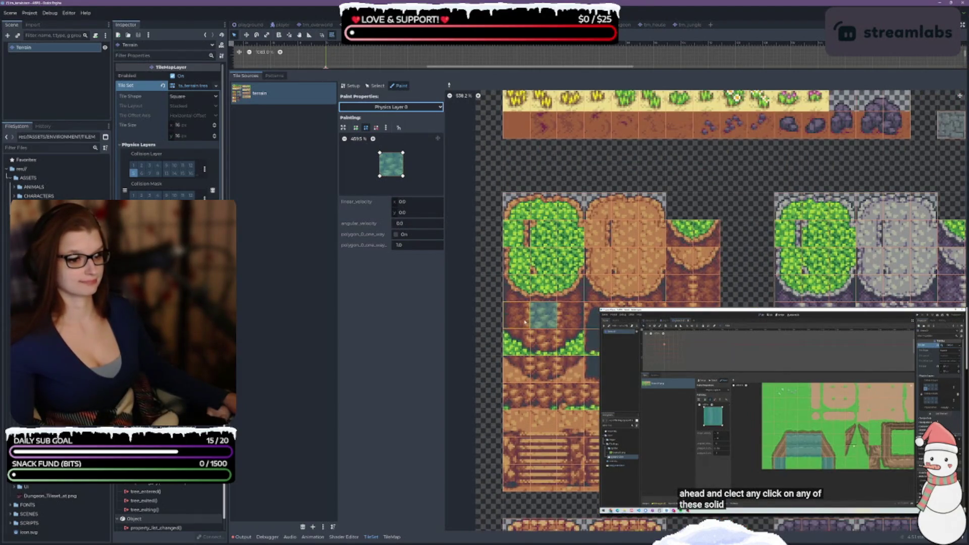
pyautogui.click(577, 320)
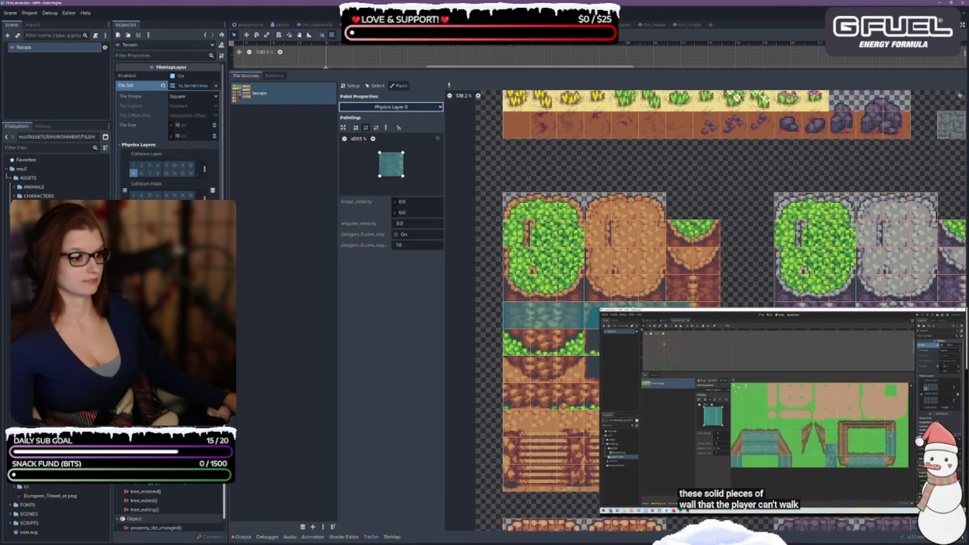
pyautogui.click(703, 289)
pyautogui.click(680, 288)
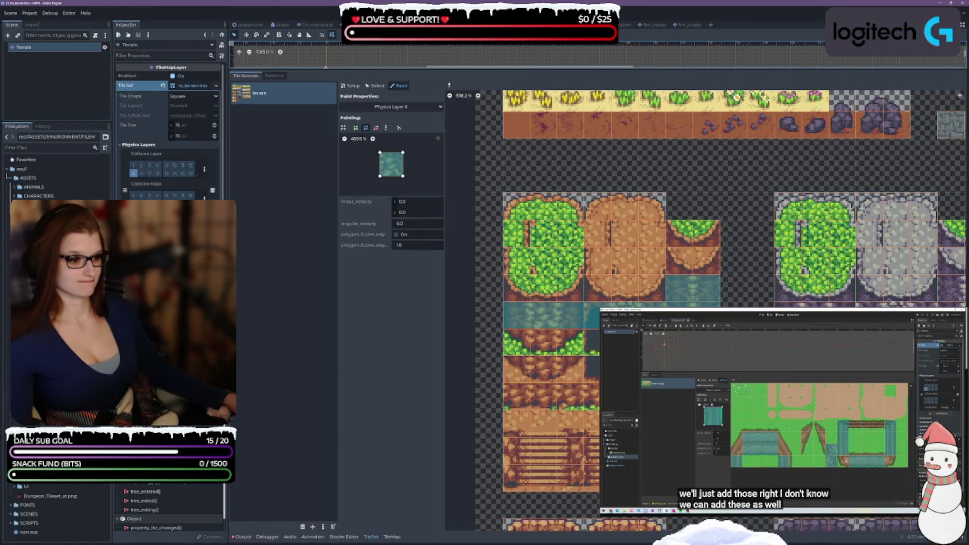
# Paint the full-square collision onto more wall tiles in both halves of the atlas
pyautogui.click(514, 398)
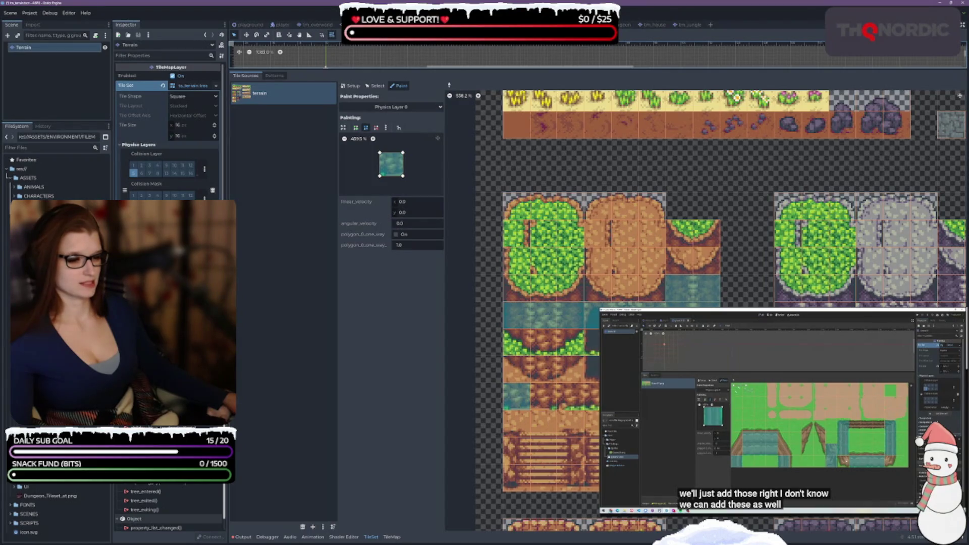
pyautogui.moveTo(541, 402); pyautogui.dragTo(573, 403)
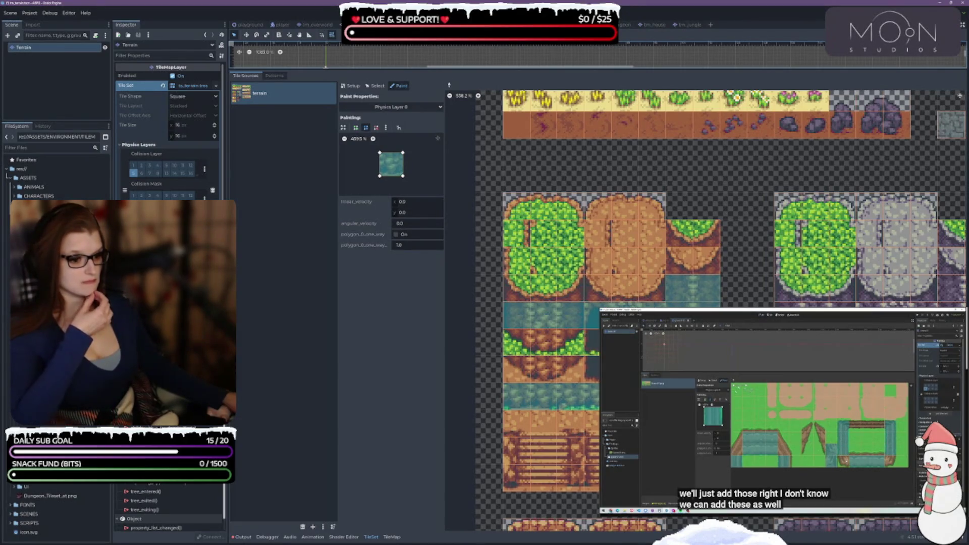
pyautogui.hscroll(5, 705, 311)
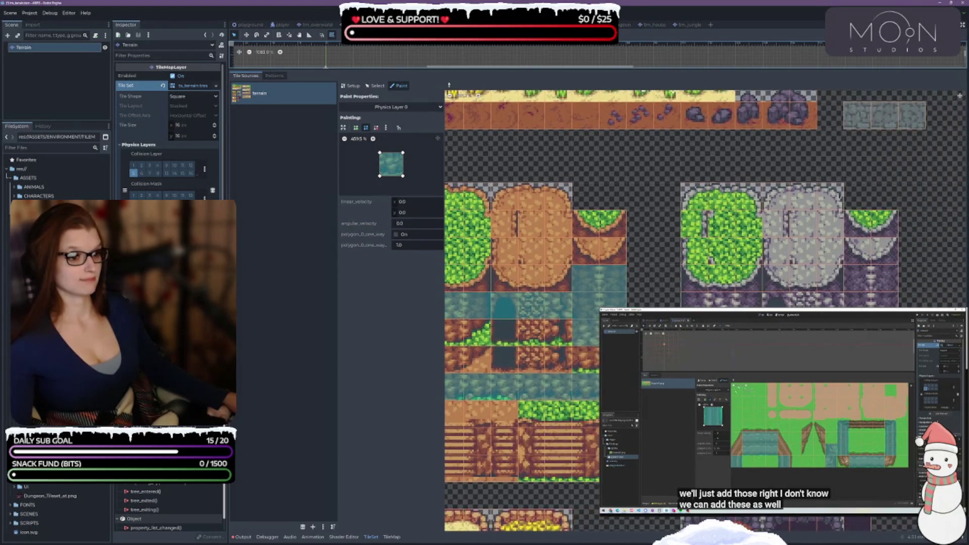
pyautogui.hscroll(-3, 705, 310)
pyautogui.scroll(-2, 704, 310)
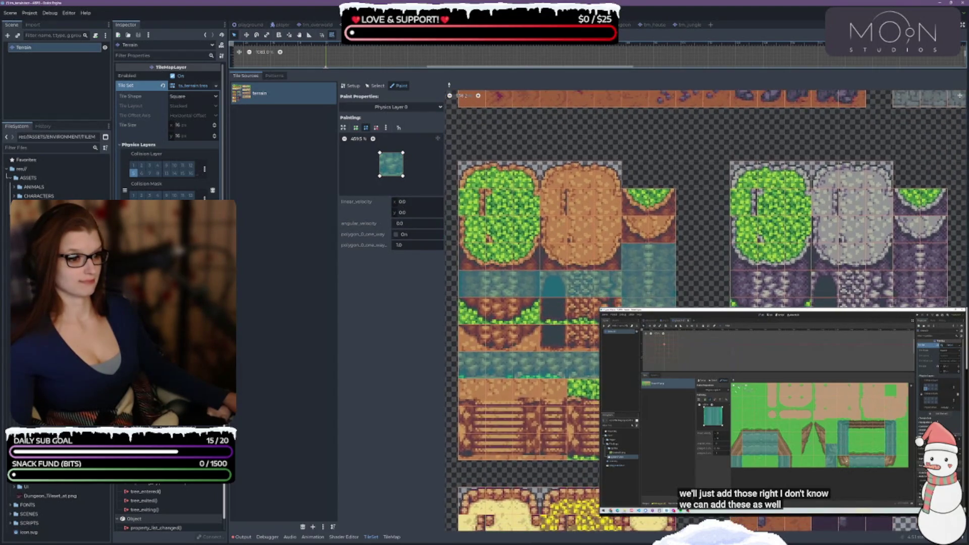
pyautogui.moveTo(748, 285); pyautogui.dragTo(809, 292)
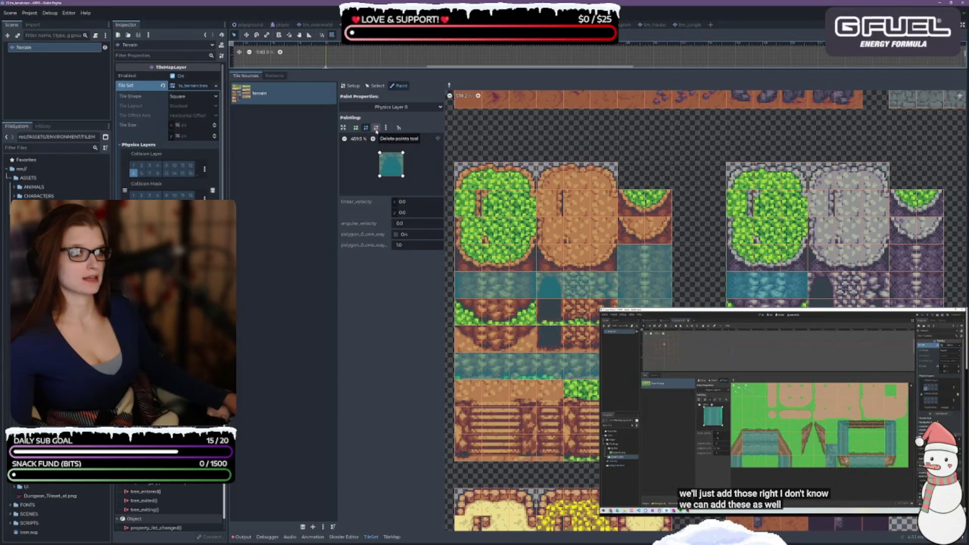
# Paint the square collision across a row of neighbouring water tiles
pyautogui.click(376, 128)
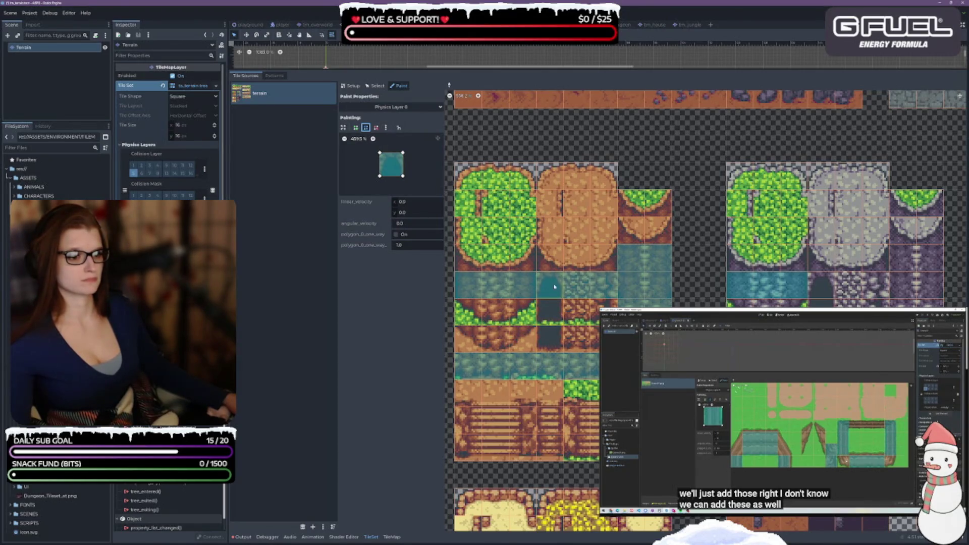
pyautogui.scroll(-1, 554, 286)
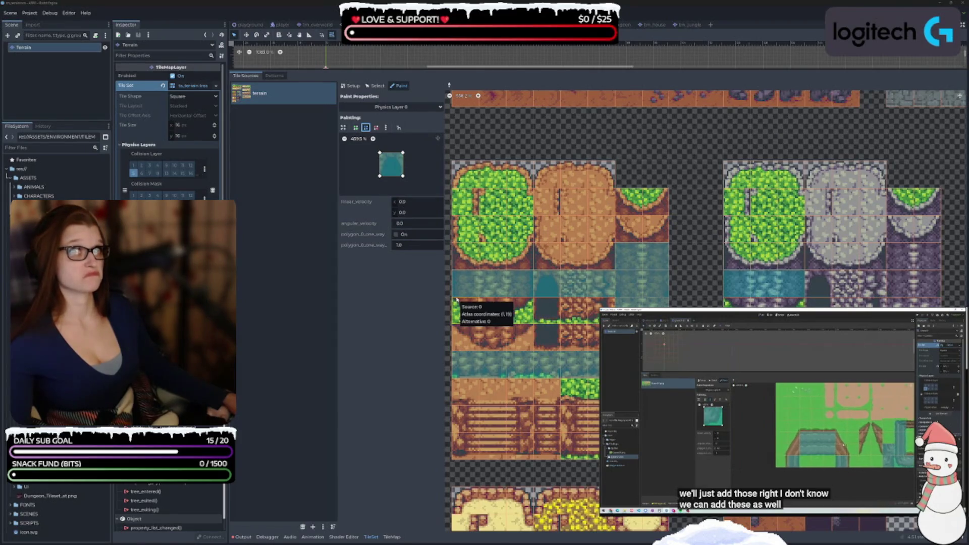
pyautogui.click(845, 283)
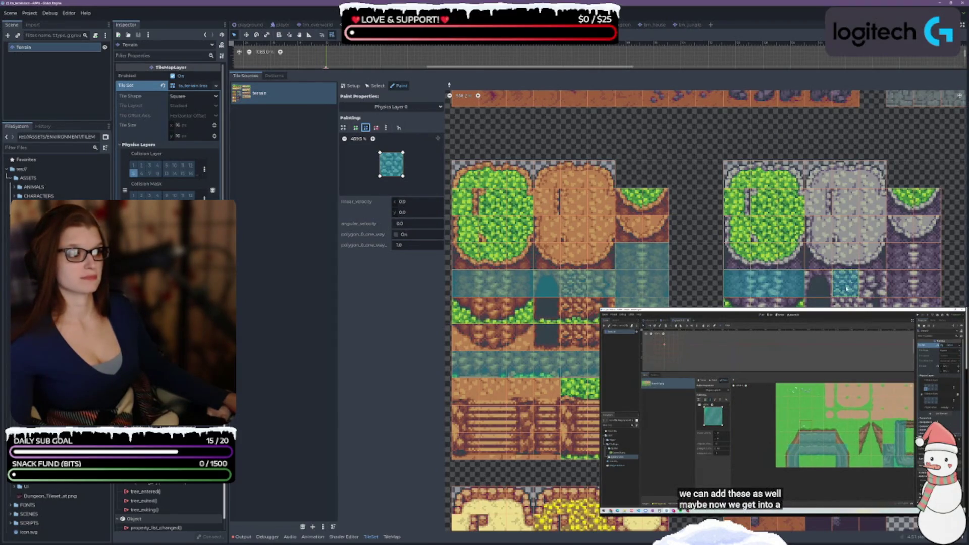
pyautogui.moveTo(858, 277)
pyautogui.mouseDown()
pyautogui.moveTo(928, 284)
pyautogui.moveTo(927, 260)
pyautogui.moveTo(934, 303)
pyautogui.mouseUp()
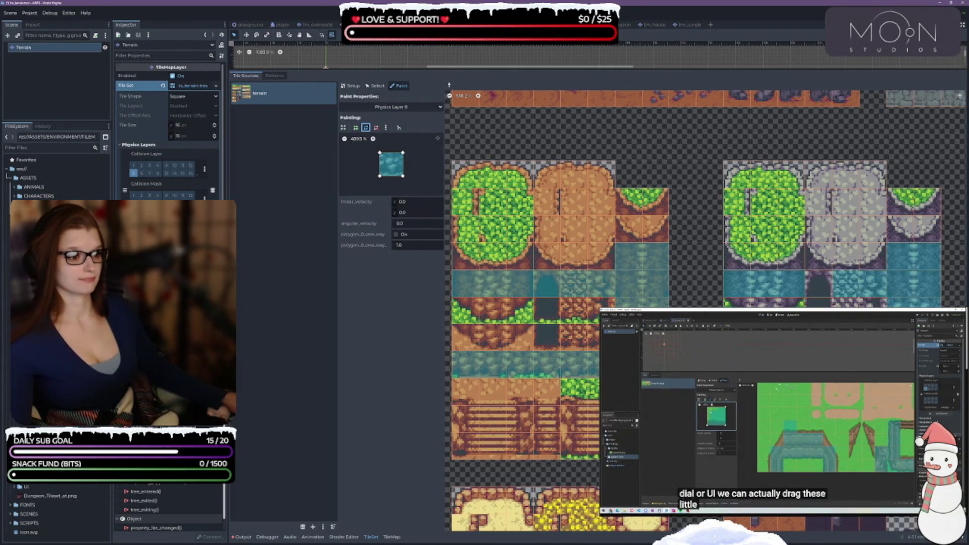
# Paint the square collision along the sand and dungeon water rows, including the bottom-row tiles
pyautogui.scroll(-10, 729, 301)
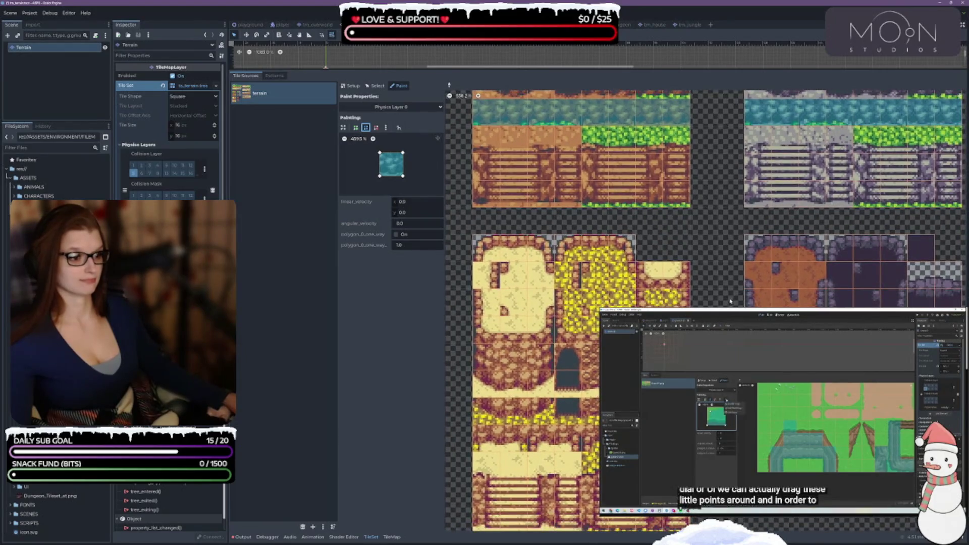
pyautogui.scroll(-5, 730, 301)
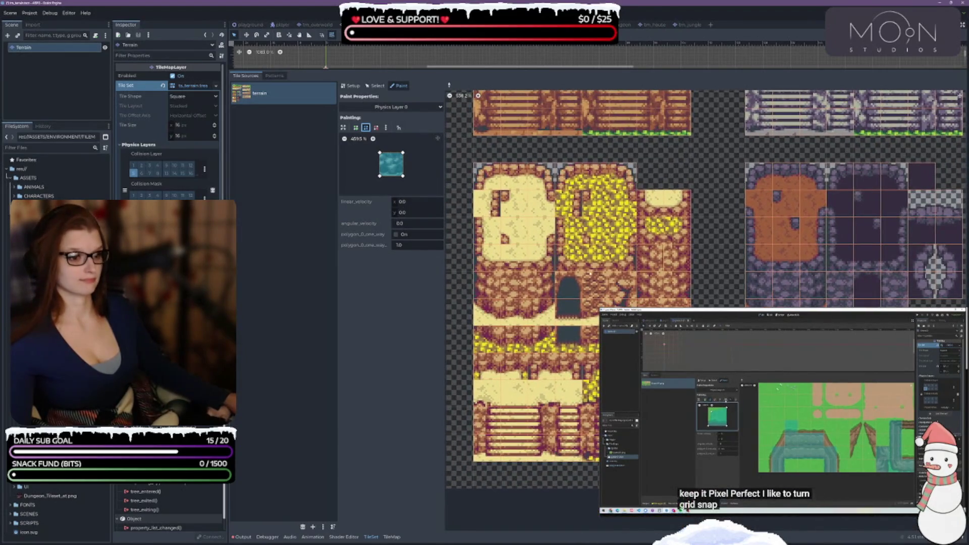
pyautogui.moveTo(477, 284); pyautogui.dragTo(550, 283)
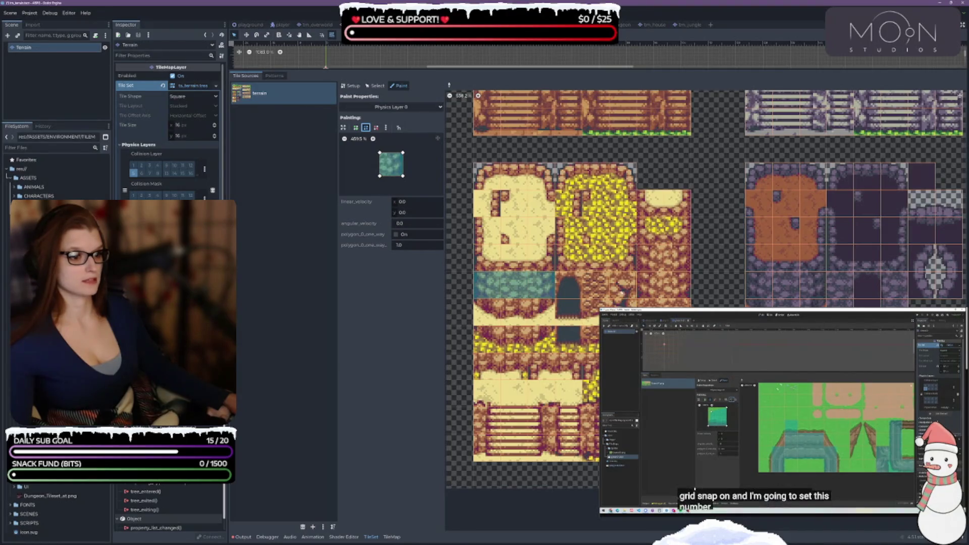
pyautogui.moveTo(624, 292)
pyautogui.mouseDown()
pyautogui.moveTo(598, 285)
pyautogui.moveTo(667, 278)
pyautogui.moveTo(689, 263)
pyautogui.mouseUp()
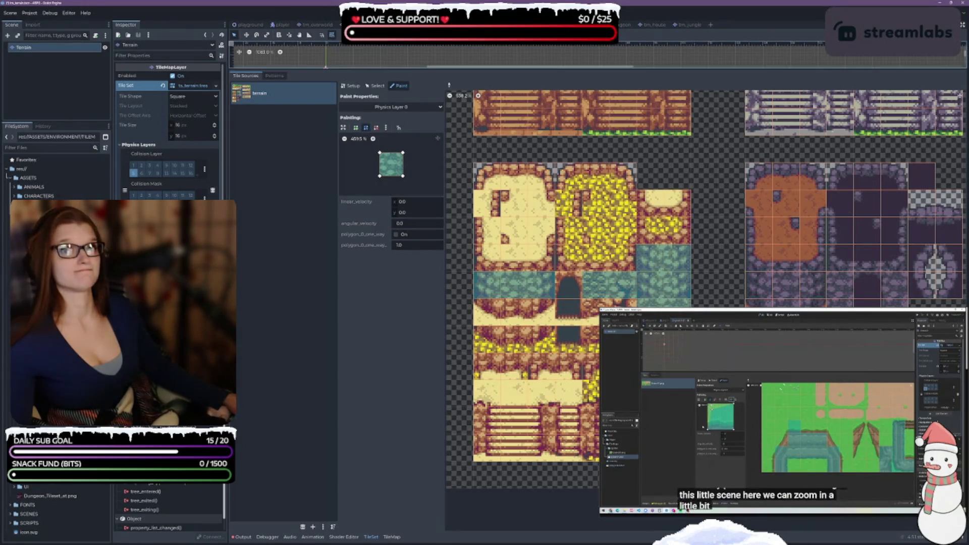
pyautogui.hscroll(1, 585, 288)
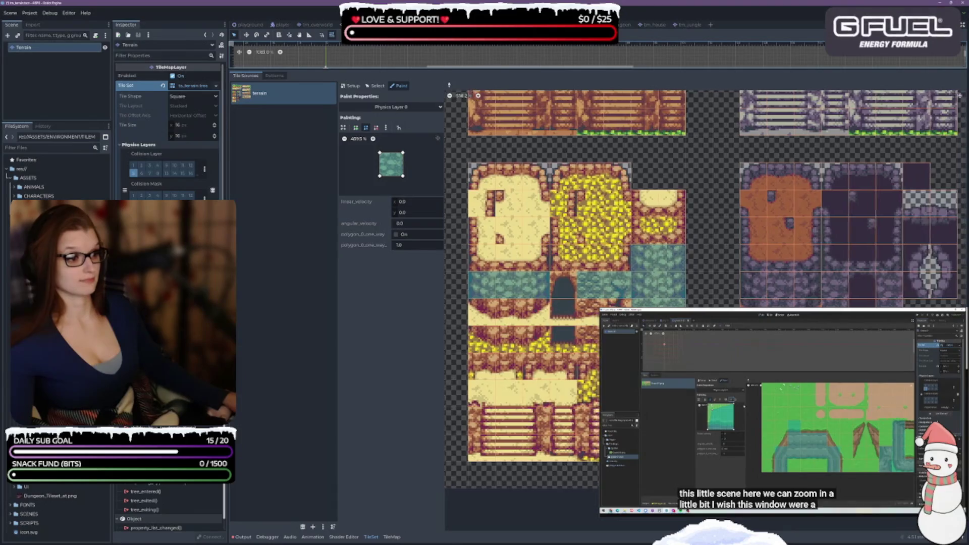
pyautogui.hscroll(5, 614, 297)
pyautogui.moveTo(615, 297); pyautogui.dragTo(669, 298)
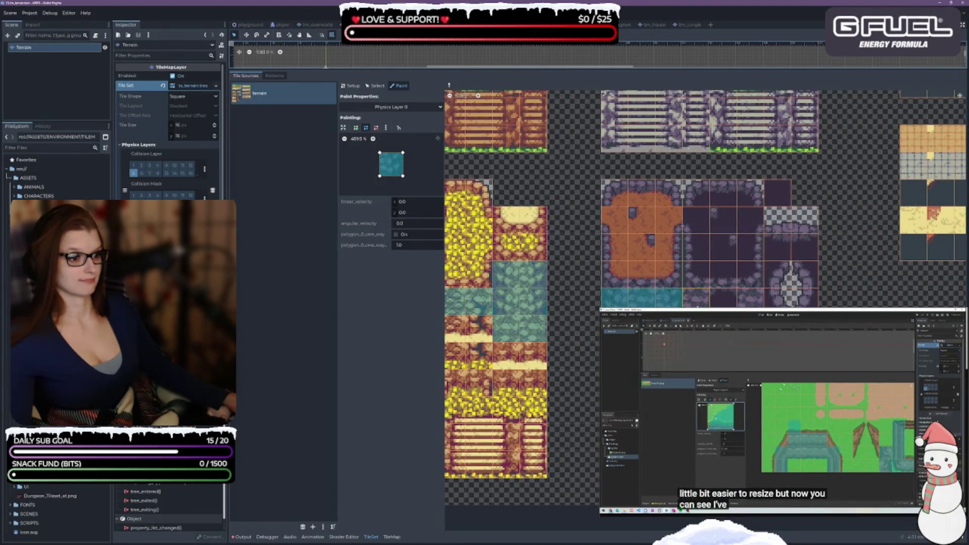
pyautogui.click(695, 298)
pyautogui.click(750, 297)
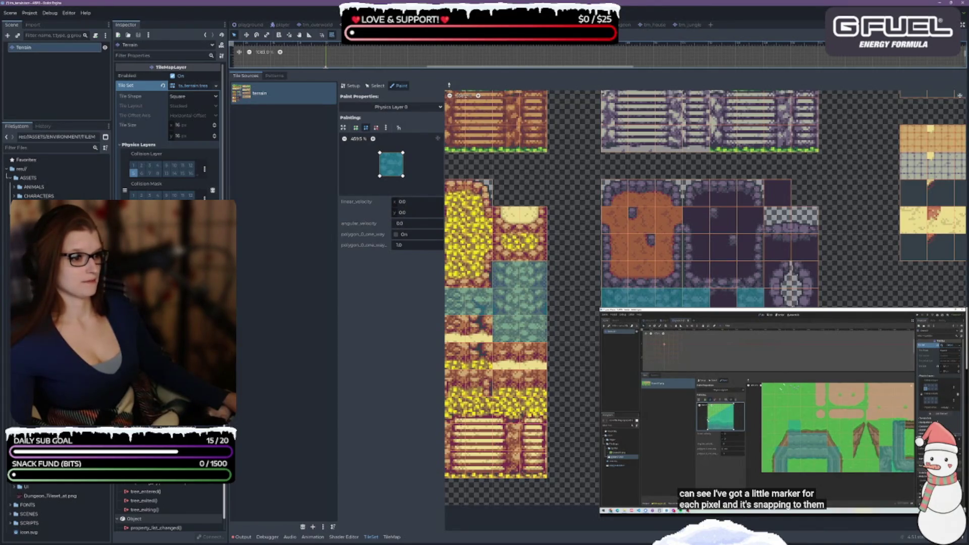
# Zoom in on the collision shape preview in the paint panel
pyautogui.scroll(8, 705, 309)
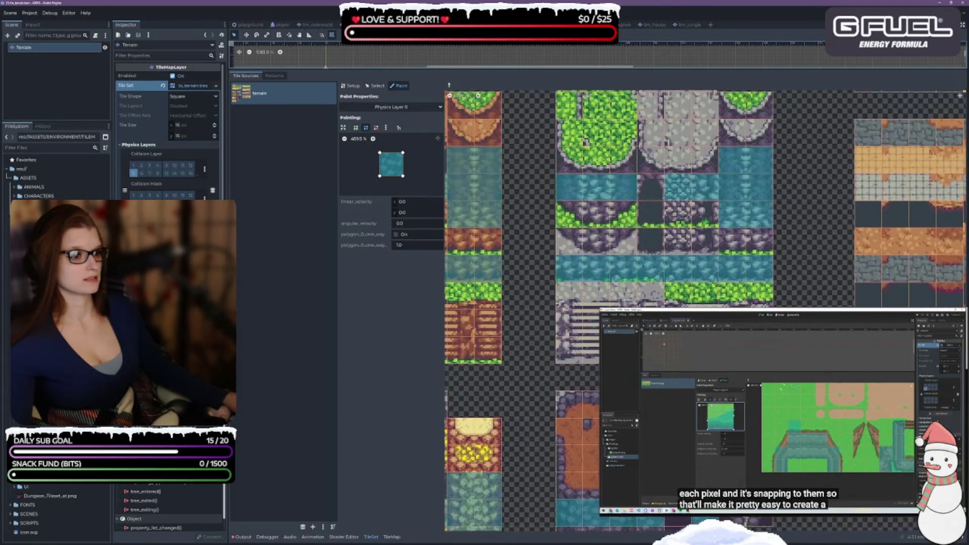
pyautogui.hscroll(5, 600, 287)
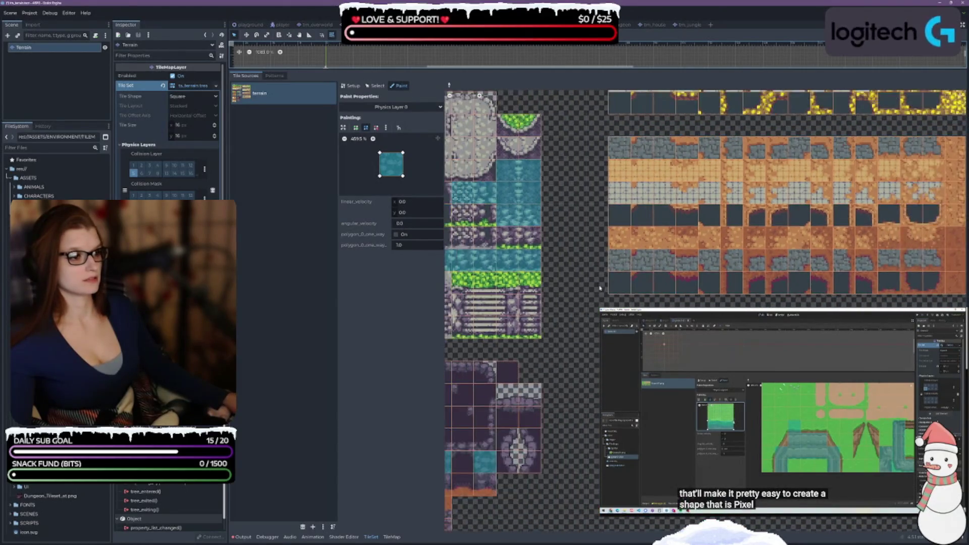
pyautogui.hscroll(-3, 599, 287)
pyautogui.scroll(7, 585, 275)
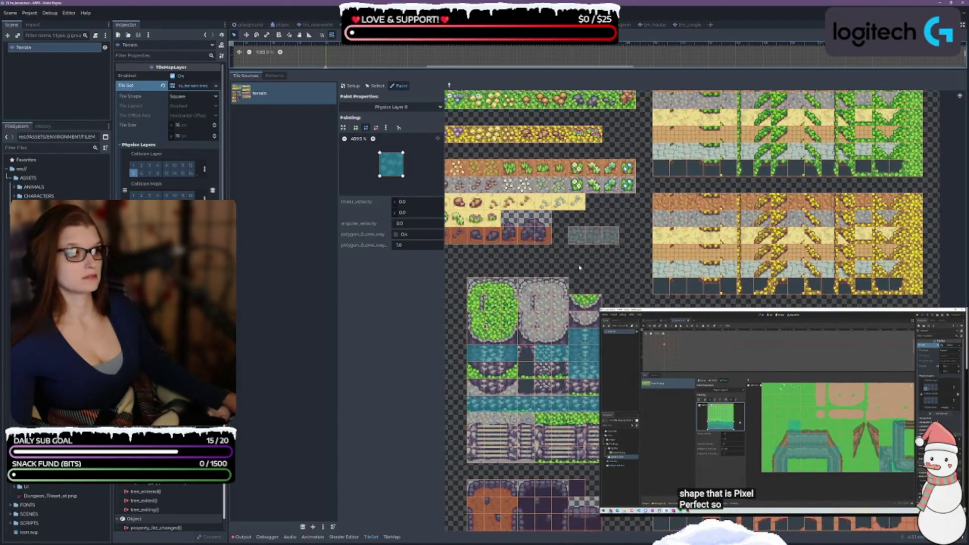
pyautogui.scroll(-2, 579, 267)
pyautogui.scroll(3, 672, 228)
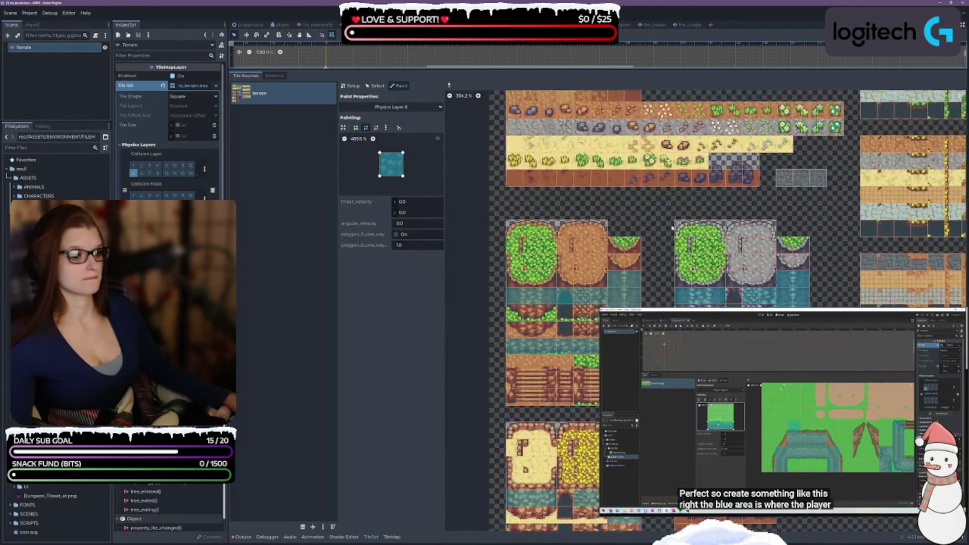
pyautogui.scroll(4, 581, 229)
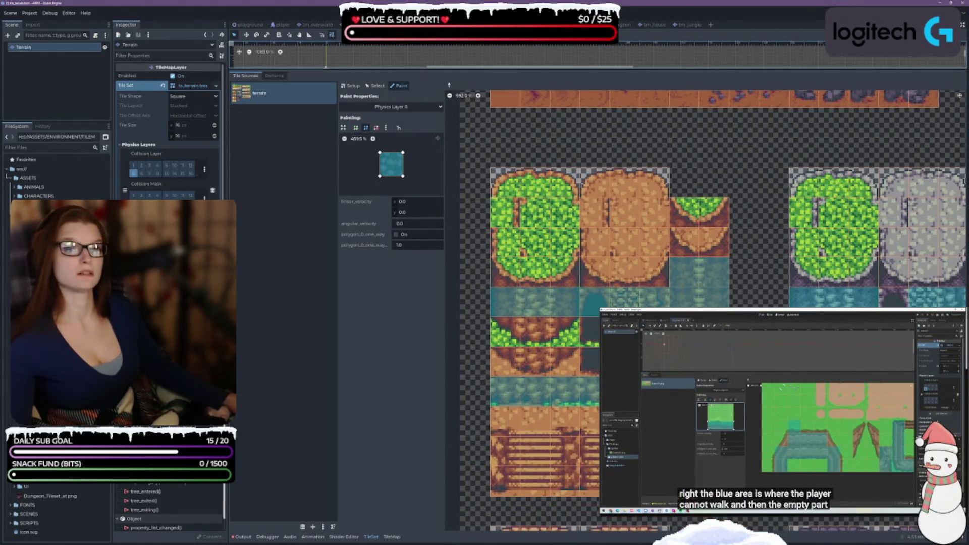
pyautogui.scroll(3, 630, 227)
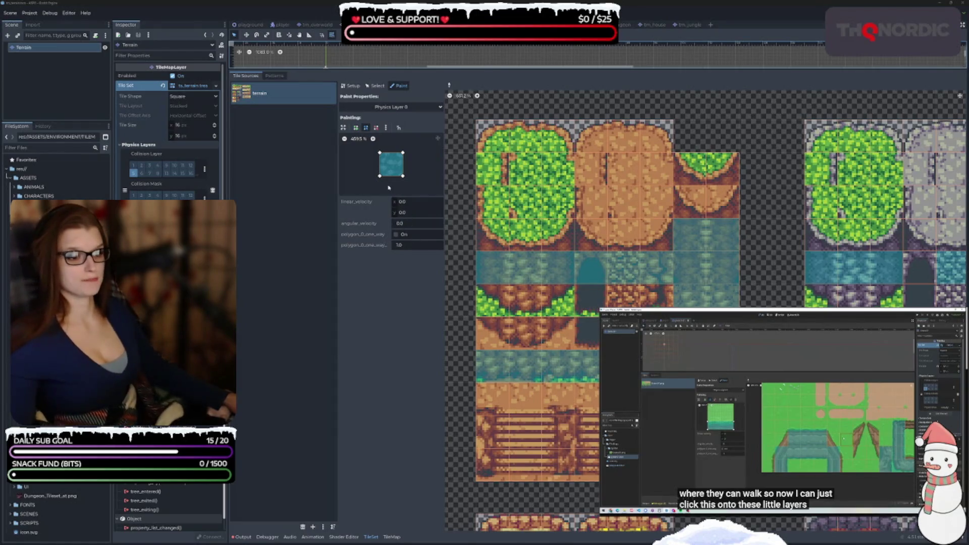
pyautogui.click(412, 171)
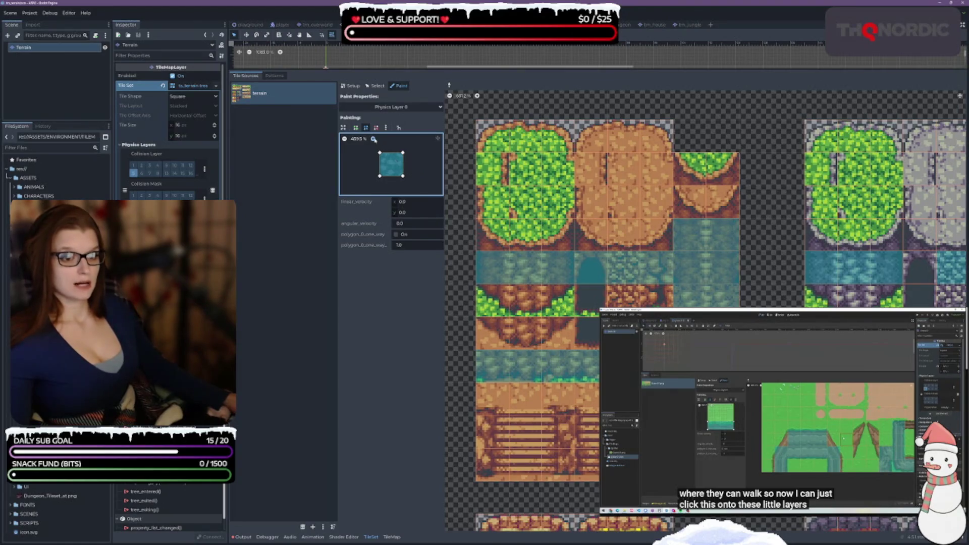
pyautogui.doubleClick(374, 139)
pyautogui.click(344, 139)
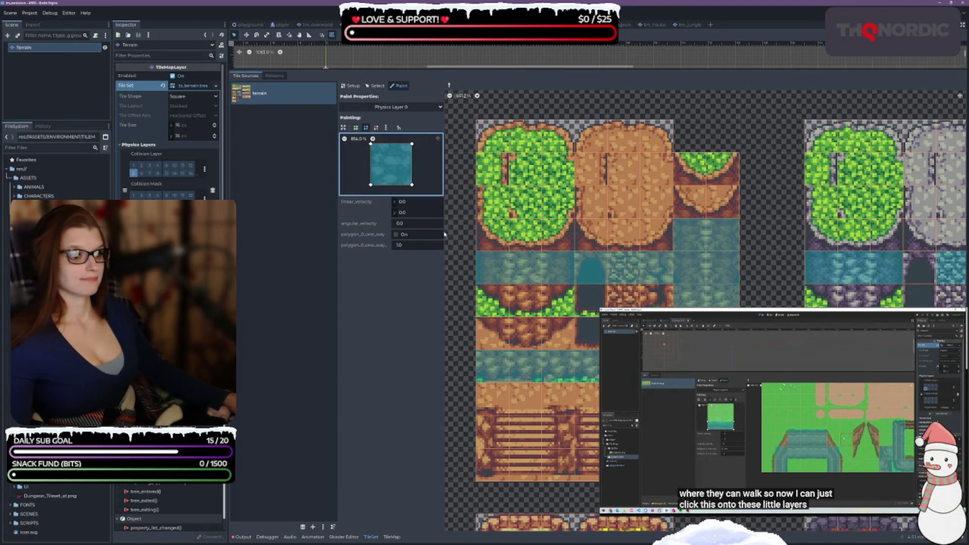
# Turn on grid snap for the collision shape's vertices
pyautogui.moveTo(370, 185); pyautogui.dragTo(370, 175)
pyautogui.hotkey('ctrl', 'z')
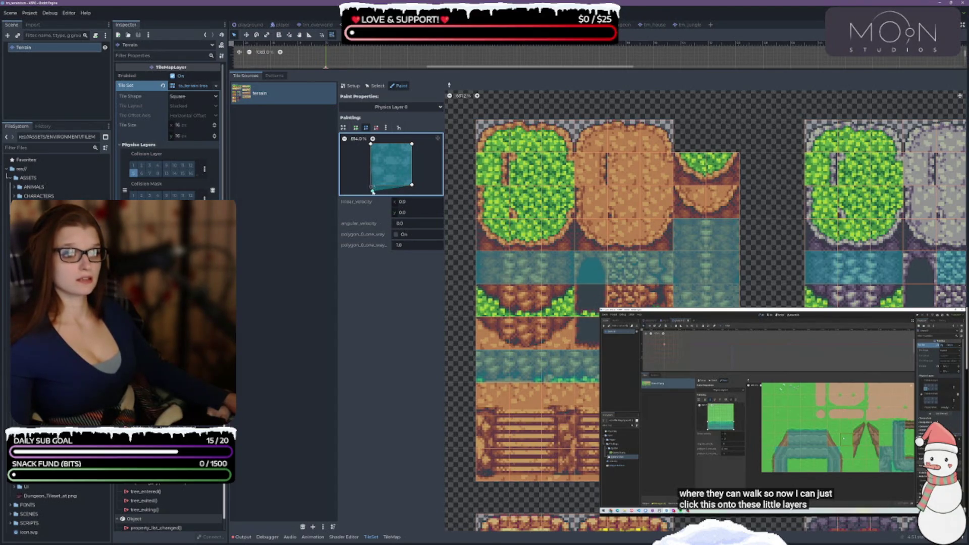
pyautogui.click(386, 128)
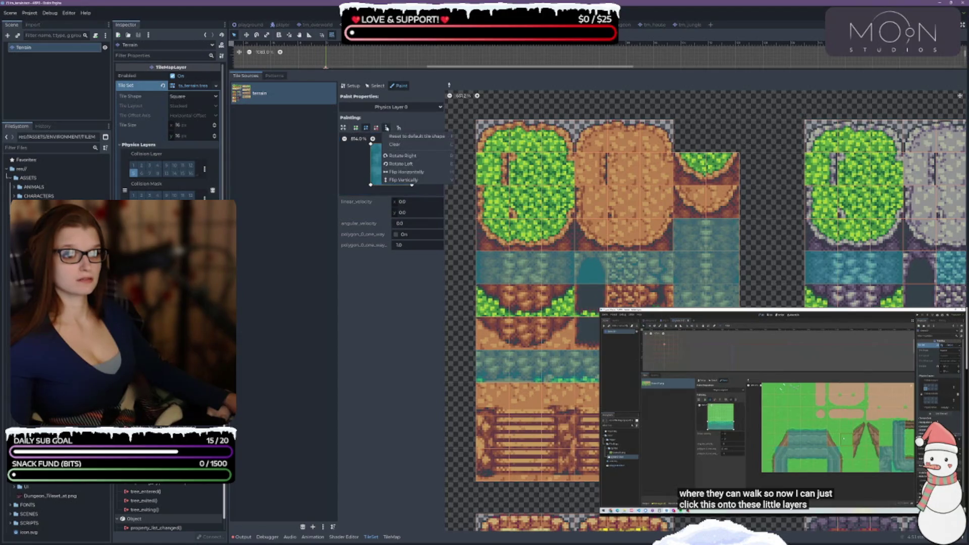
pyautogui.click(397, 128)
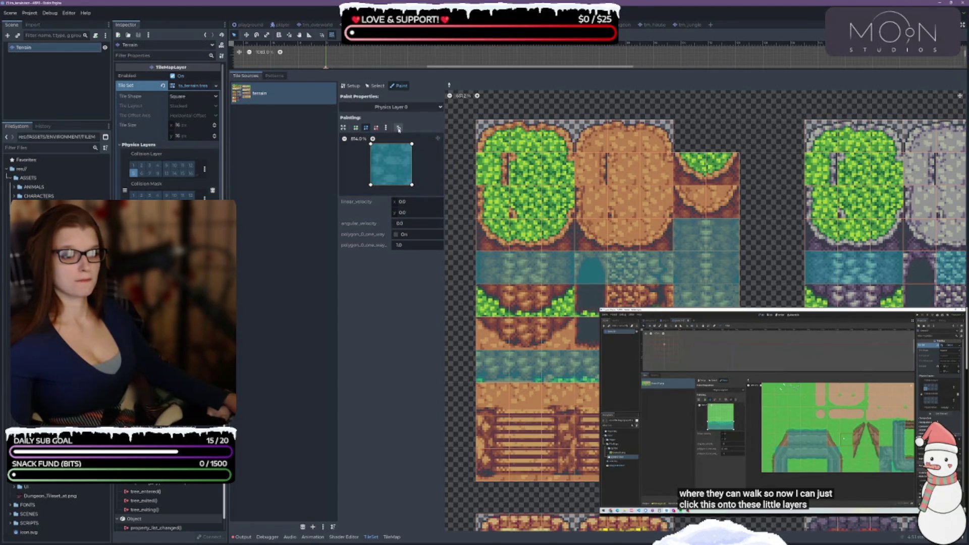
pyautogui.click(398, 128)
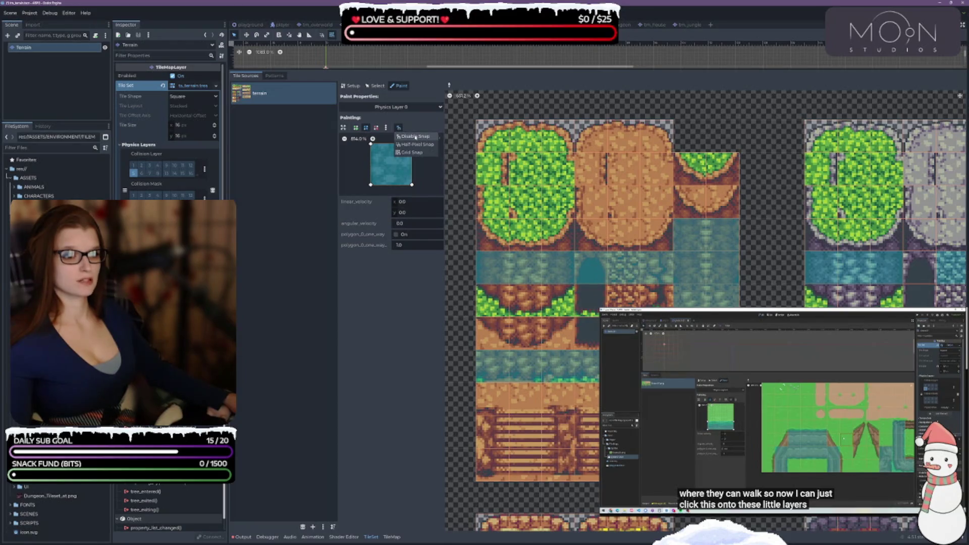
pyautogui.click(412, 152)
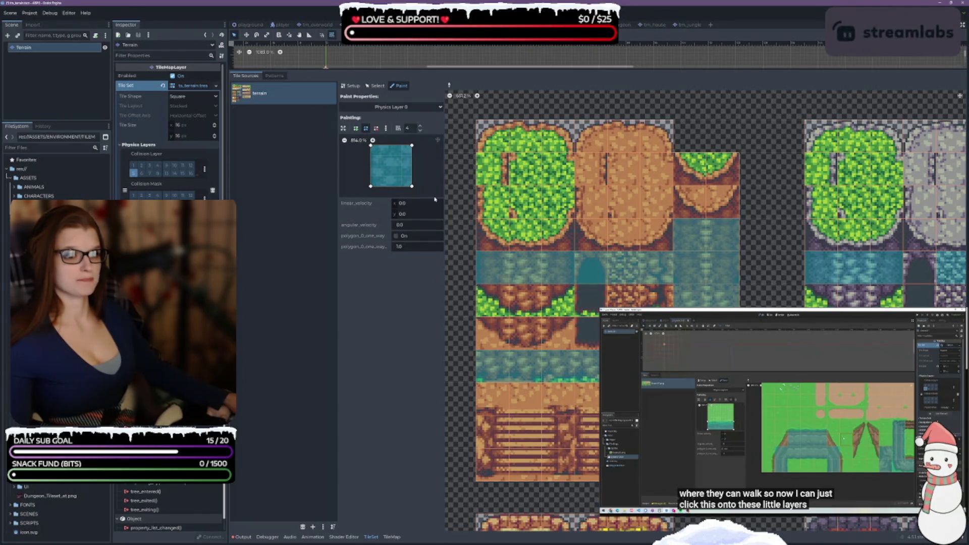
# Raise the shape's bottom edge and paint it onto three grass-edged water tiles
pyautogui.moveTo(371, 187)
pyautogui.mouseDown()
pyautogui.moveTo(371, 176)
pyautogui.moveTo(412, 176)
pyautogui.mouseUp()
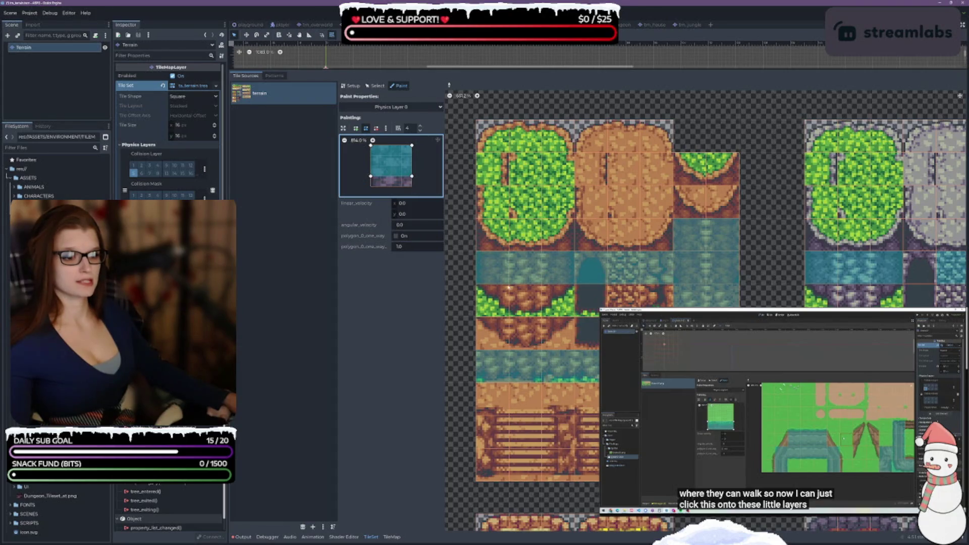
pyautogui.click(529, 308)
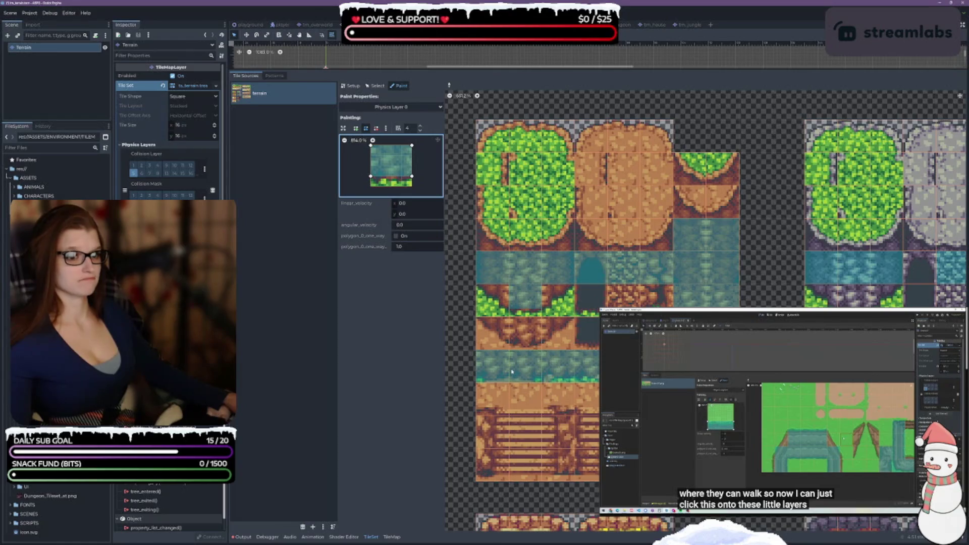
pyautogui.click(627, 301)
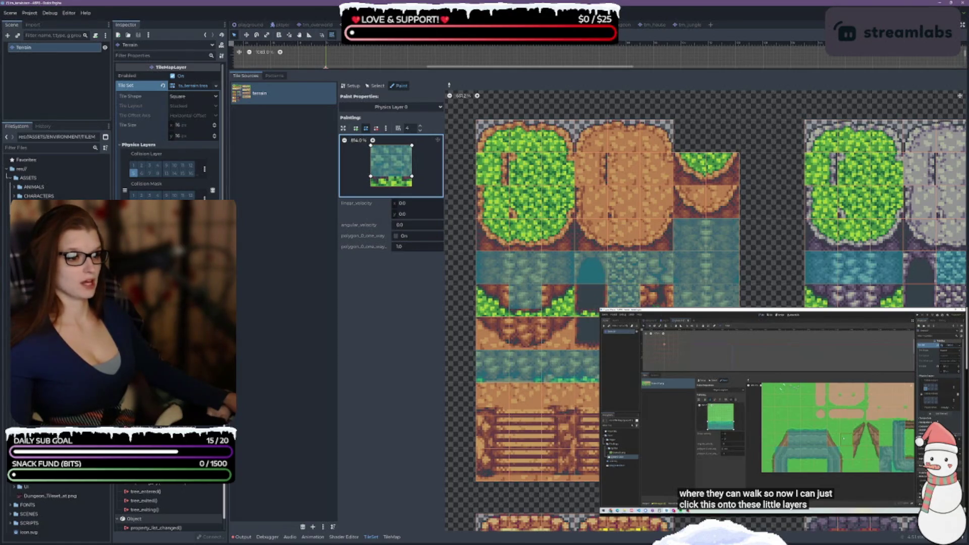
pyautogui.click(655, 305)
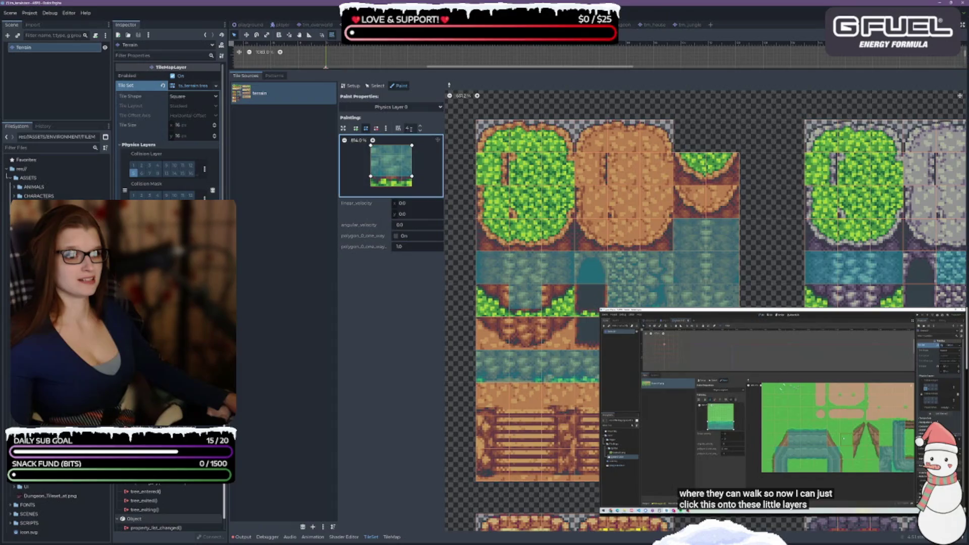
# Change the grid snap step and bring other water tiles into view
pyautogui.click(421, 131)
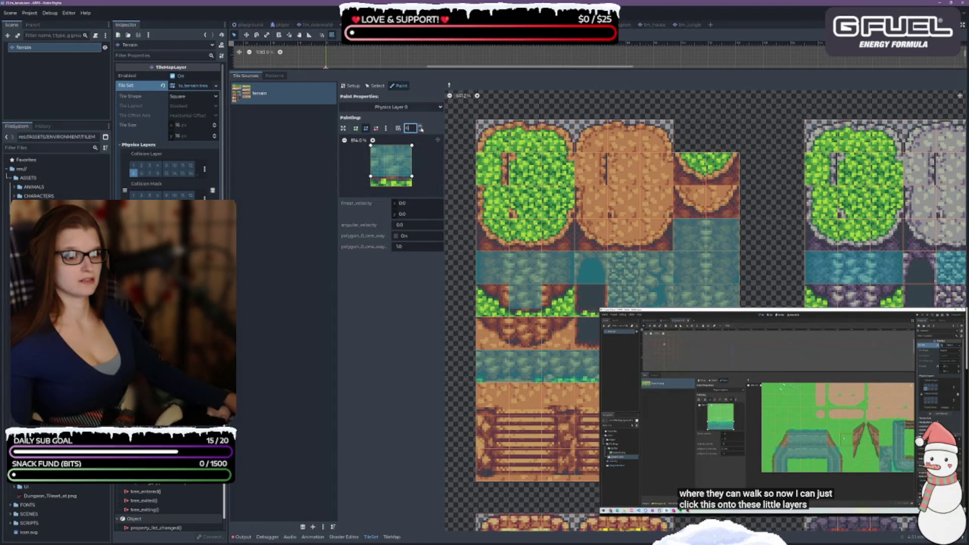
pyautogui.click(412, 178)
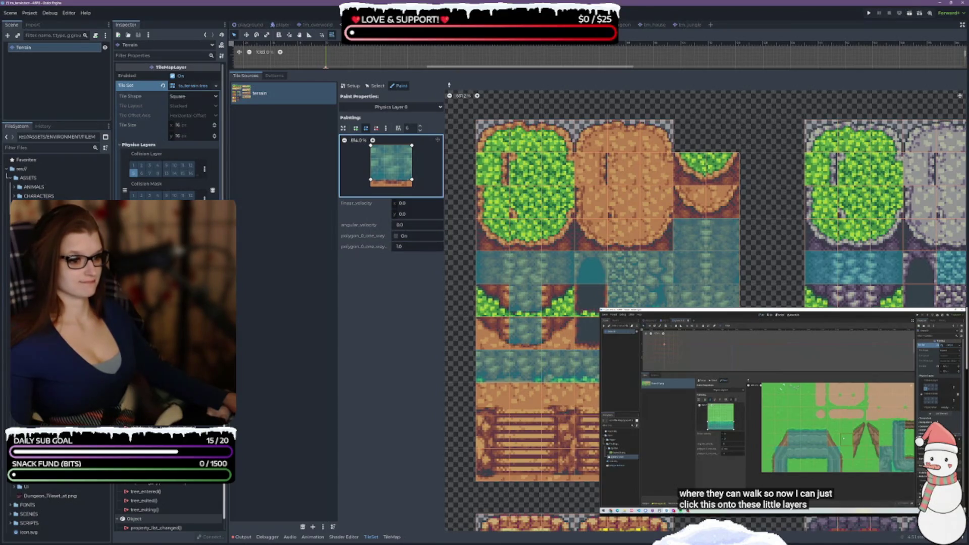
pyautogui.moveTo(850, 309); pyautogui.dragTo(622, 295)
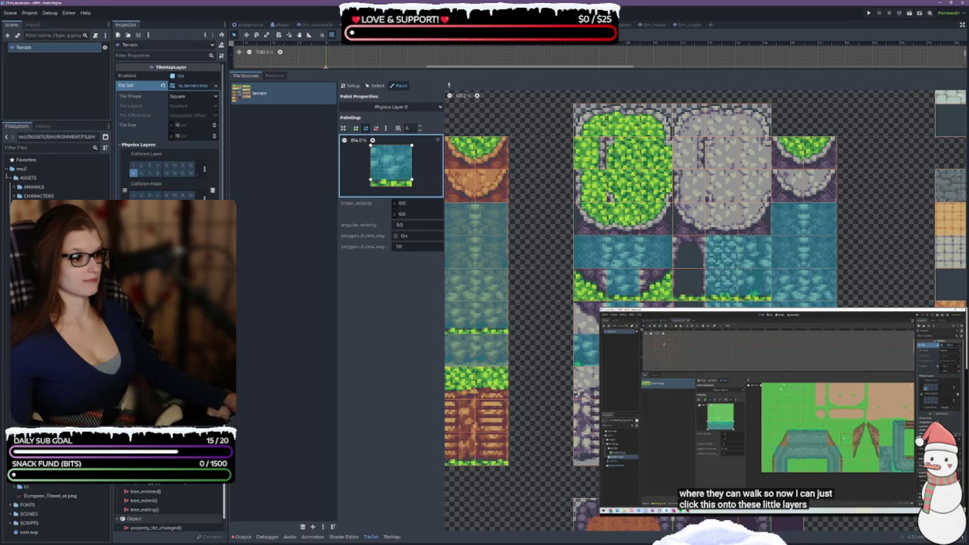
# Slant the collision shape's bottom edge and paint it onto a sand-edge tile
pyautogui.scroll(-10, 706, 311)
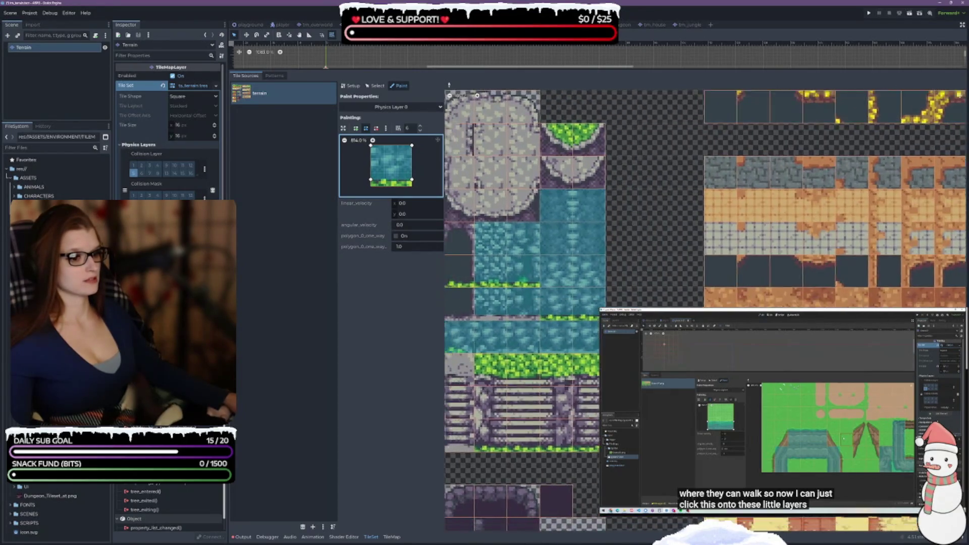
pyautogui.scroll(-5, 705, 310)
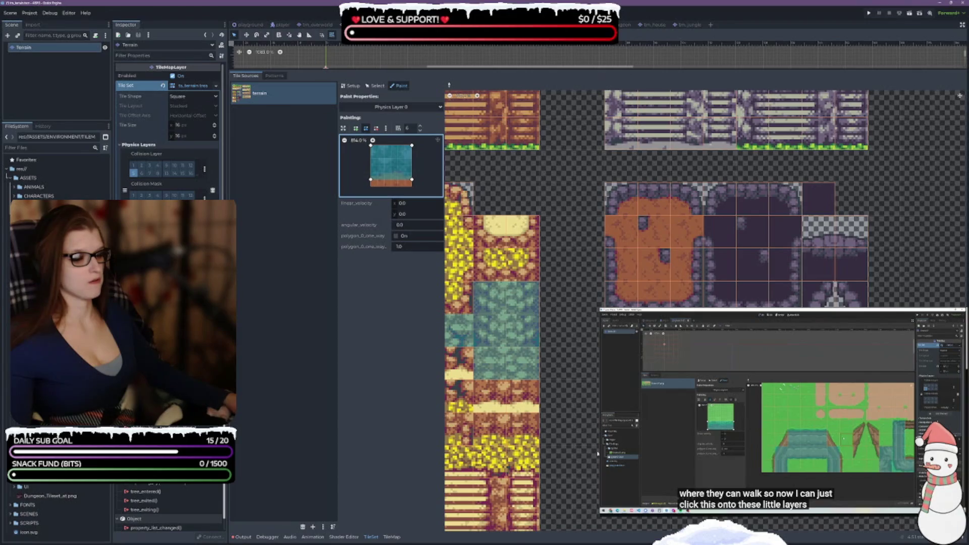
pyautogui.hscroll(-5, 705, 311)
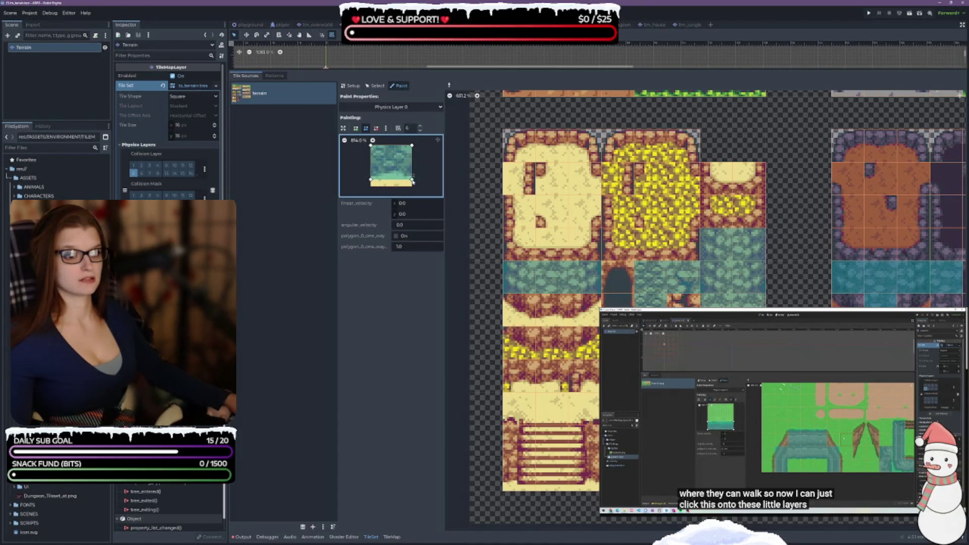
pyautogui.moveTo(412, 179); pyautogui.dragTo(371, 173)
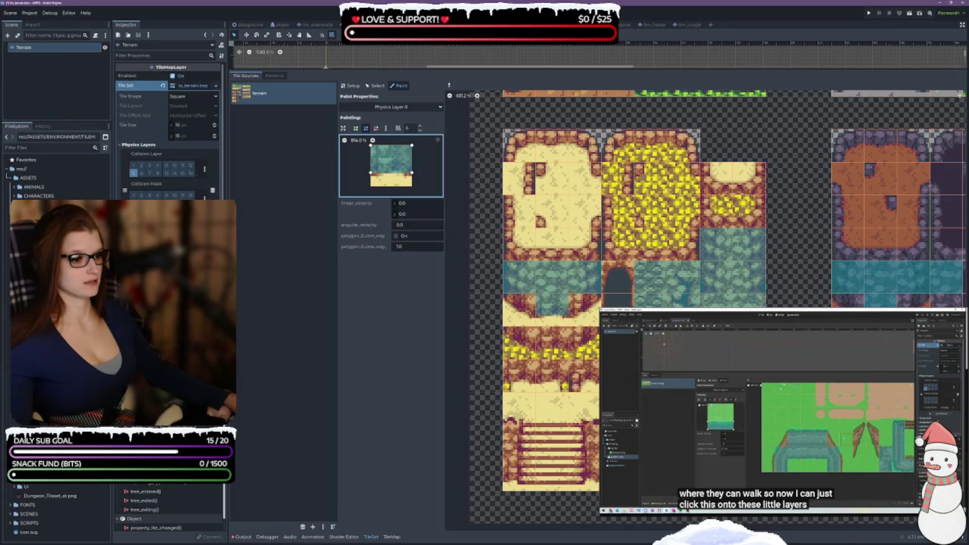
pyautogui.click(553, 338)
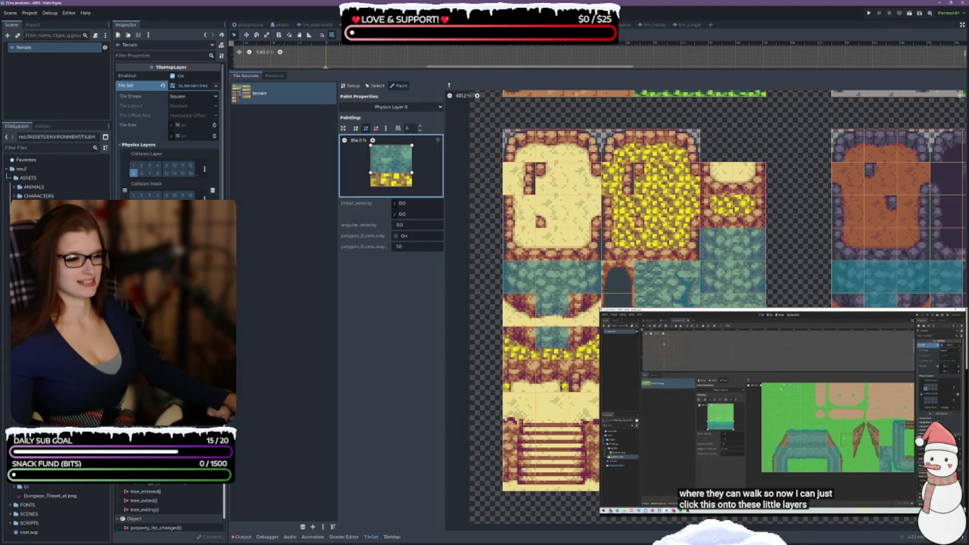
# Paint the slanted collision onto two neighbouring water tiles
pyautogui.hscroll(5, 707, 252)
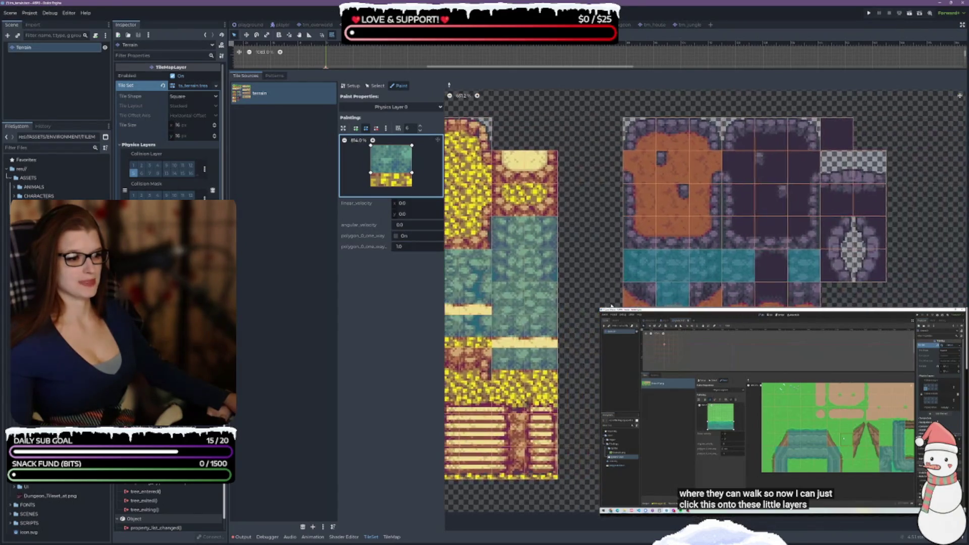
pyautogui.click(738, 293)
pyautogui.click(803, 294)
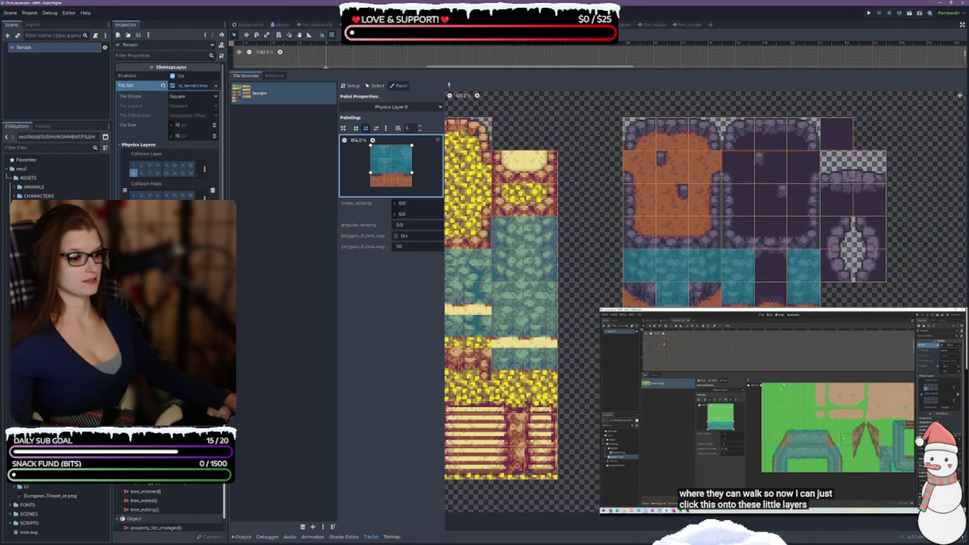
pyautogui.scroll(8, 707, 202)
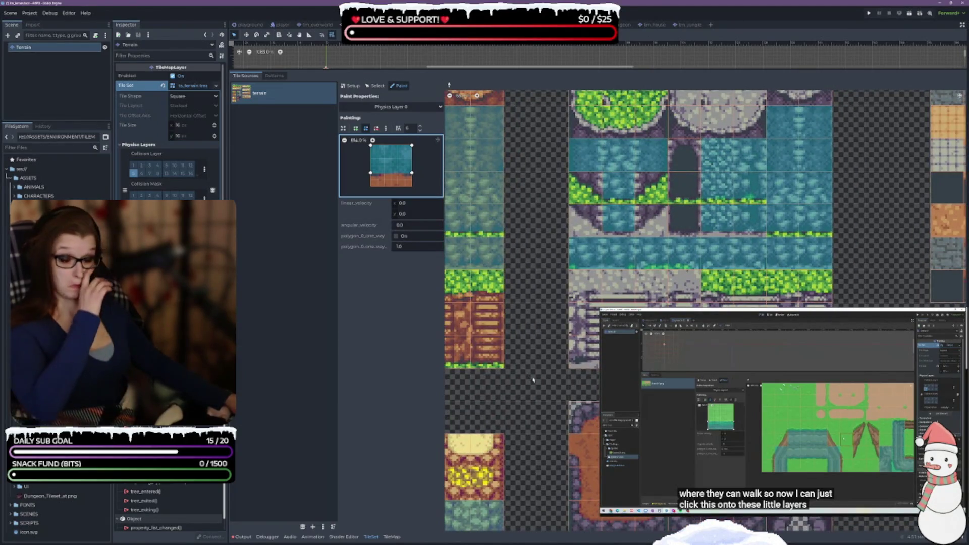
pyautogui.hscroll(-5, 706, 252)
pyautogui.scroll(2, 696, 224)
pyautogui.hscroll(-5, 696, 224)
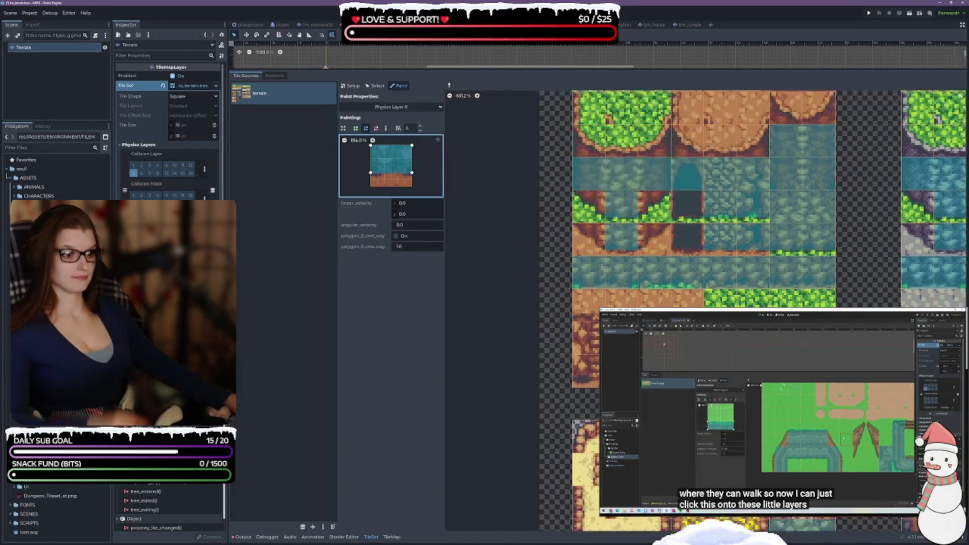
pyautogui.scroll(5, 697, 224)
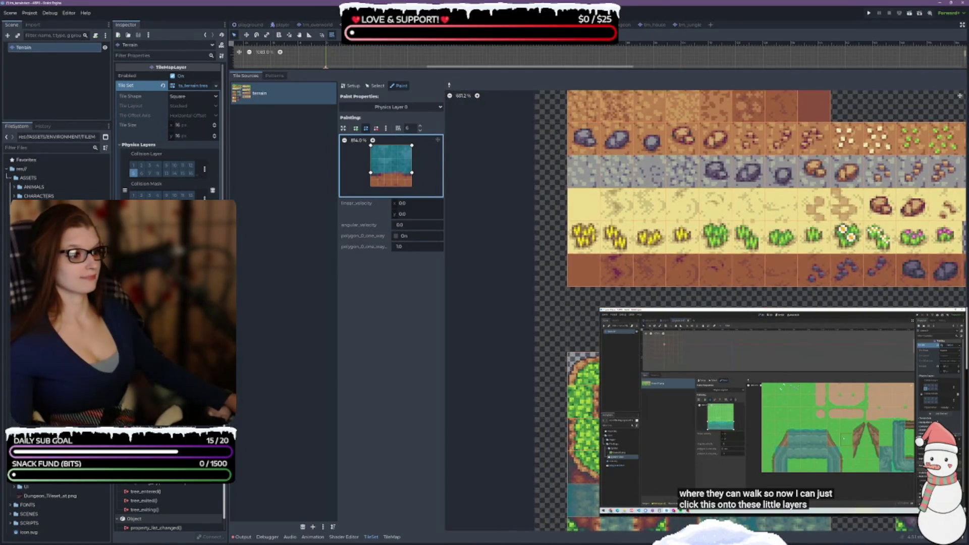
pyautogui.hscroll(3, 655, 232)
pyautogui.scroll(-5, 614, 240)
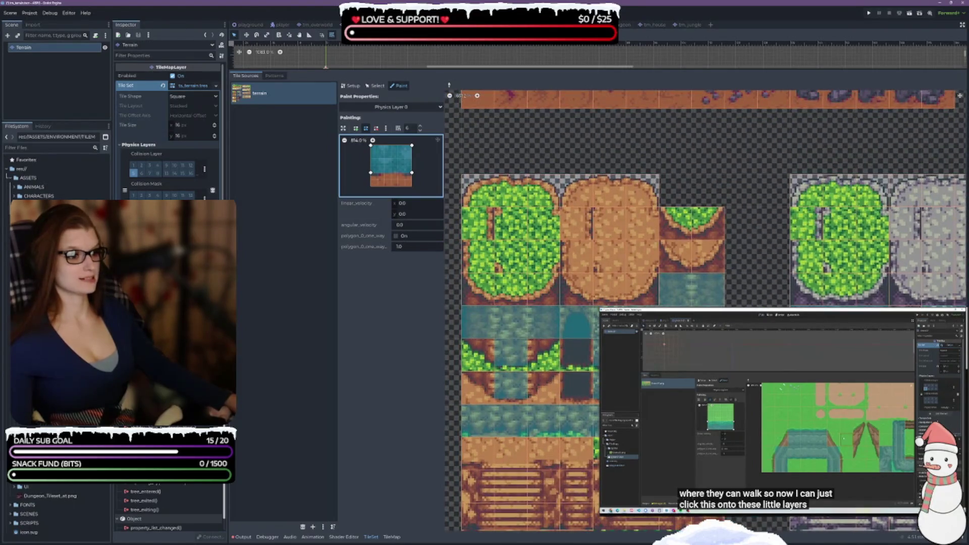
pyautogui.scroll(-1, 614, 239)
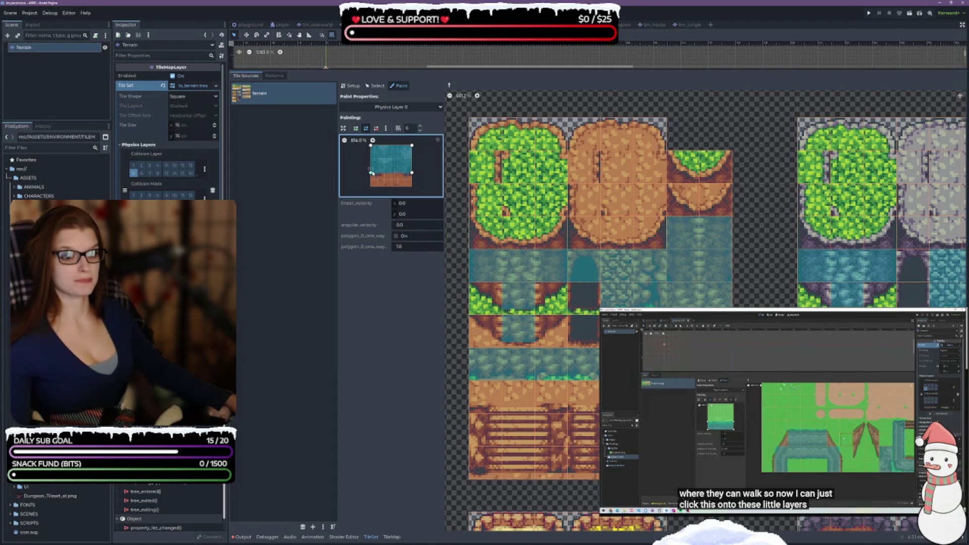
# Give the arch tile a corner-triangle collision, then reshape the brush into a bottom strip
pyautogui.moveTo(372, 173)
pyautogui.mouseDown()
pyautogui.moveTo(372, 149)
pyautogui.moveTo(412, 164)
pyautogui.mouseUp()
pyautogui.click(584, 265)
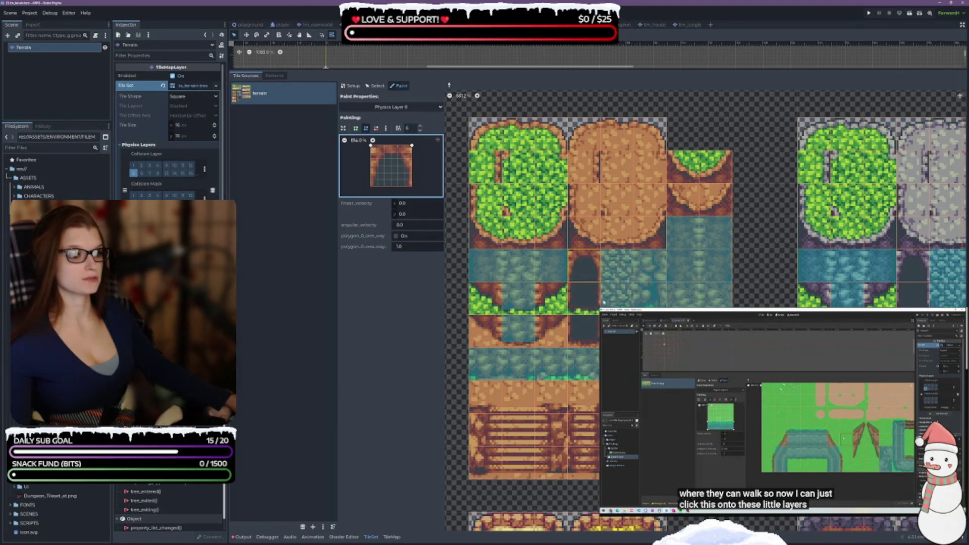
pyautogui.moveTo(372, 147); pyautogui.dragTo(411, 166)
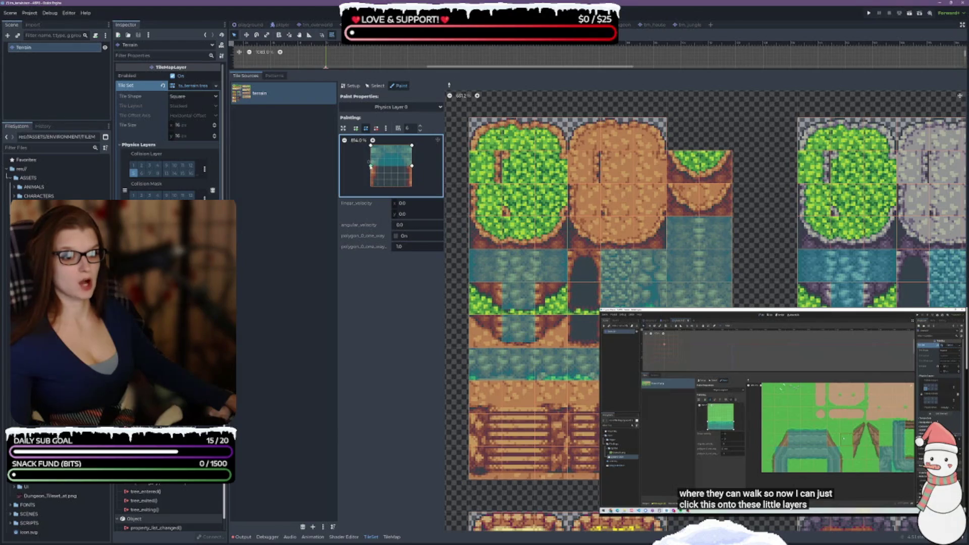
pyautogui.moveTo(370, 166)
pyautogui.mouseDown()
pyautogui.moveTo(371, 186)
pyautogui.moveTo(412, 186)
pyautogui.mouseUp()
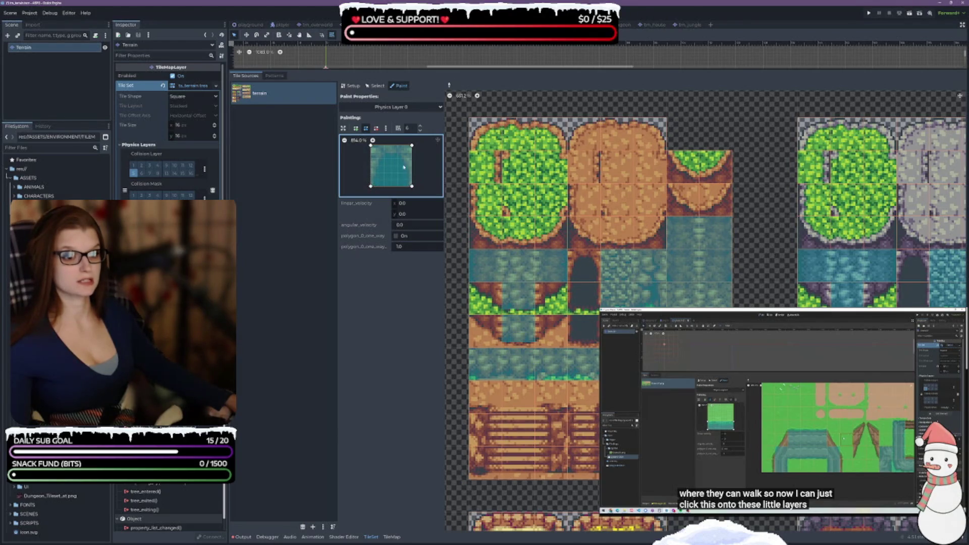
pyautogui.moveTo(413, 146)
pyautogui.mouseDown()
pyautogui.moveTo(418, 165)
pyautogui.moveTo(371, 154)
pyautogui.moveTo(373, 175)
pyautogui.moveTo(411, 168)
pyautogui.moveTo(412, 179)
pyautogui.mouseUp()
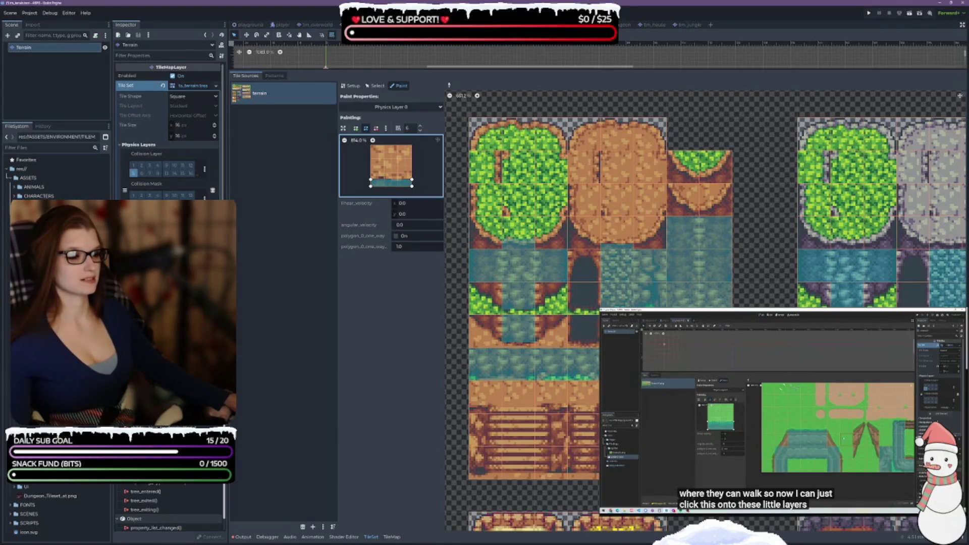
# Paint the bottom edge-strip collision onto a sand tile
pyautogui.scroll(-3, 778, 306)
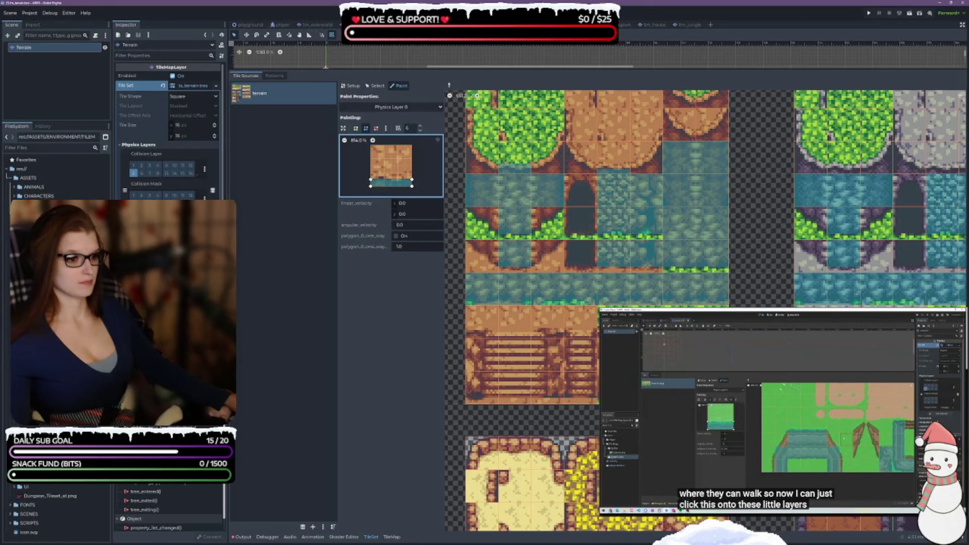
pyautogui.scroll(-6, 512, 402)
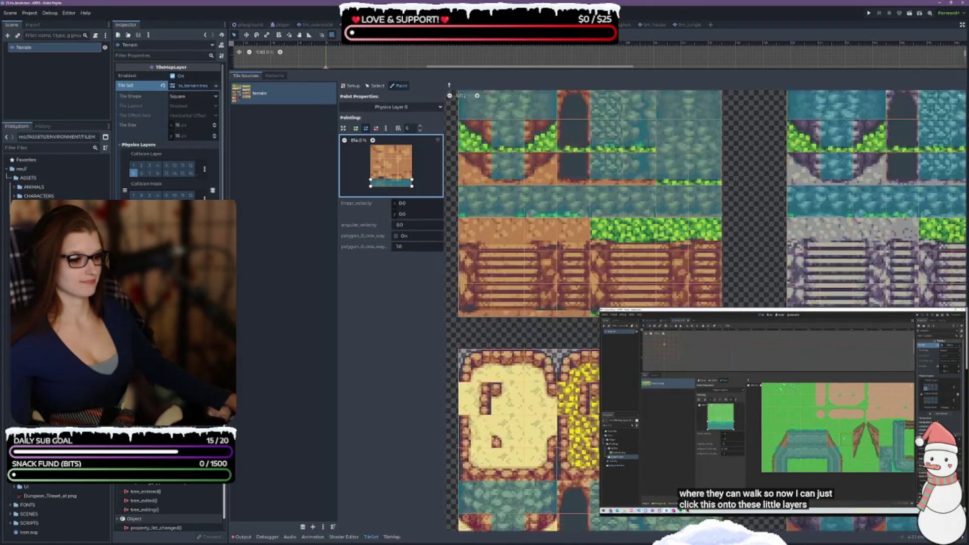
pyautogui.click(510, 402)
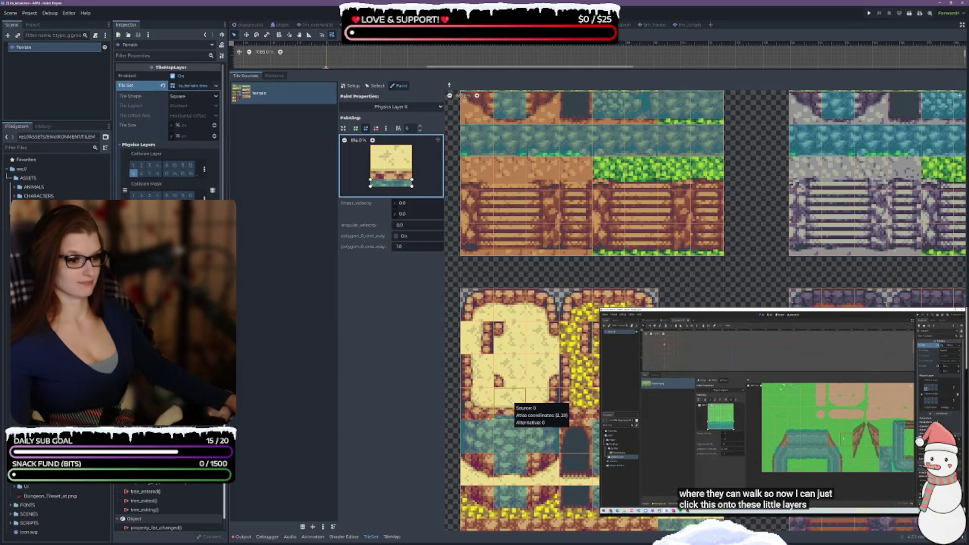
# Slant the strip's edge and paint it onto three purple dungeon edge tiles
pyautogui.moveTo(372, 179); pyautogui.dragTo(412, 173)
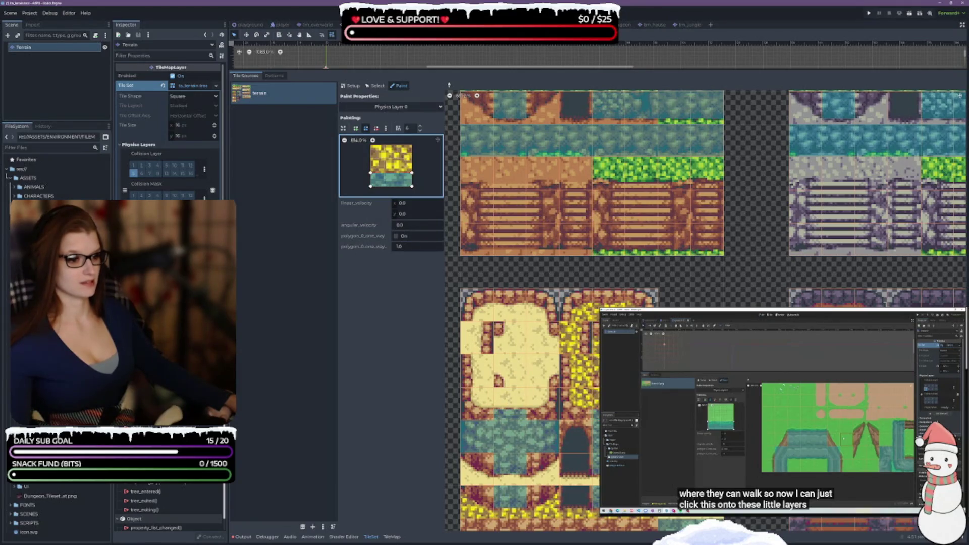
pyautogui.scroll(-3, 555, 429)
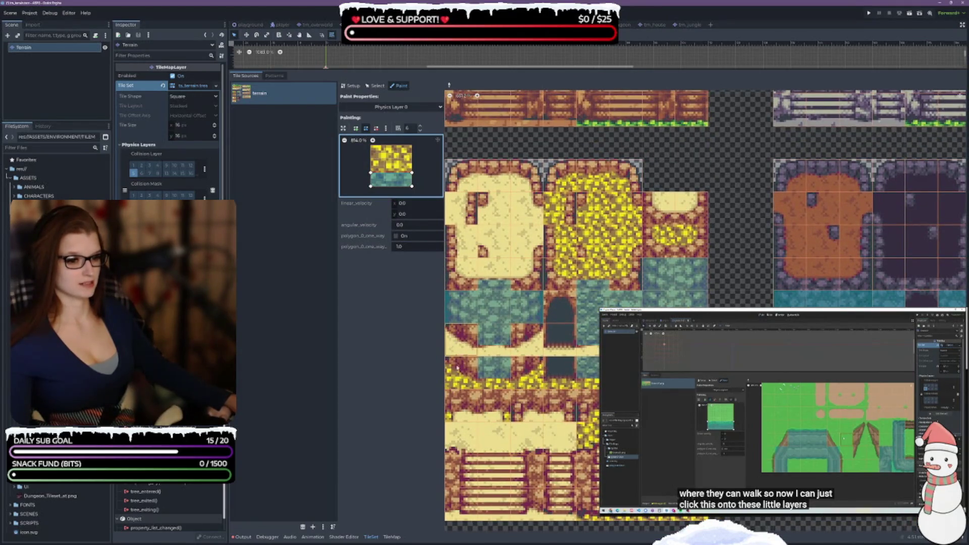
pyautogui.scroll(-2, 580, 303)
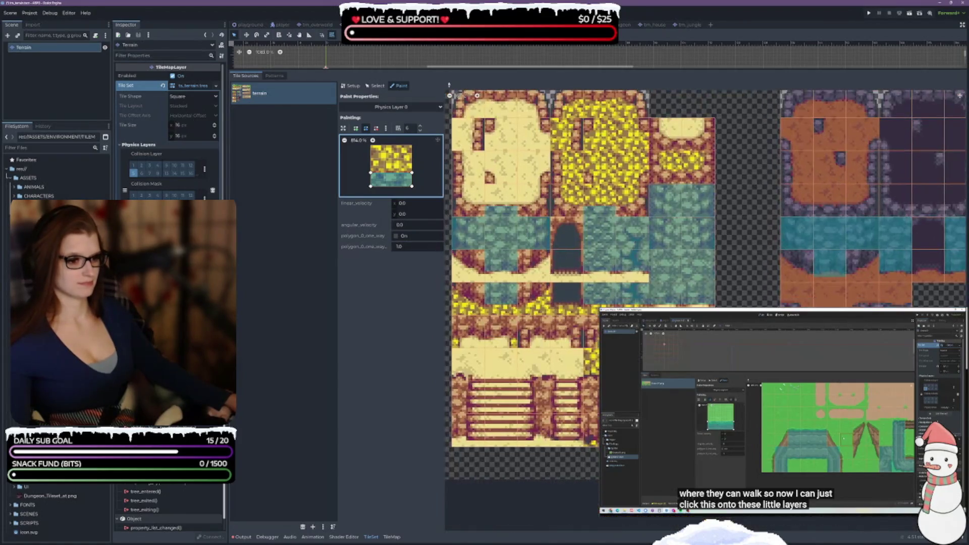
pyautogui.hscroll(5, 703, 275)
pyautogui.scroll(2, 704, 276)
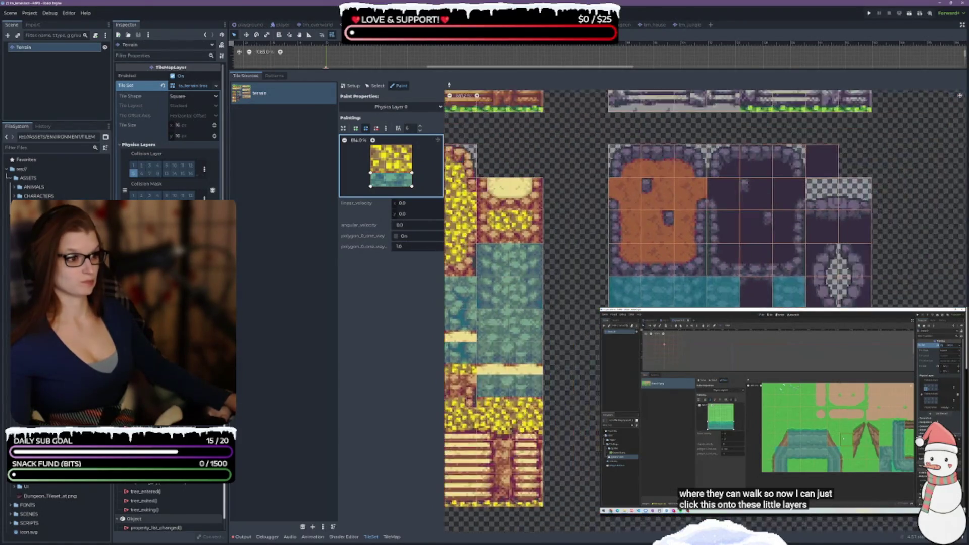
pyautogui.click(704, 276)
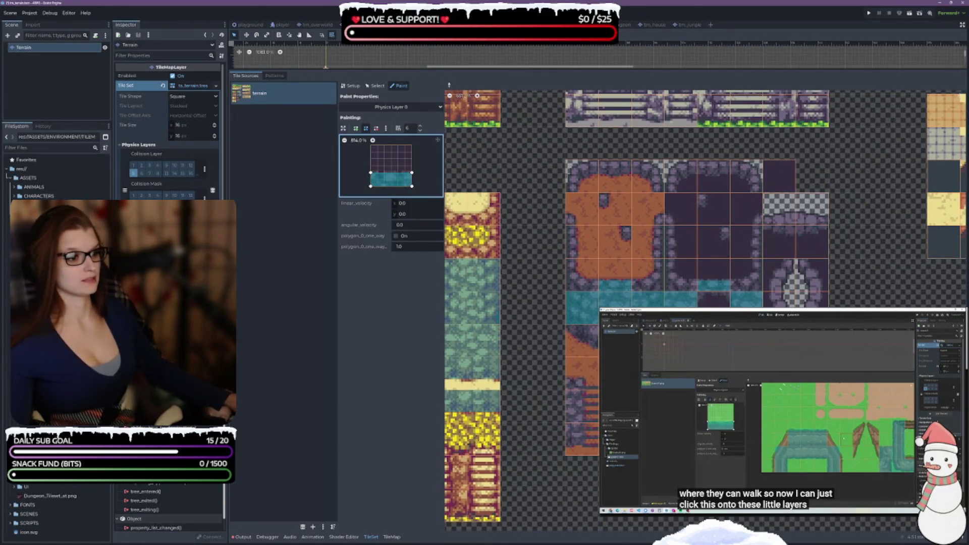
pyautogui.click(780, 209)
pyautogui.click(812, 209)
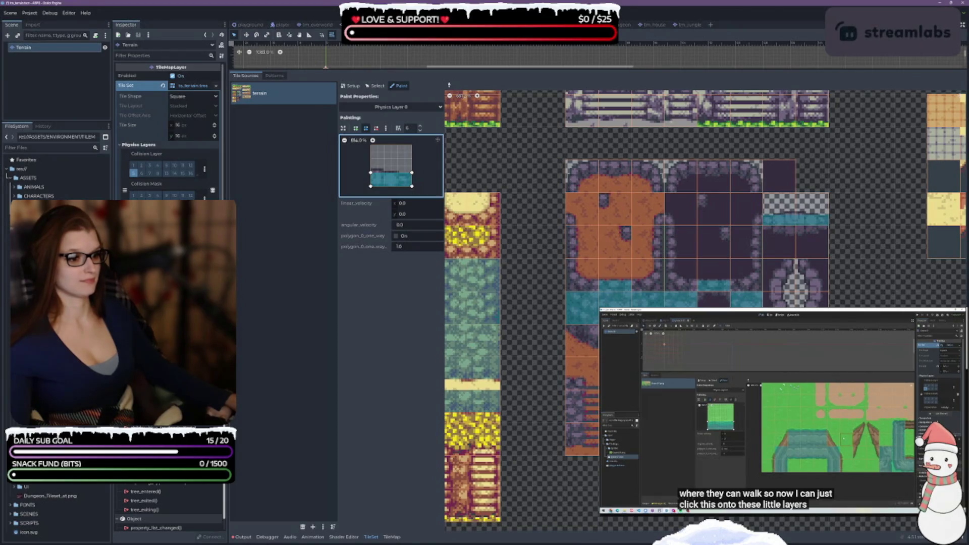
# Paint the slanted edge collision onto a grass tile and a grey stone tile
pyautogui.scroll(3, 779, 242)
pyautogui.scroll(3, 706, 242)
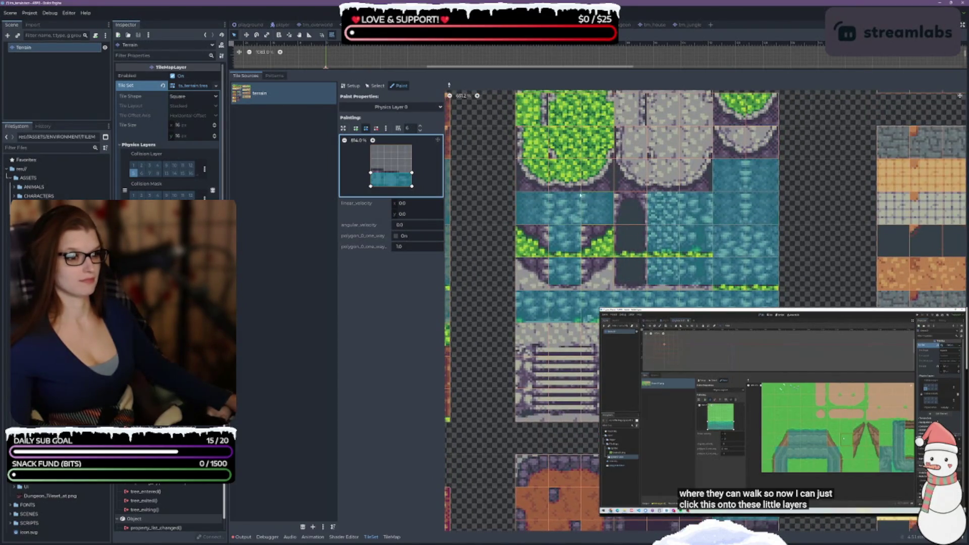
pyautogui.click(564, 182)
pyautogui.click(675, 174)
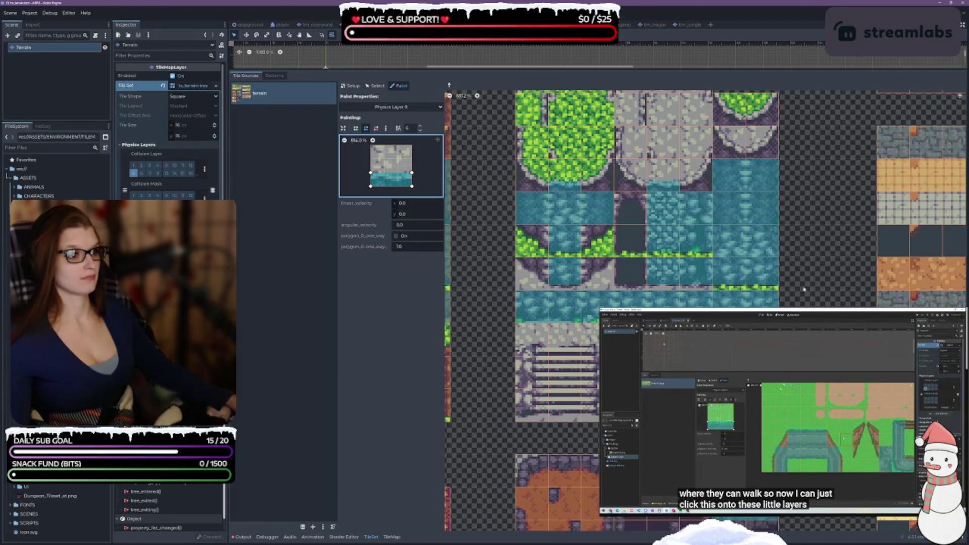
# Reshape the collision polygon into a diagonal half-tile triangle
pyautogui.scroll(3, 822, 276)
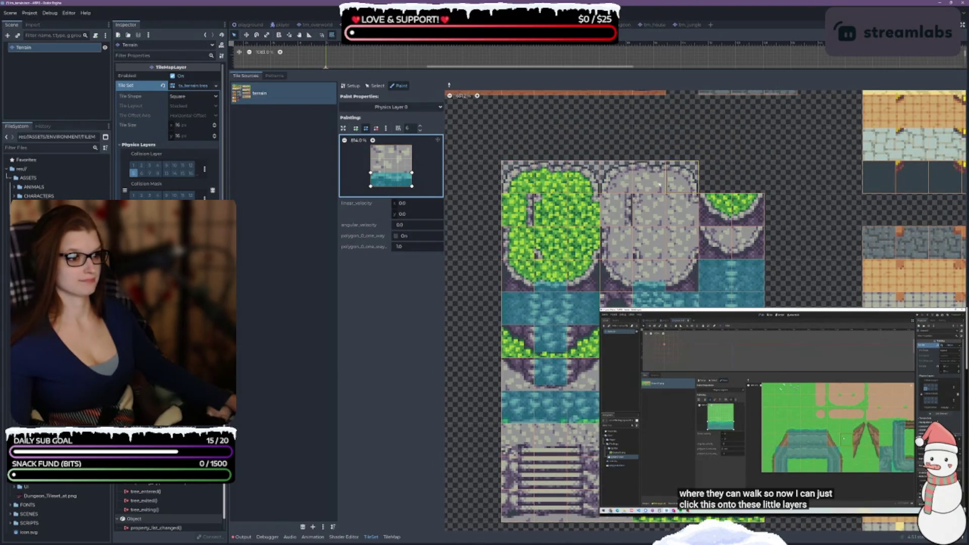
pyautogui.scroll(-3, 786, 272)
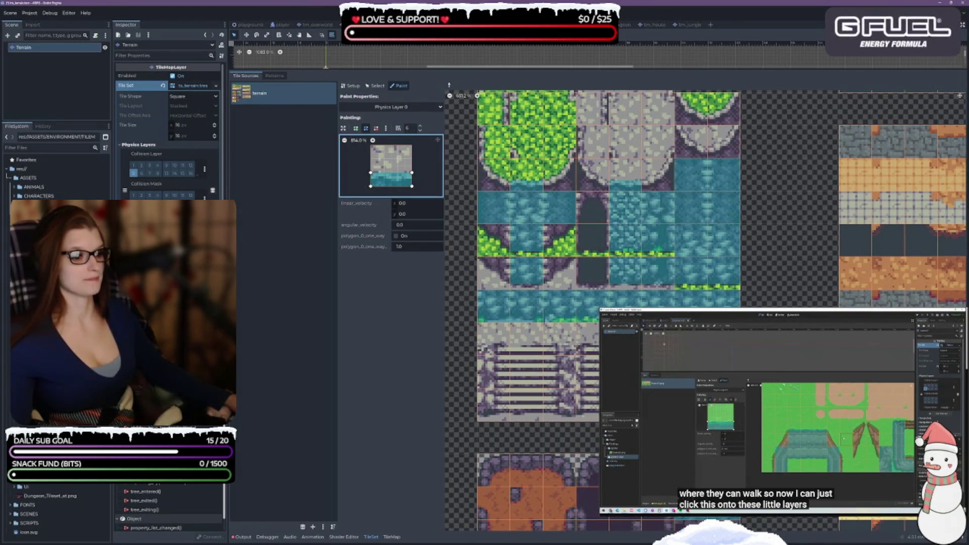
pyautogui.scroll(-1, 764, 302)
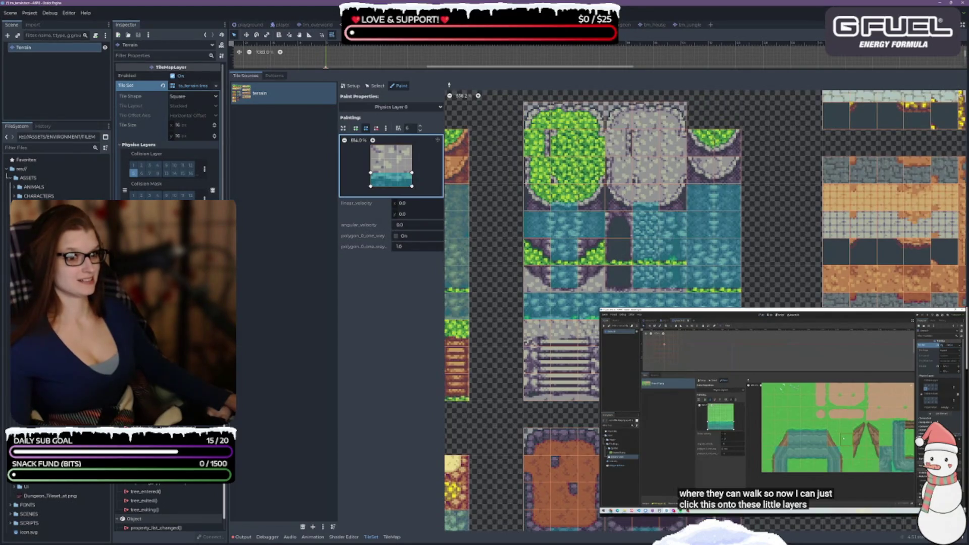
pyautogui.scroll(-1, 763, 302)
pyautogui.hscroll(-5, 763, 301)
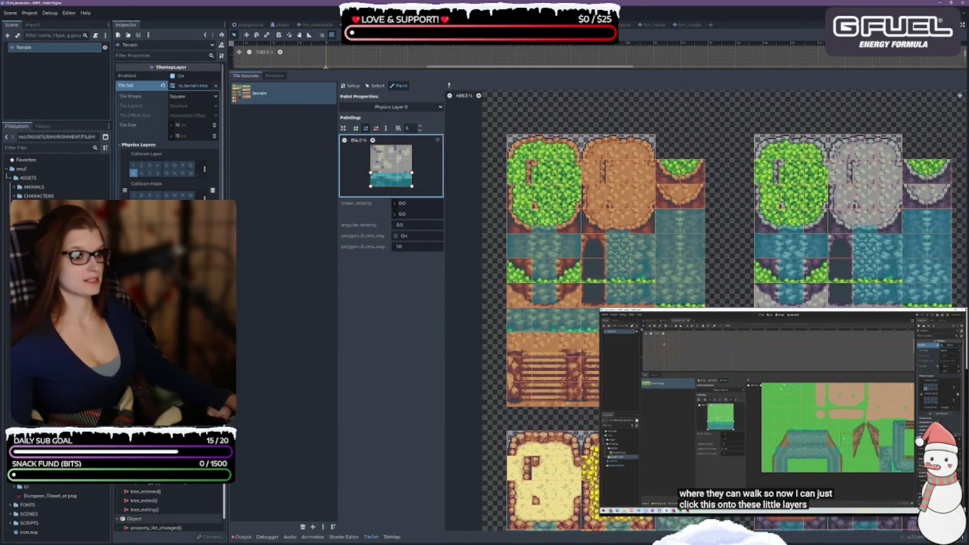
pyautogui.scroll(3, 529, 214)
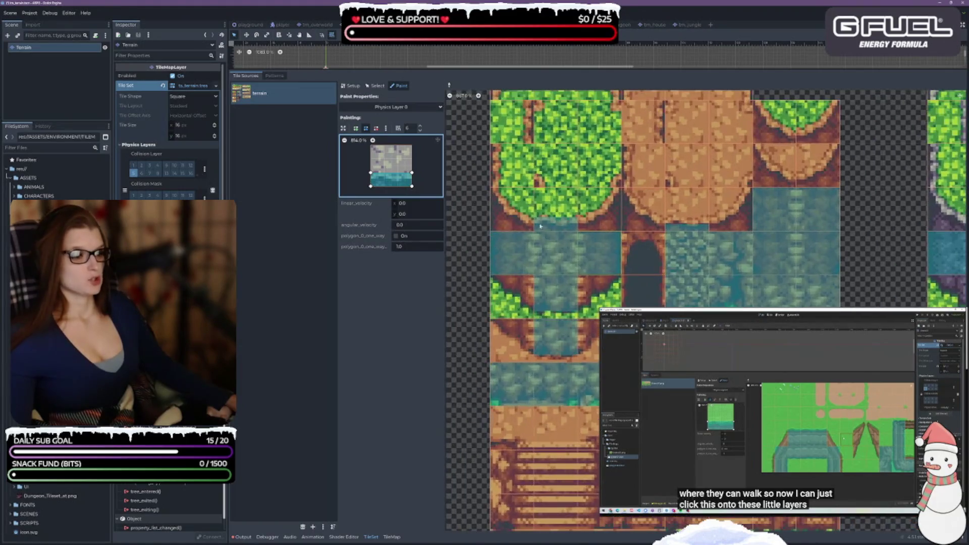
pyautogui.scroll(1, 475, 221)
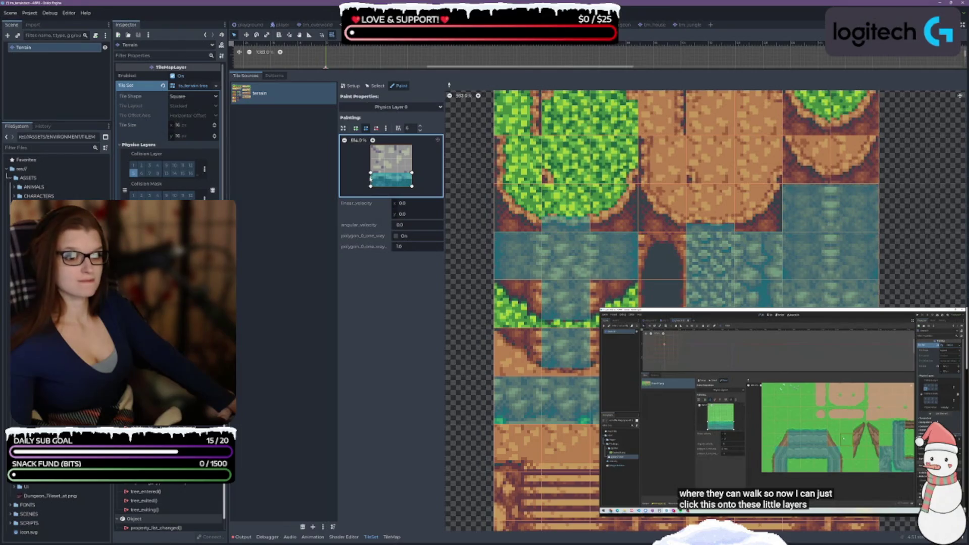
pyautogui.moveTo(371, 173); pyautogui.dragTo(370, 147)
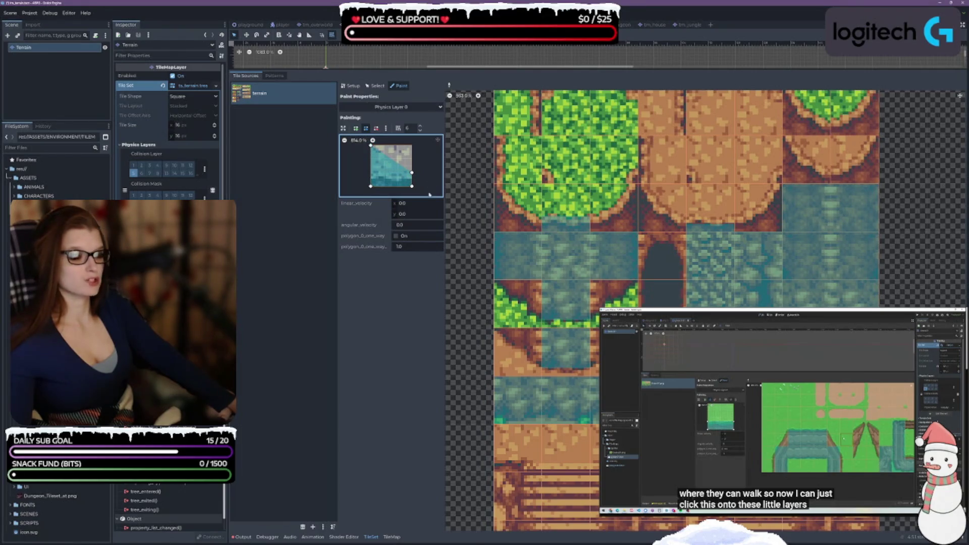
pyautogui.moveTo(411, 173); pyautogui.dragTo(412, 146)
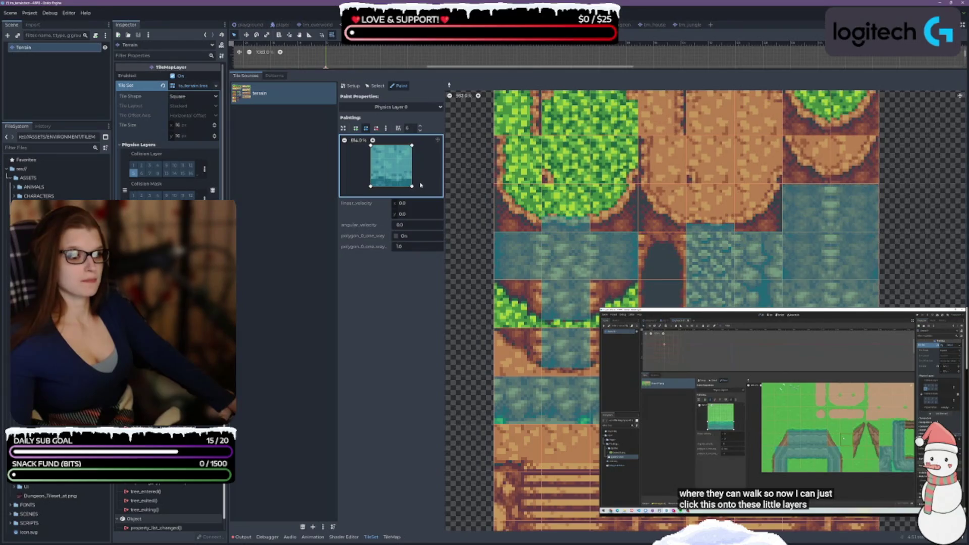
pyautogui.moveTo(413, 187)
pyautogui.mouseDown()
pyautogui.moveTo(412, 173)
pyautogui.moveTo(370, 177)
pyautogui.moveTo(370, 147)
pyautogui.mouseUp()
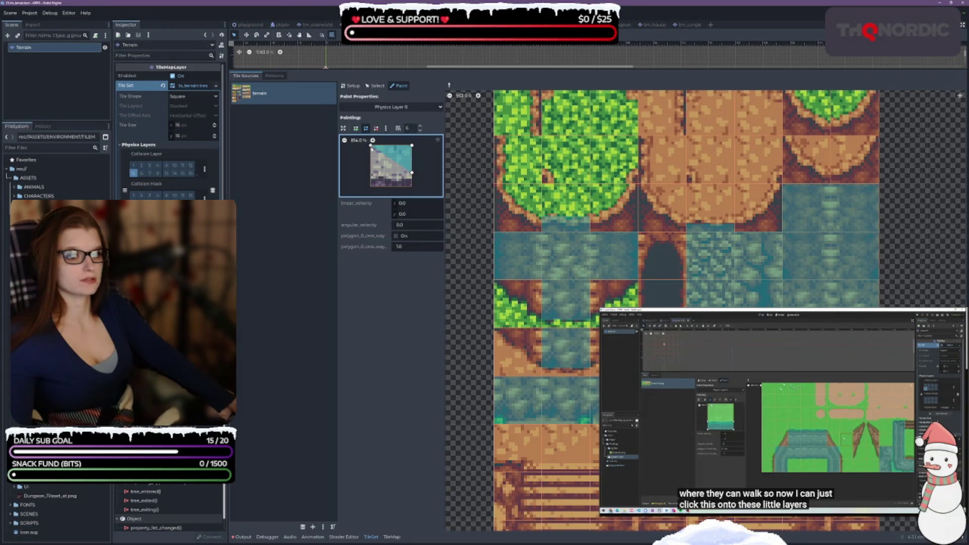
# Paint the diagonal triangle collision onto the grass and brown edge tiles
pyautogui.click(539, 305)
pyautogui.moveTo(412, 173); pyautogui.dragTo(412, 180)
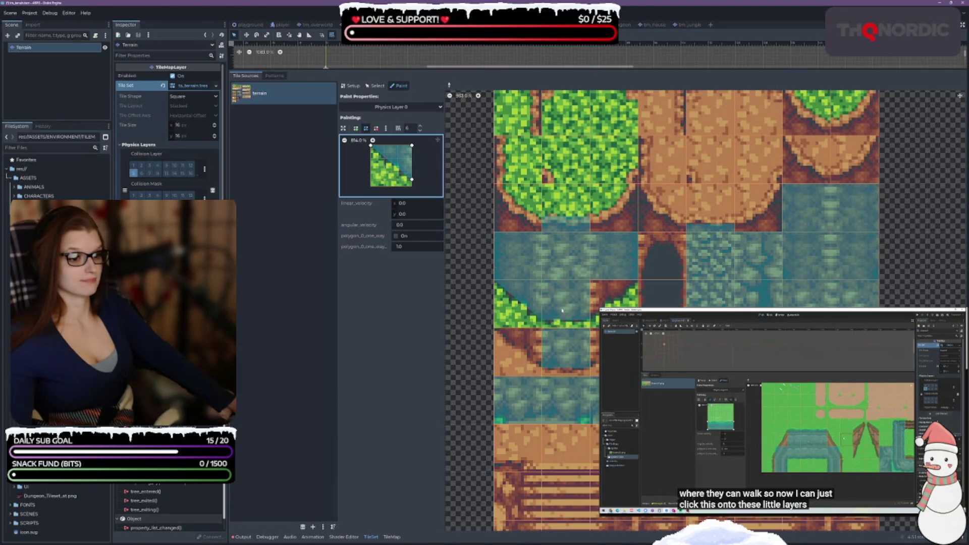
pyautogui.click(518, 357)
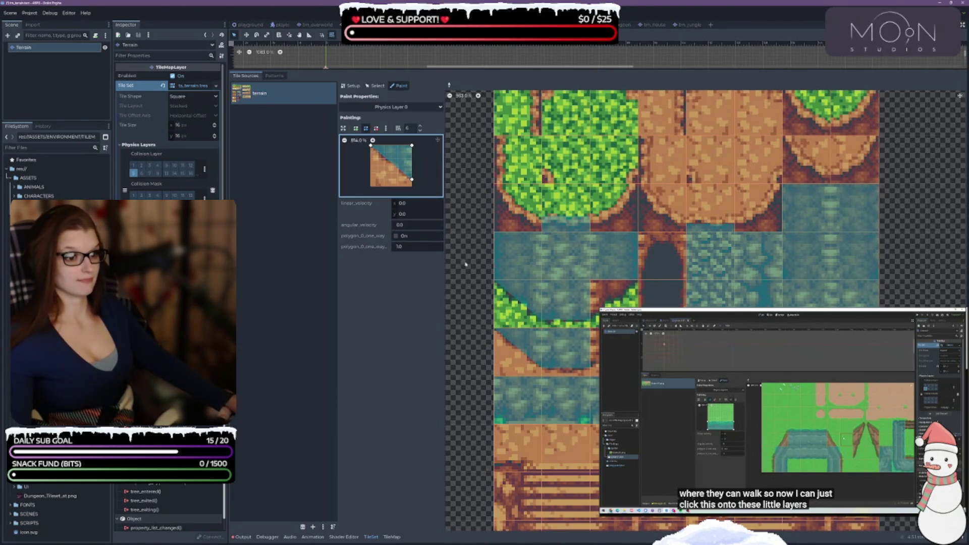
pyautogui.scroll(3, 492, 376)
pyautogui.scroll(-8, 491, 376)
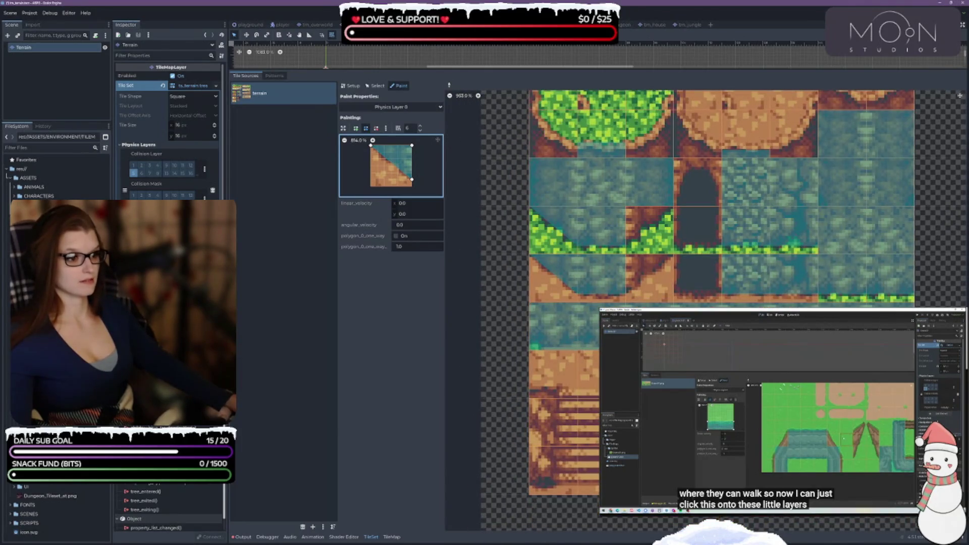
pyautogui.scroll(6, 910, 271)
pyautogui.hscroll(8, 910, 271)
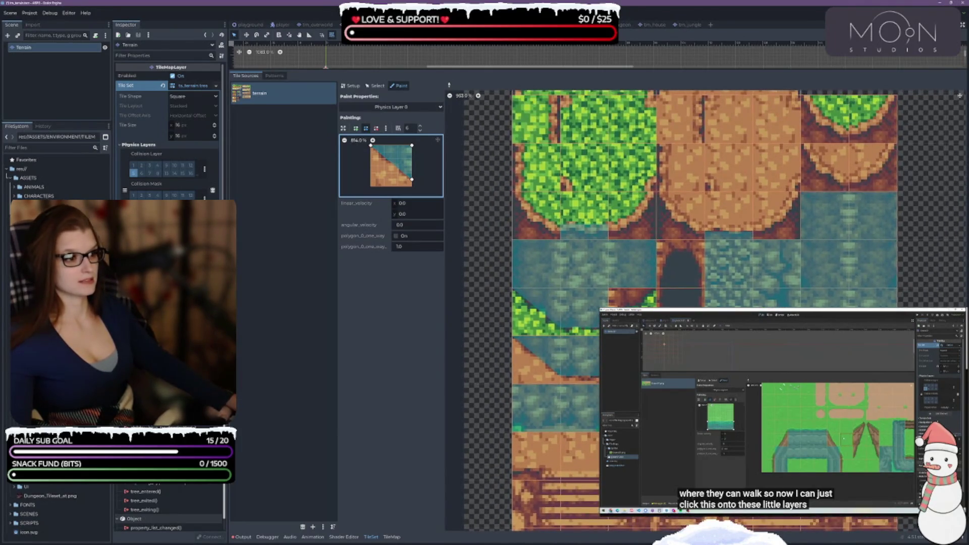
pyautogui.scroll(-5, 779, 244)
pyautogui.hscroll(8, 778, 244)
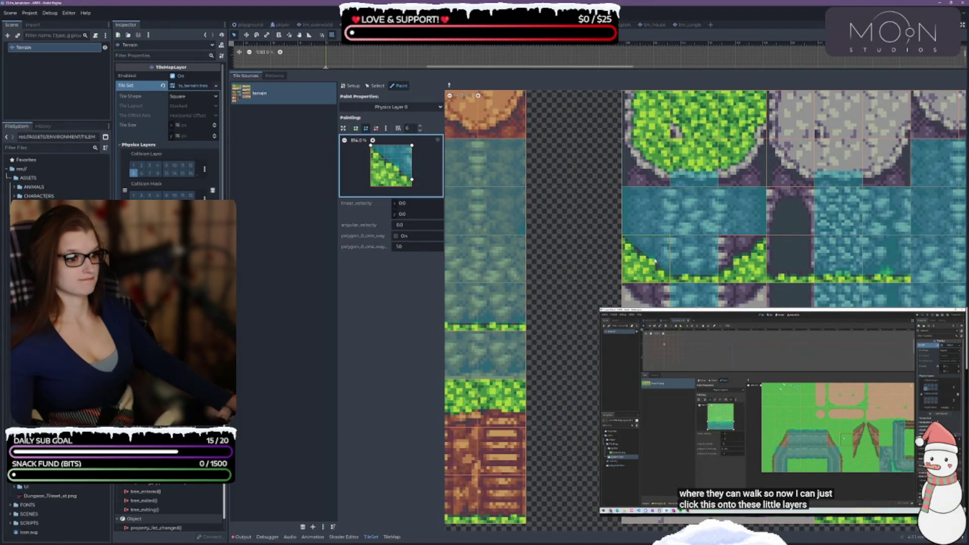
pyautogui.scroll(-10, 583, 403)
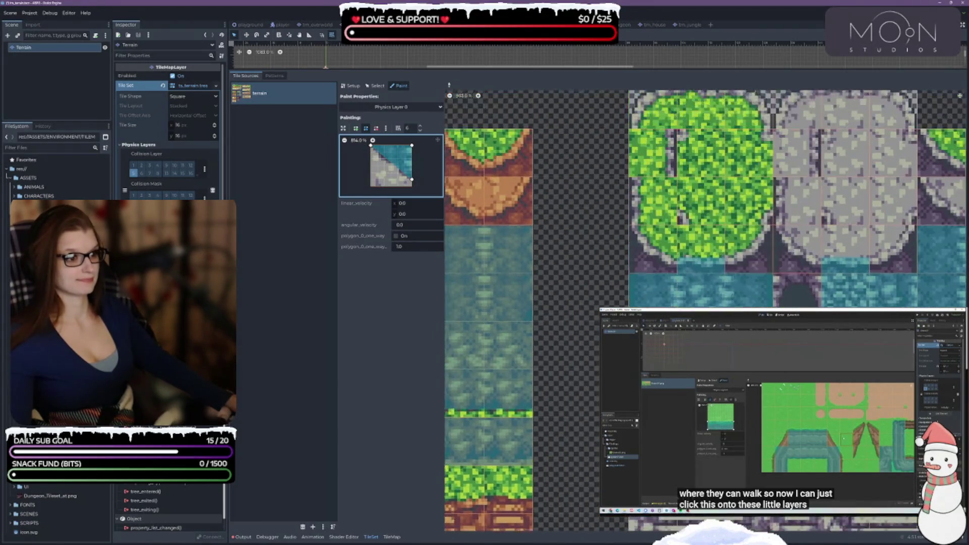
pyautogui.scroll(-8, 583, 403)
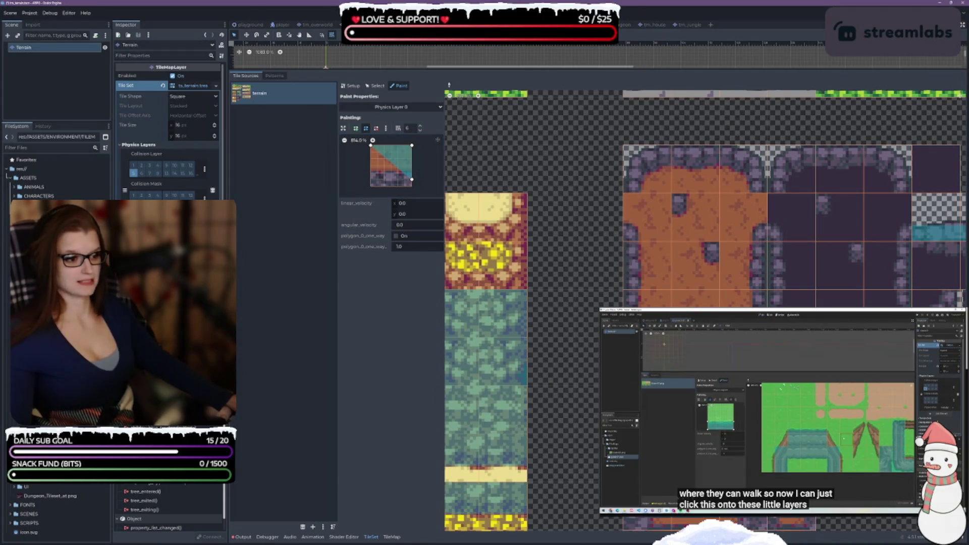
# Browse the atlas and select the Physics Layer 0 collision polygon for editing
pyautogui.scroll(-3, 573, 393)
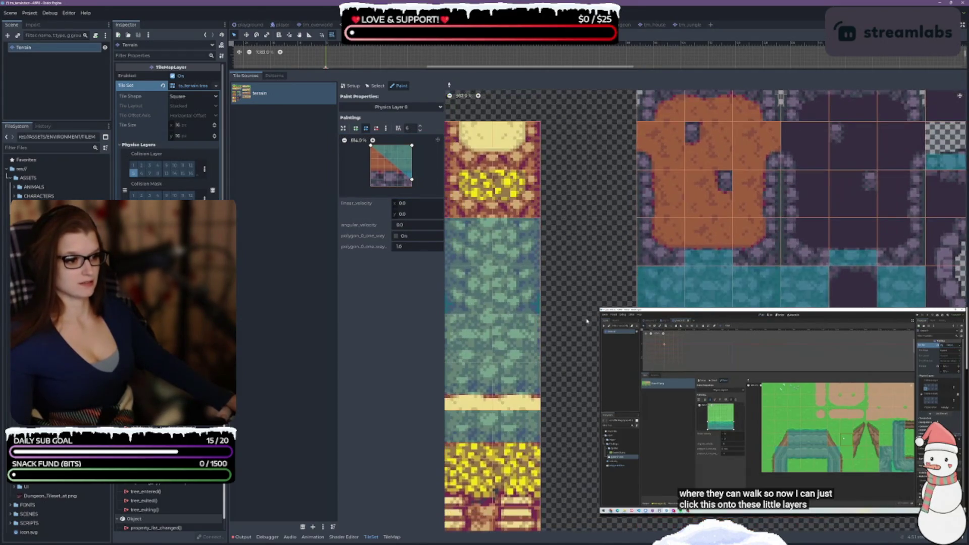
pyautogui.scroll(2, 573, 393)
pyautogui.scroll(-2, 573, 393)
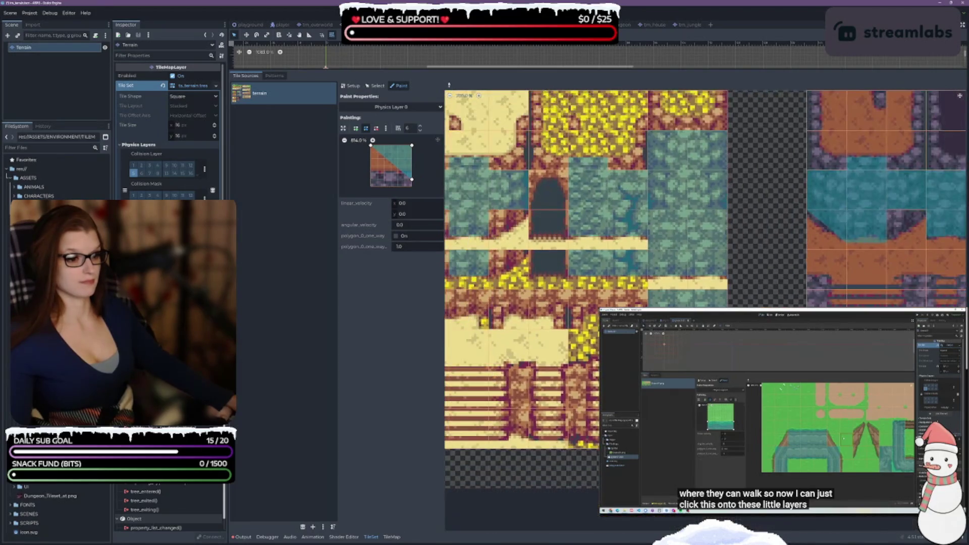
pyautogui.hscroll(-3, 544, 493)
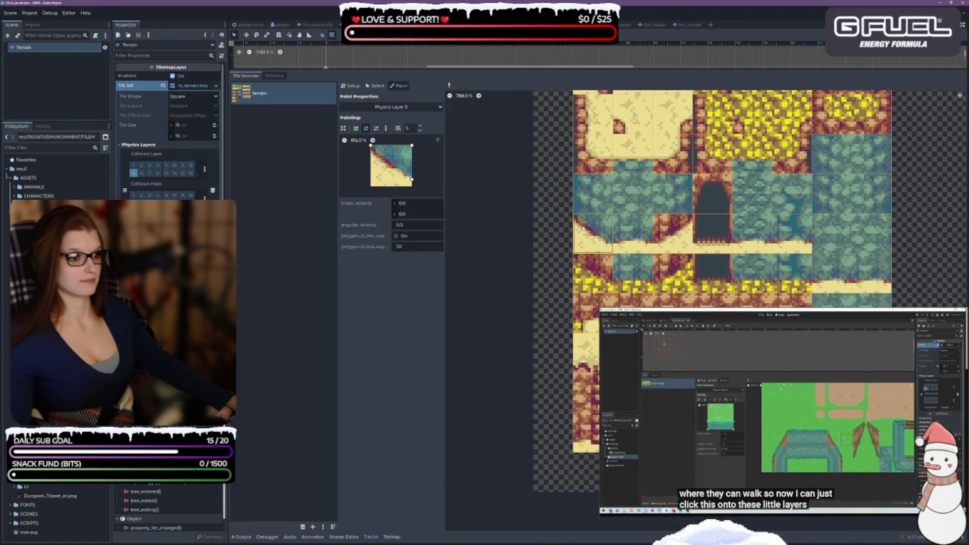
pyautogui.scroll(3, 534, 249)
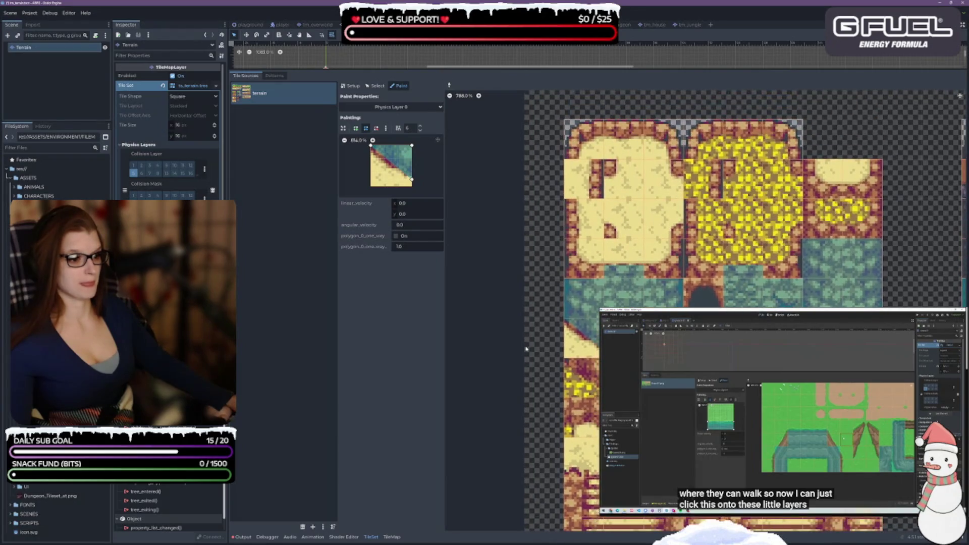
pyautogui.scroll(-3, 525, 348)
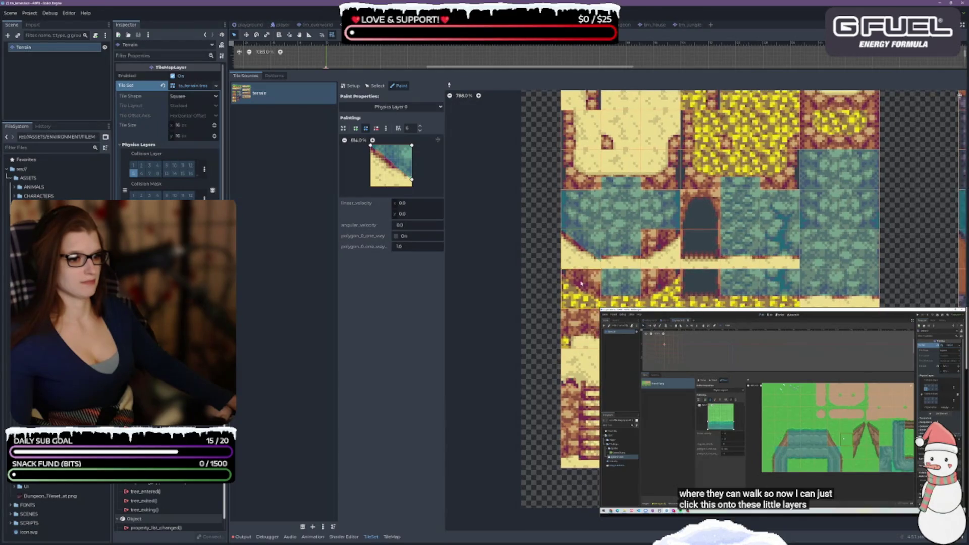
pyautogui.click(371, 147)
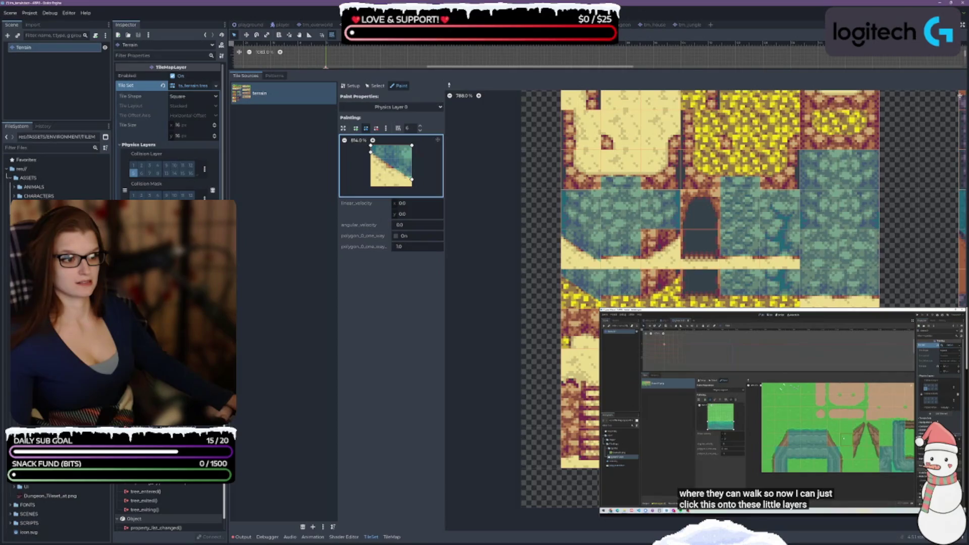
# Rotate the collision polygon left and paint it onto the teal-and-green water-edge tile
pyautogui.hscroll(10, 552, 271)
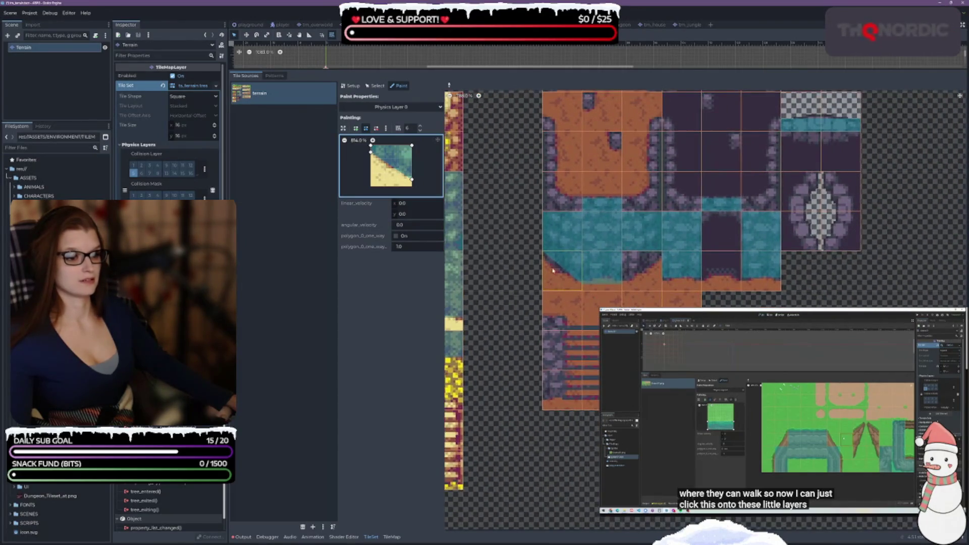
pyautogui.scroll(3, 552, 271)
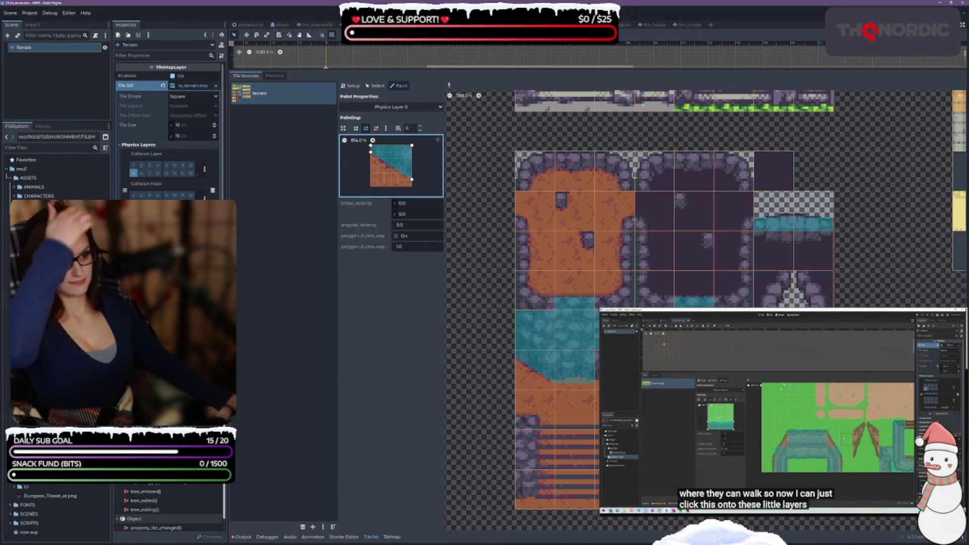
pyautogui.scroll(4, 553, 271)
pyautogui.scroll(6, 553, 271)
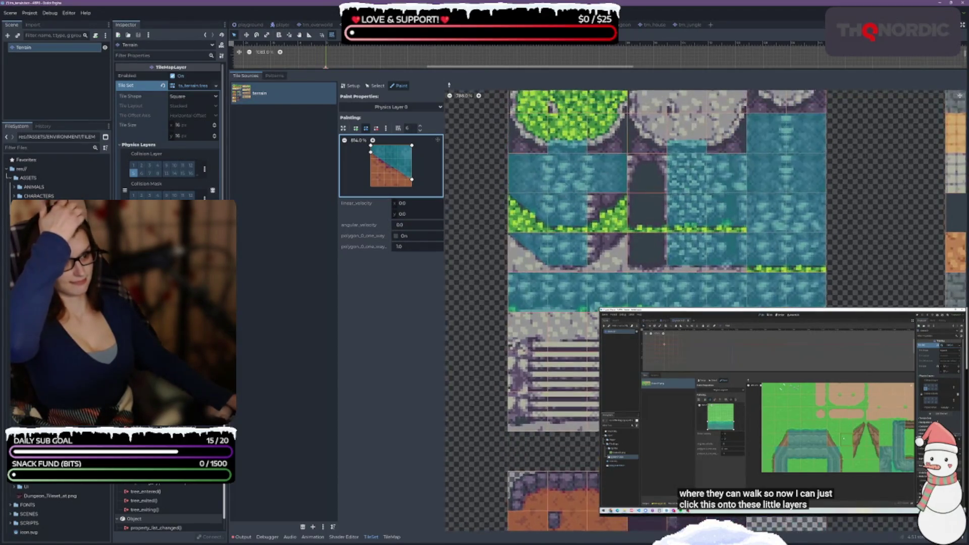
pyautogui.scroll(-1, 552, 271)
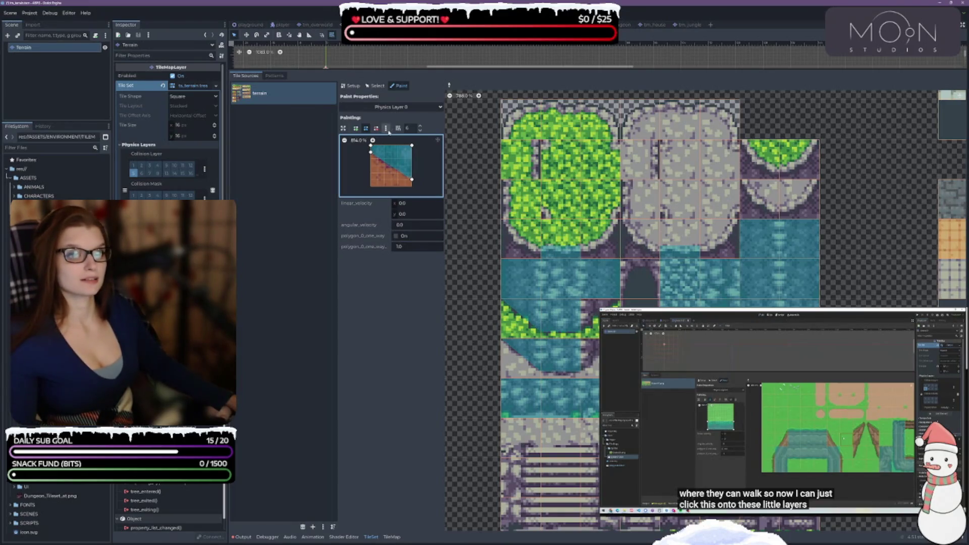
pyautogui.click(386, 129)
pyautogui.click(397, 165)
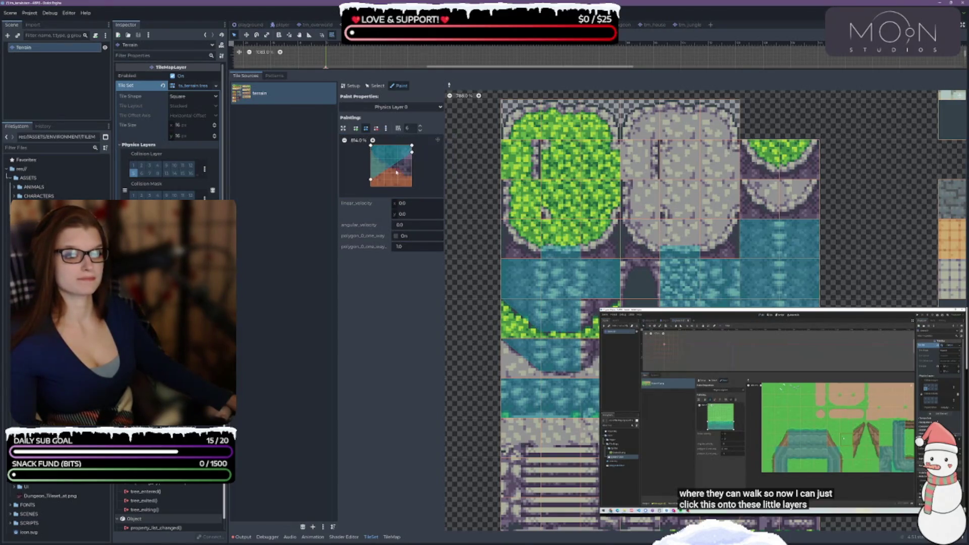
pyautogui.click(585, 328)
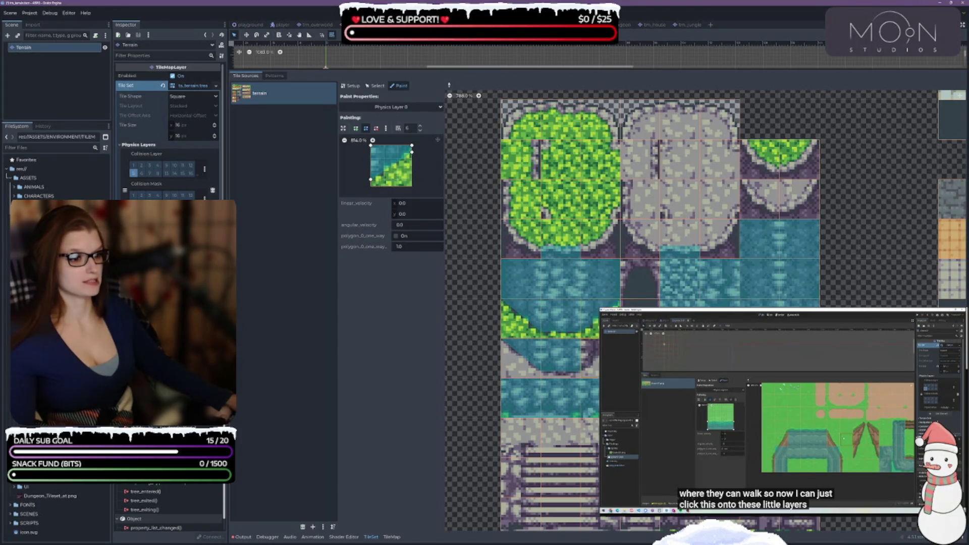
# Add an extra vertex on the collision polygon's right edge
pyautogui.click(412, 151)
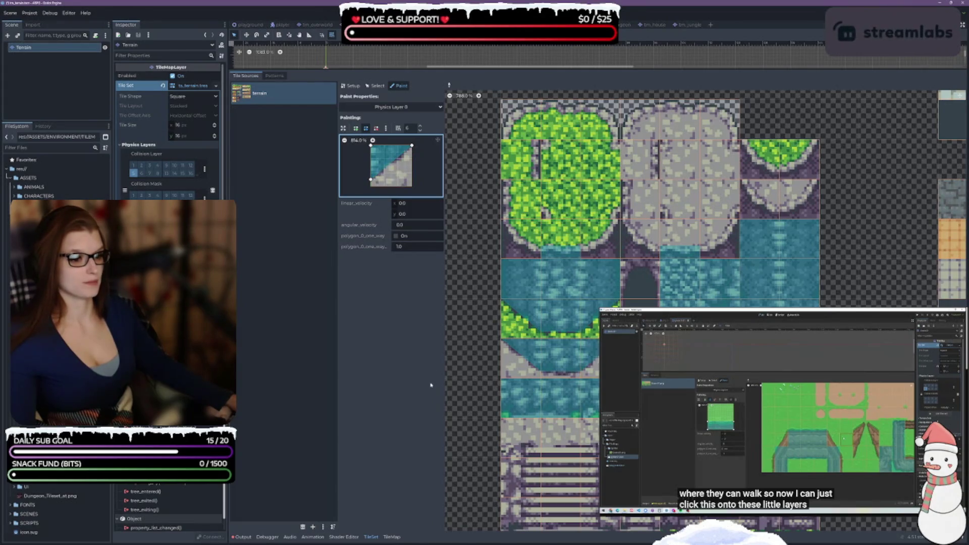
pyautogui.scroll(-5, 530, 163)
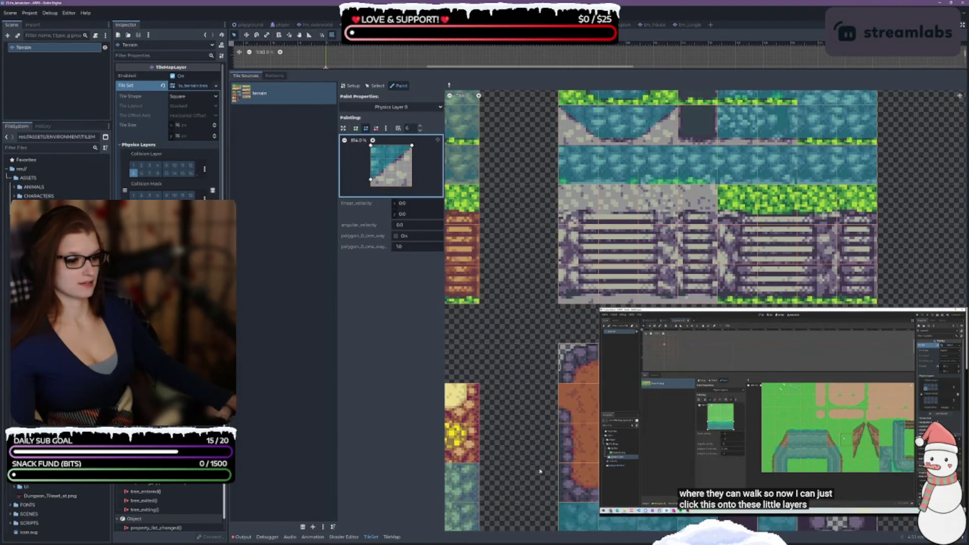
pyautogui.scroll(-5, 529, 163)
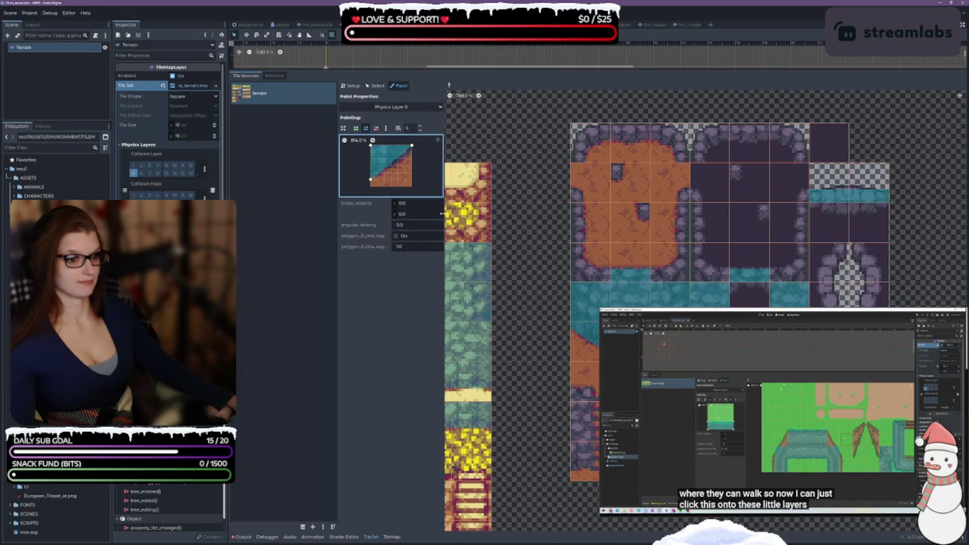
pyautogui.click(412, 151)
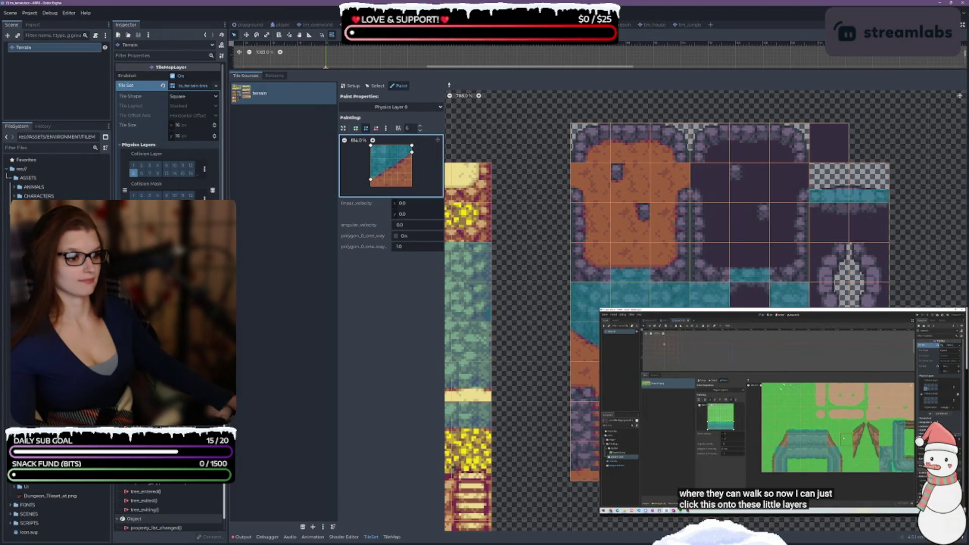
pyautogui.scroll(-5, 519, 395)
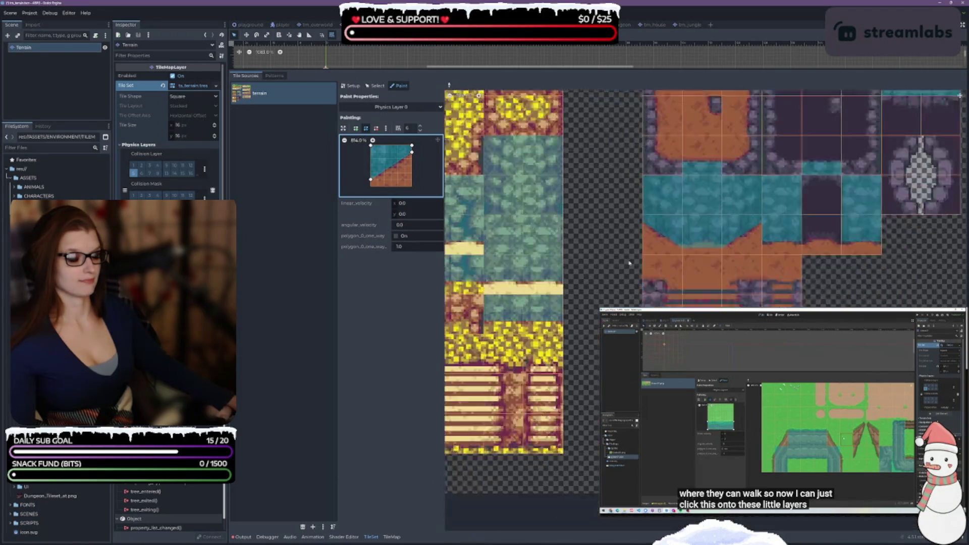
pyautogui.scroll(3, 495, 423)
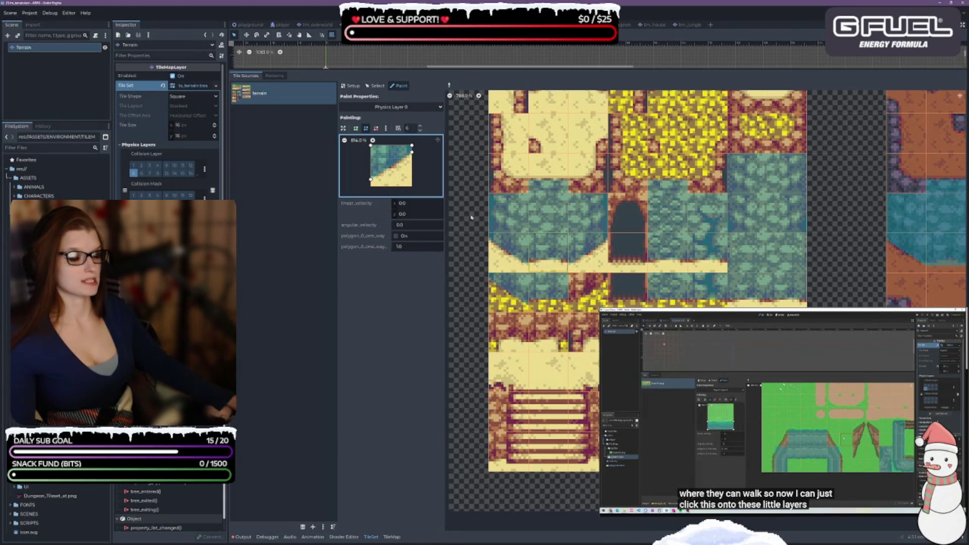
# Flip the collision polygon to the opposite diagonal and move its right vertex to the bottom-right corner
pyautogui.moveTo(369, 180); pyautogui.dragTo(370, 172)
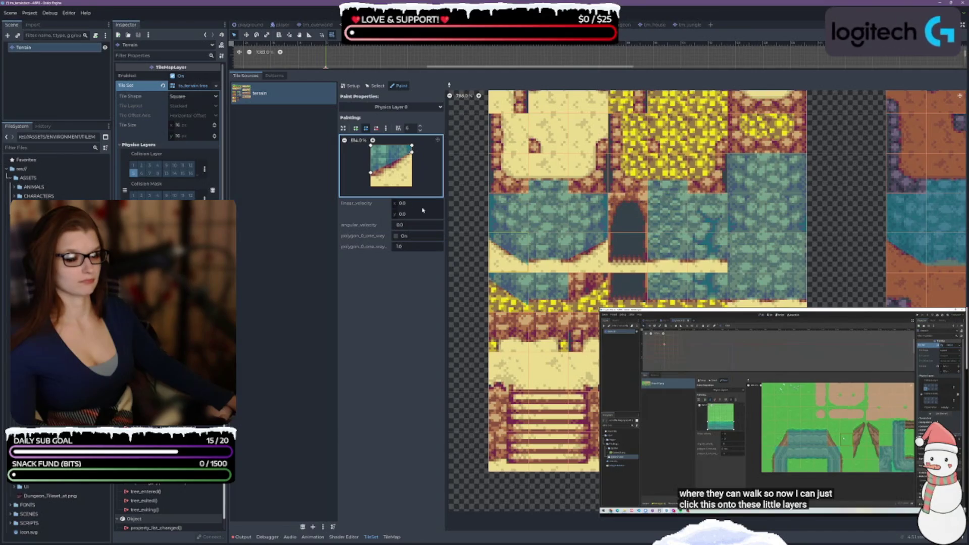
pyautogui.click(385, 129)
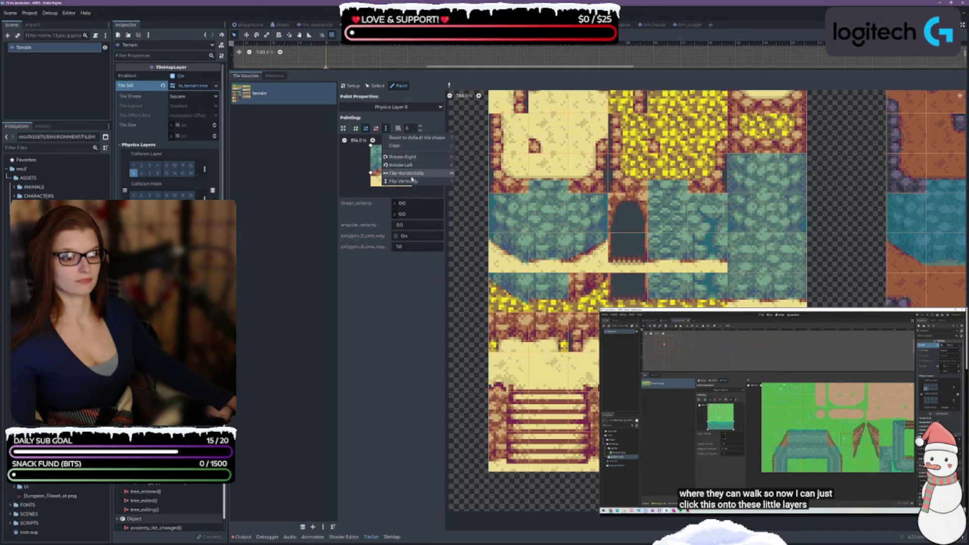
pyautogui.click(404, 181)
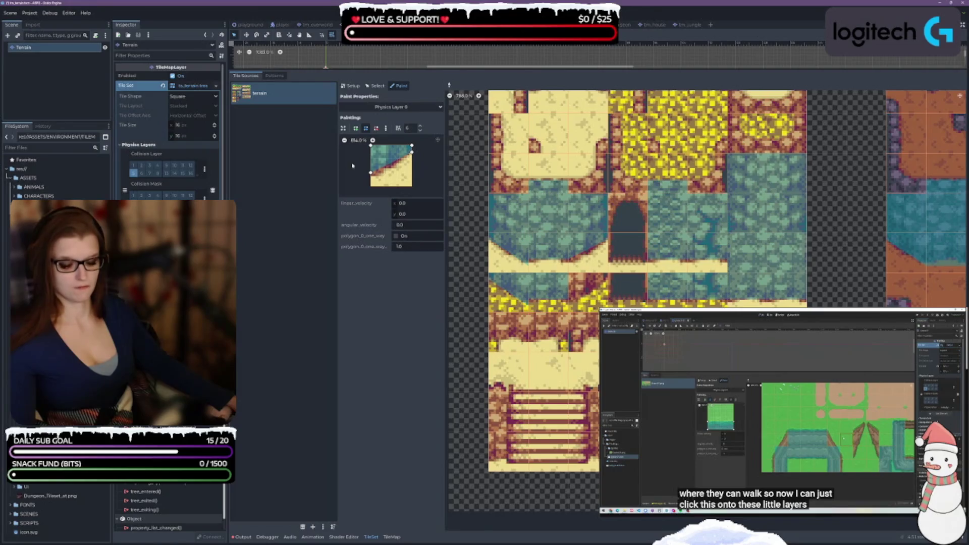
pyautogui.moveTo(412, 151); pyautogui.dragTo(412, 173)
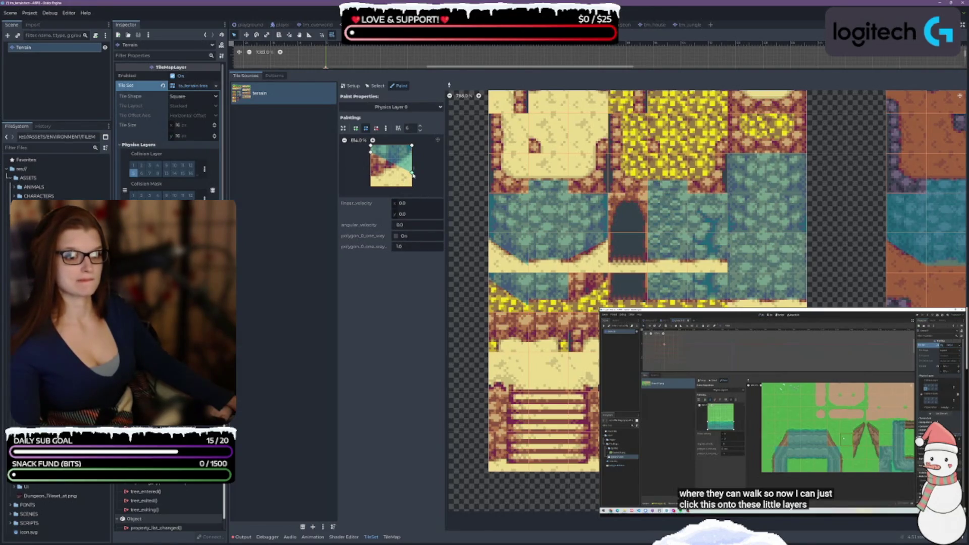
pyautogui.moveTo(412, 173); pyautogui.dragTo(412, 172)
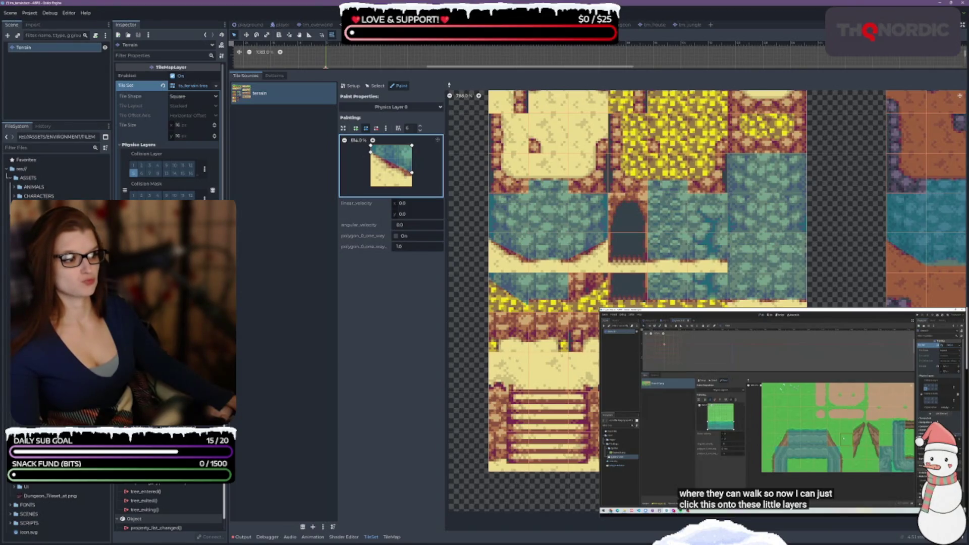
pyautogui.hscroll(8, 582, 258)
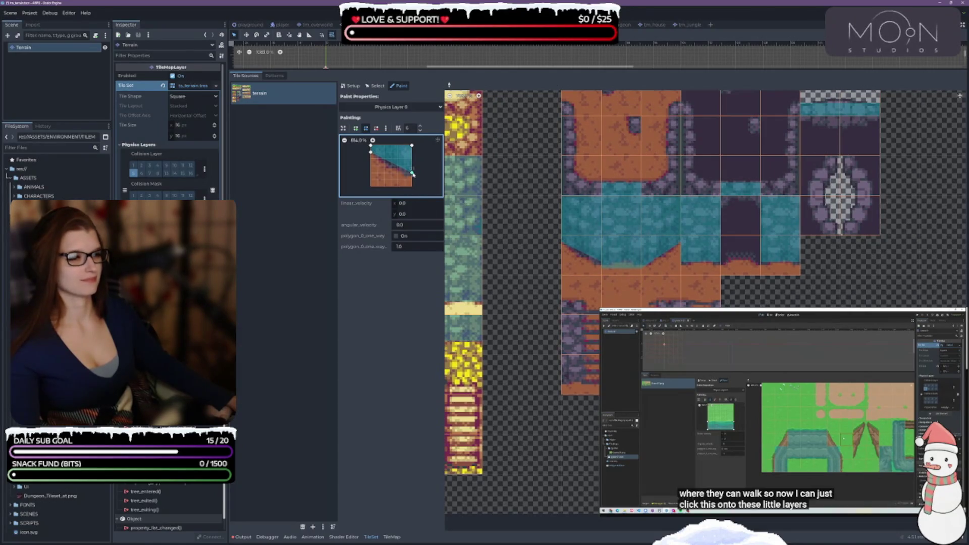
# Undo the last move and reshape the polygon into a diagonal triangle ending just below the top-right corner
pyautogui.hotkey('ctrl', 'z')
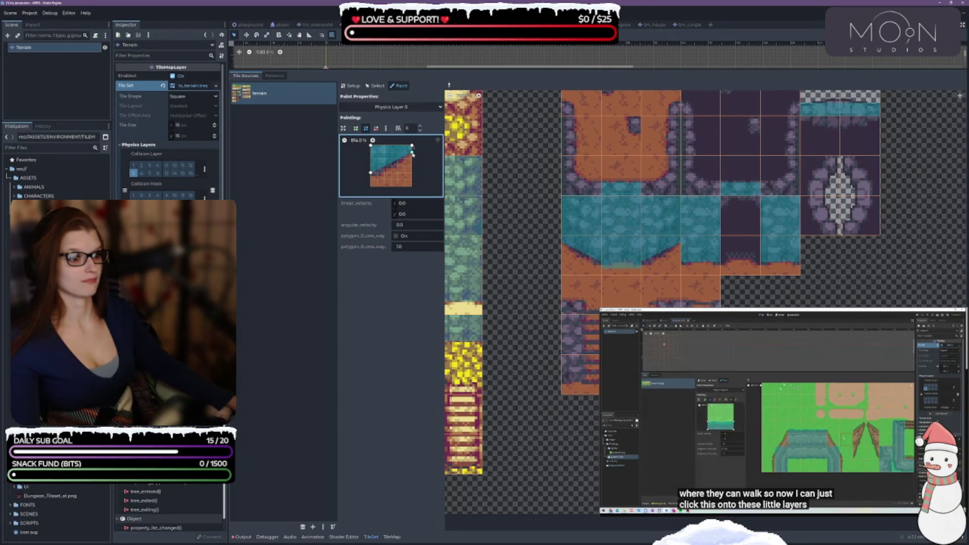
pyautogui.moveTo(412, 154); pyautogui.dragTo(411, 172)
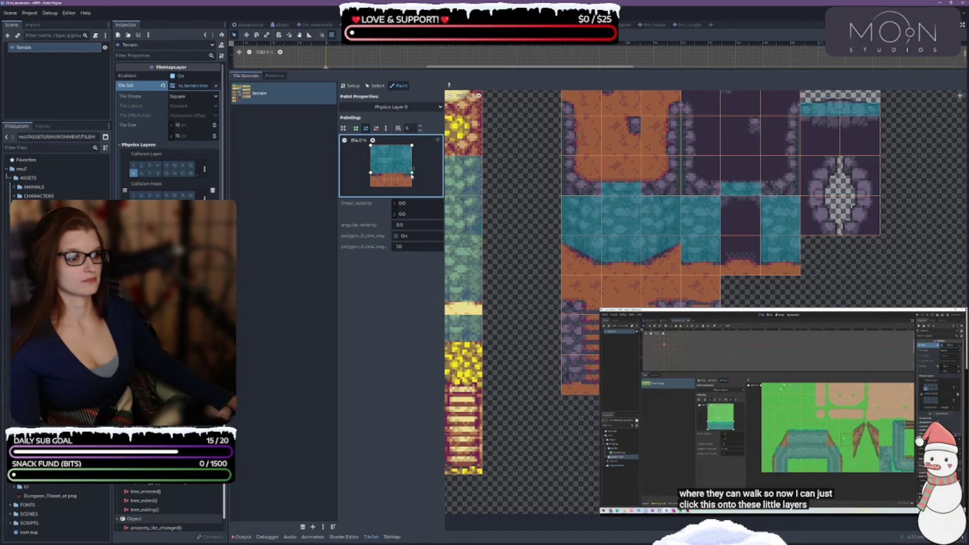
pyautogui.moveTo(411, 175); pyautogui.dragTo(412, 149)
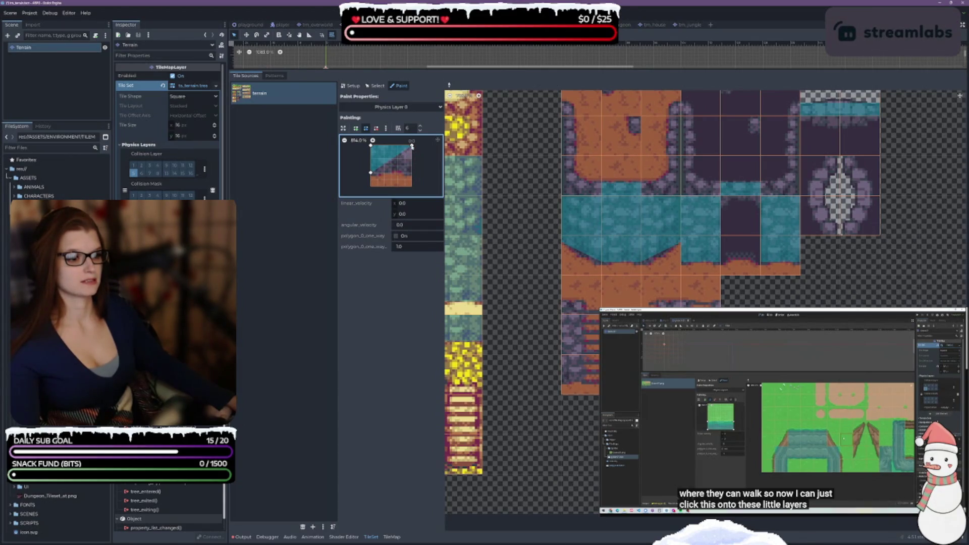
pyautogui.moveTo(412, 147); pyautogui.dragTo(412, 151)
pyautogui.scroll(5, 538, 168)
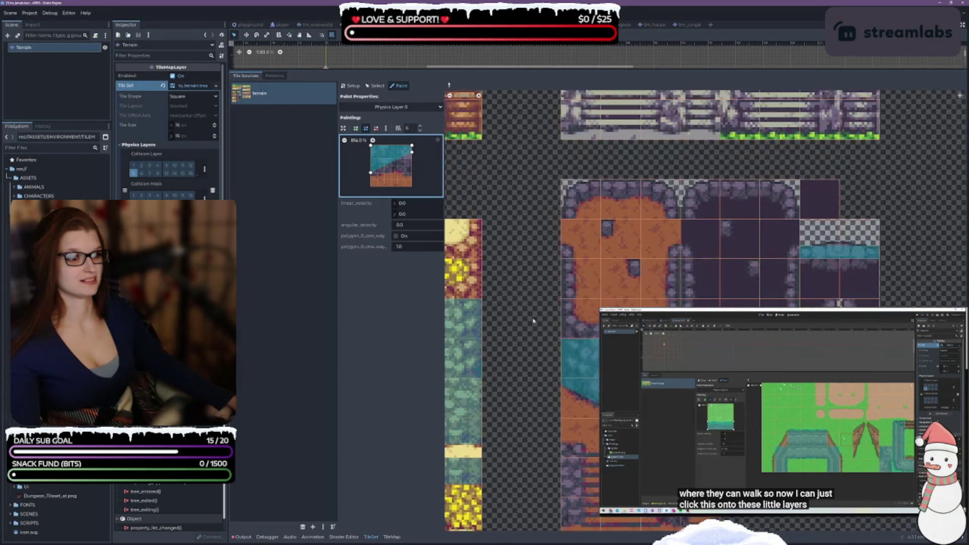
pyautogui.scroll(3, 548, 341)
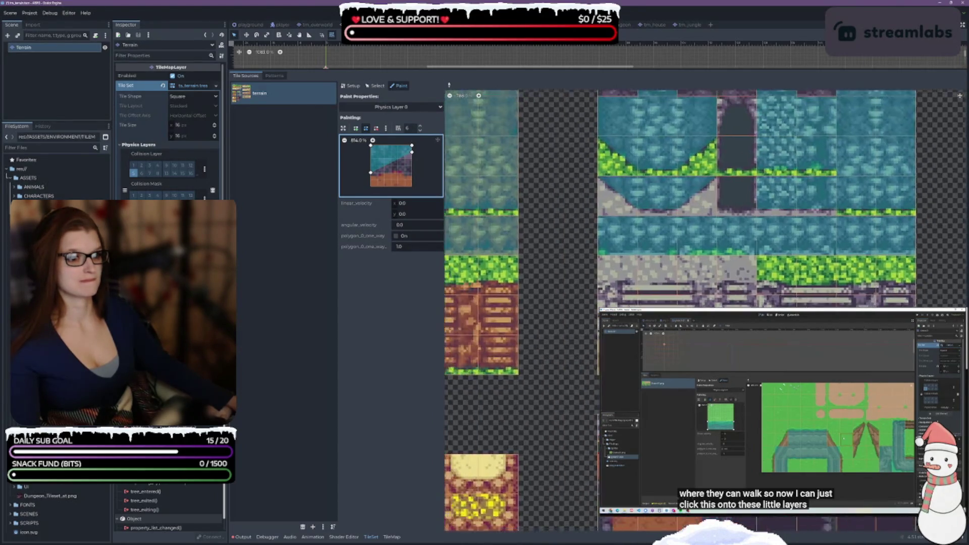
pyautogui.hscroll(-3, 623, 220)
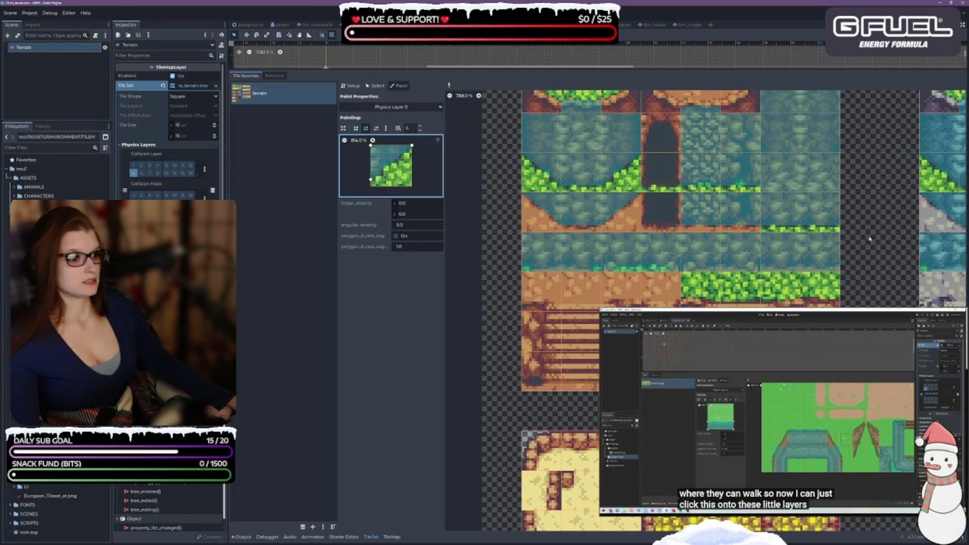
# Paint the diagonal collision onto the bush corner tile and the green water-edge tiles
pyautogui.scroll(3, 676, 252)
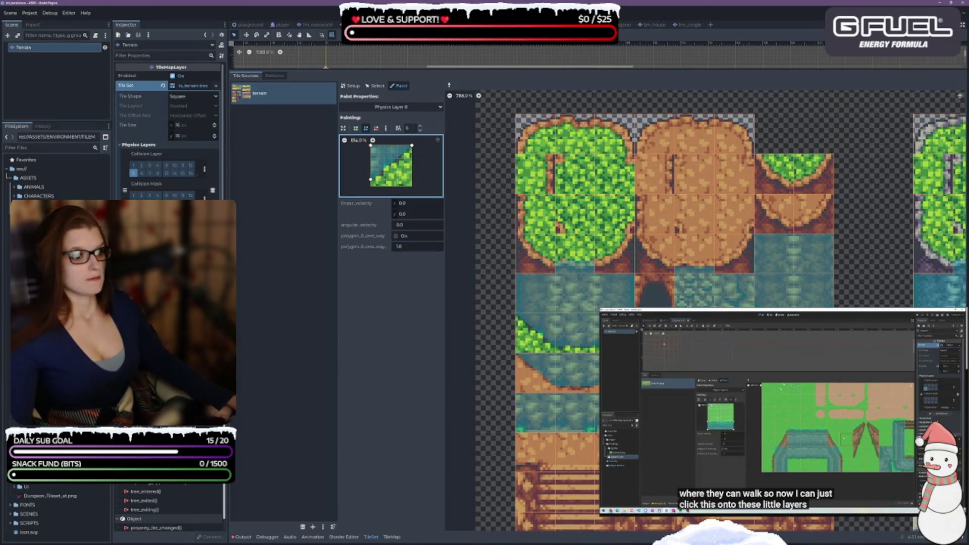
pyautogui.hscroll(5, 532, 292)
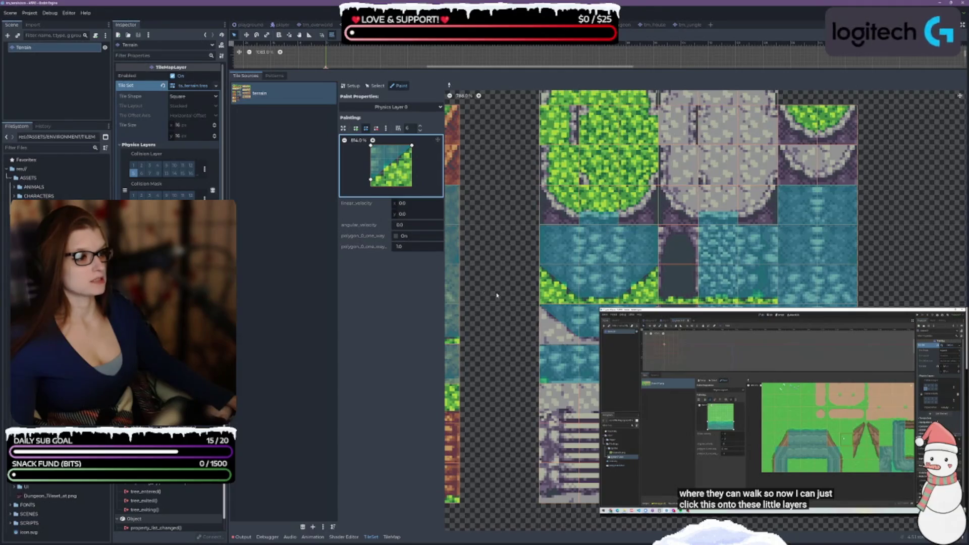
pyautogui.hscroll(-2, 555, 313)
pyautogui.hscroll(4, 578, 340)
pyautogui.scroll(1, 578, 341)
pyautogui.hscroll(3, 579, 341)
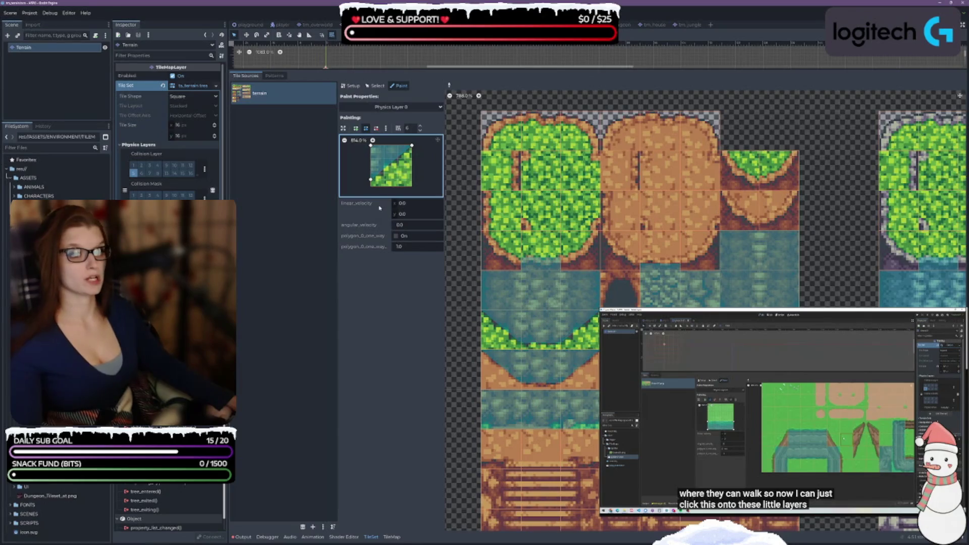
pyautogui.keyDown('ctrl'); pyautogui.click(506, 251); pyautogui.keyUp('ctrl')
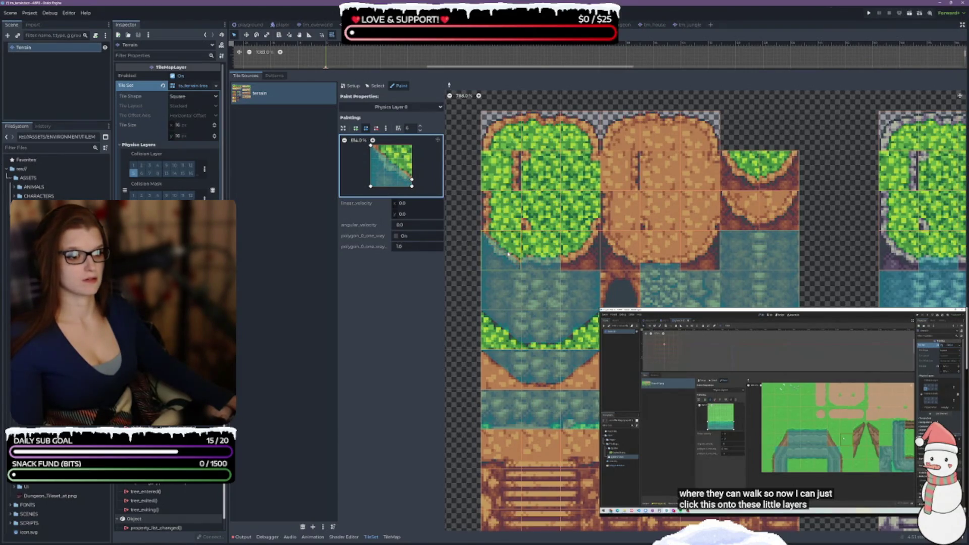
pyautogui.click(623, 253)
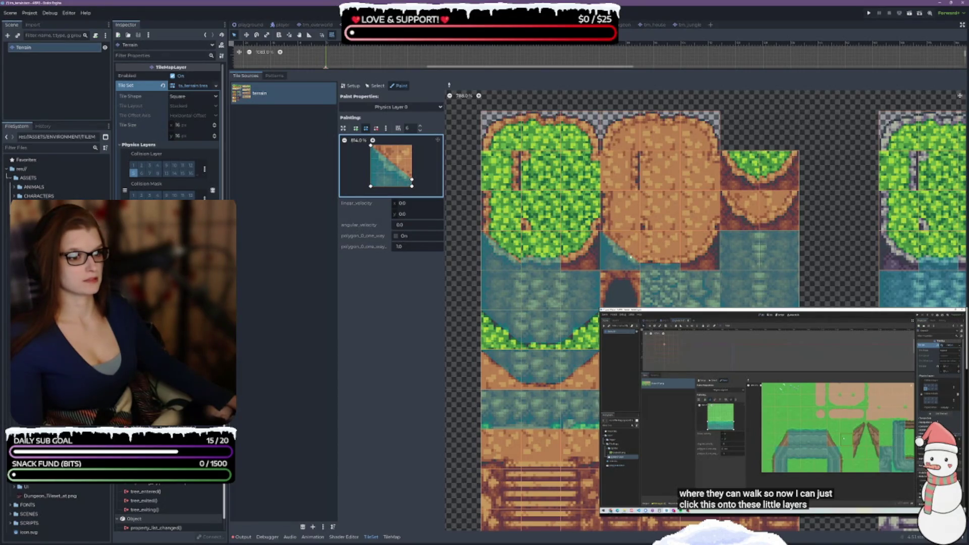
pyautogui.click(746, 226)
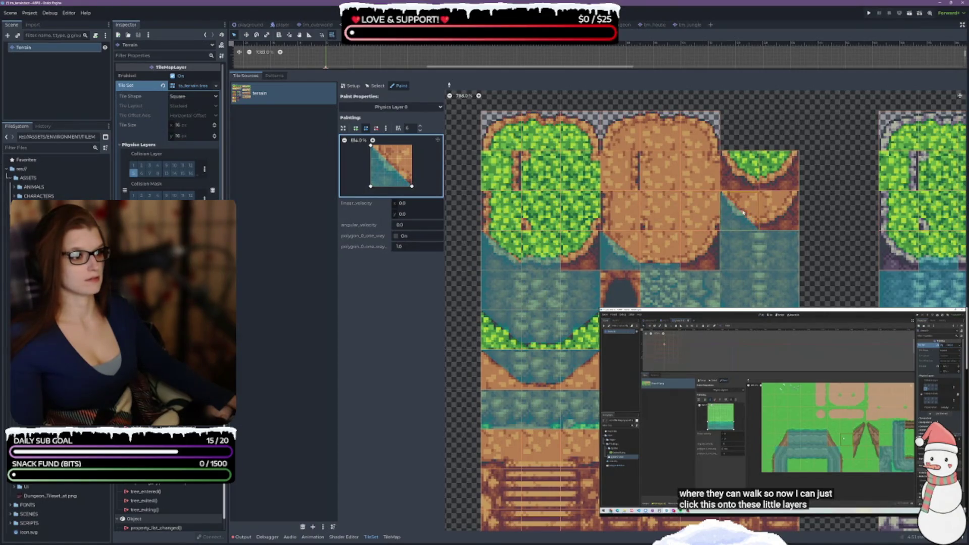
pyautogui.click(741, 172)
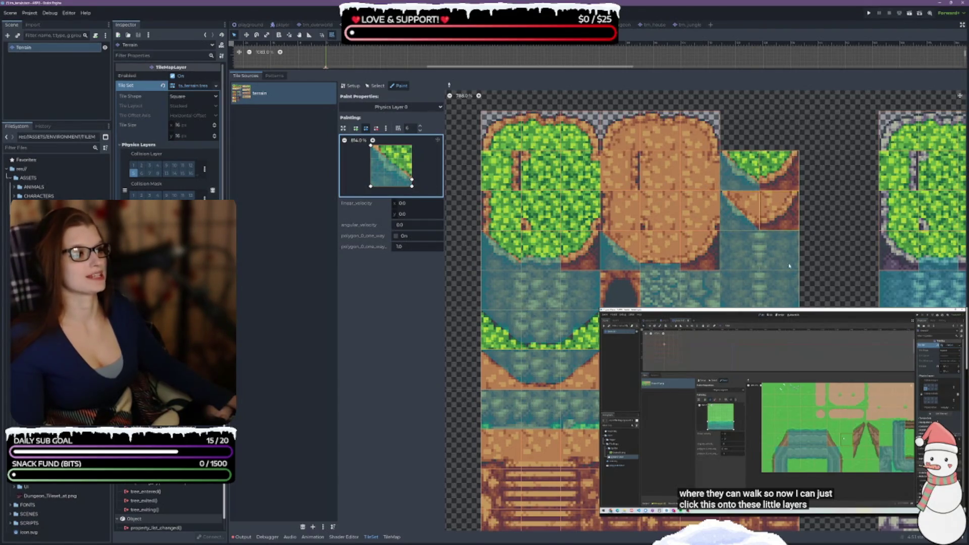
# Paint the diagonal collision onto the three grey water-edge tiles in the next column
pyautogui.hscroll(3, 749, 268)
pyautogui.hscroll(10, 749, 268)
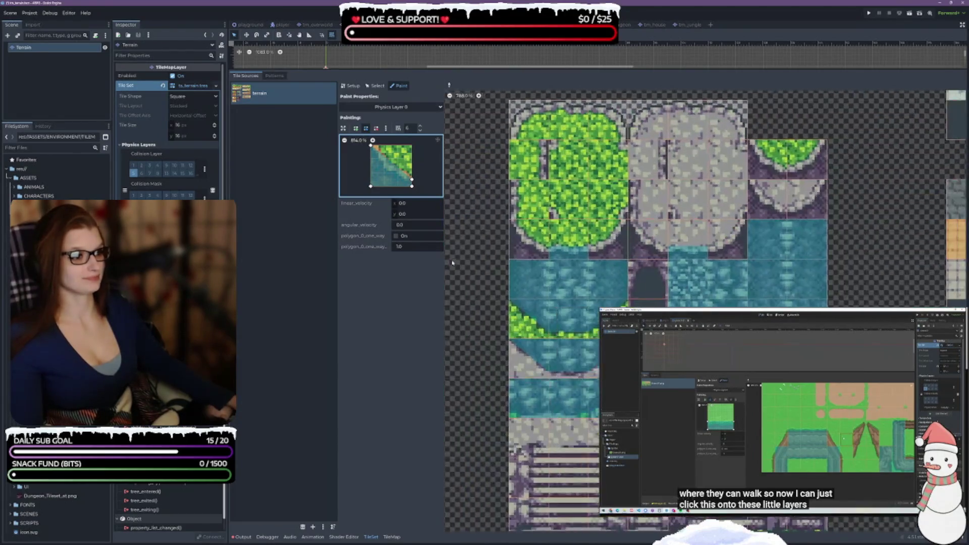
pyautogui.click(642, 240)
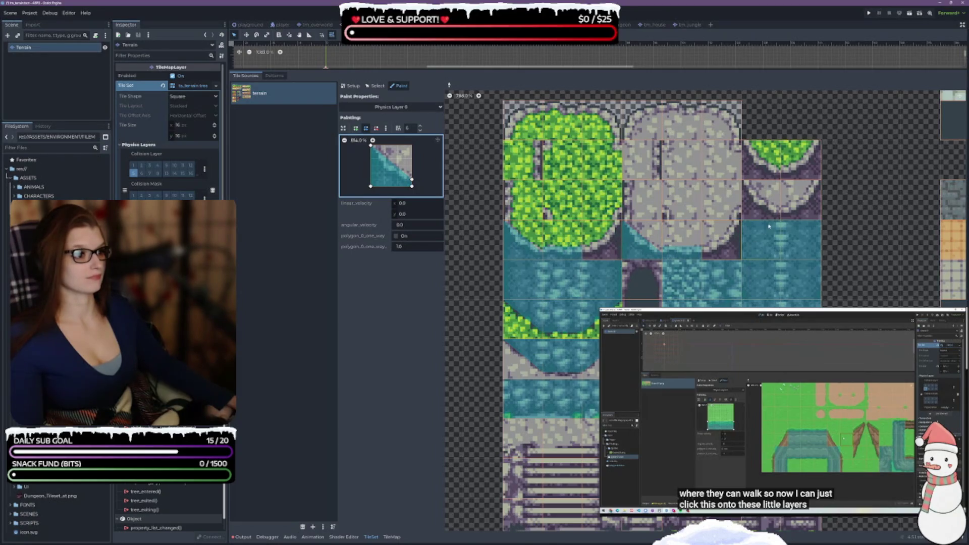
pyautogui.click(765, 204)
pyautogui.click(762, 164)
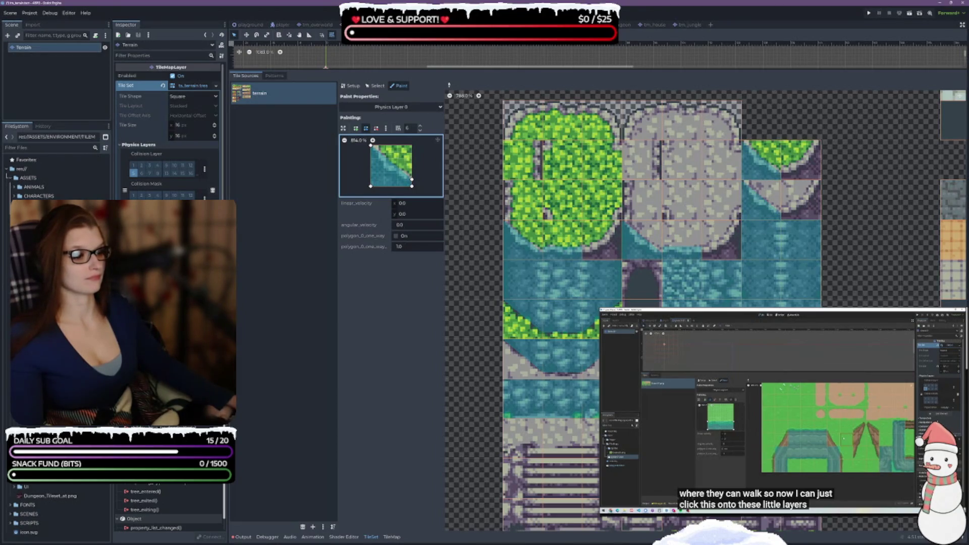
pyautogui.scroll(-3, 847, 277)
pyautogui.scroll(-10, 848, 277)
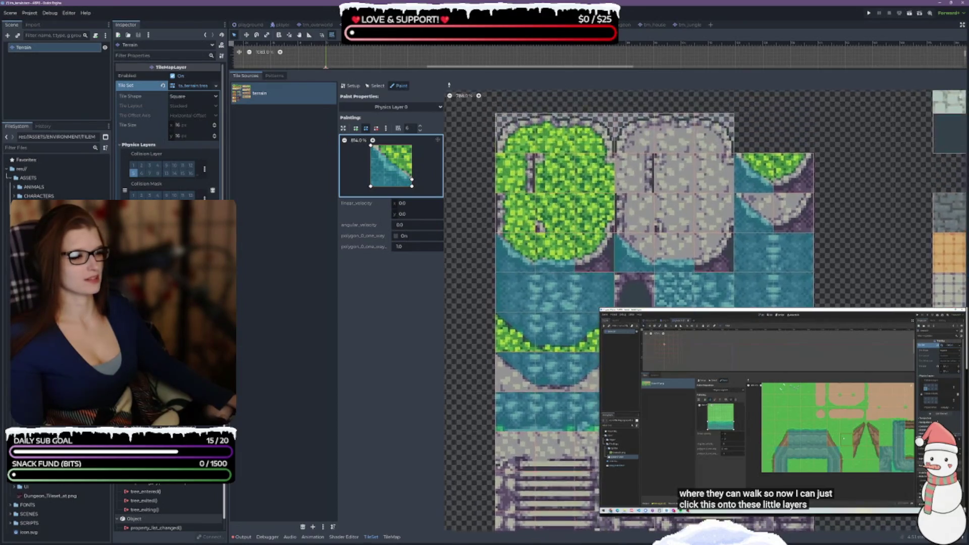
# Paint a dungeon edge tile, then reshape the polygon into an L and paint the dark dungeon corner tile
pyautogui.scroll(-1, 867, 188)
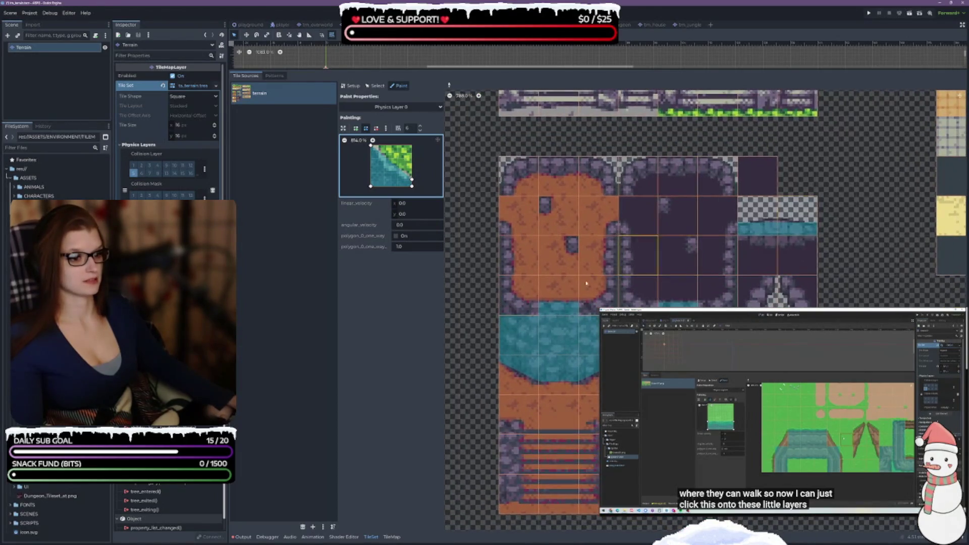
pyautogui.click(514, 298)
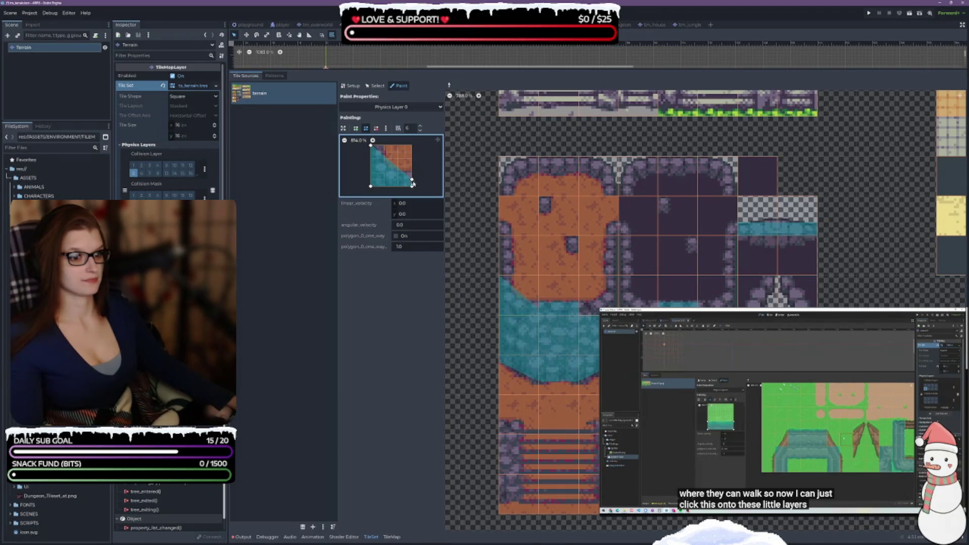
pyautogui.moveTo(412, 181); pyautogui.dragTo(412, 174)
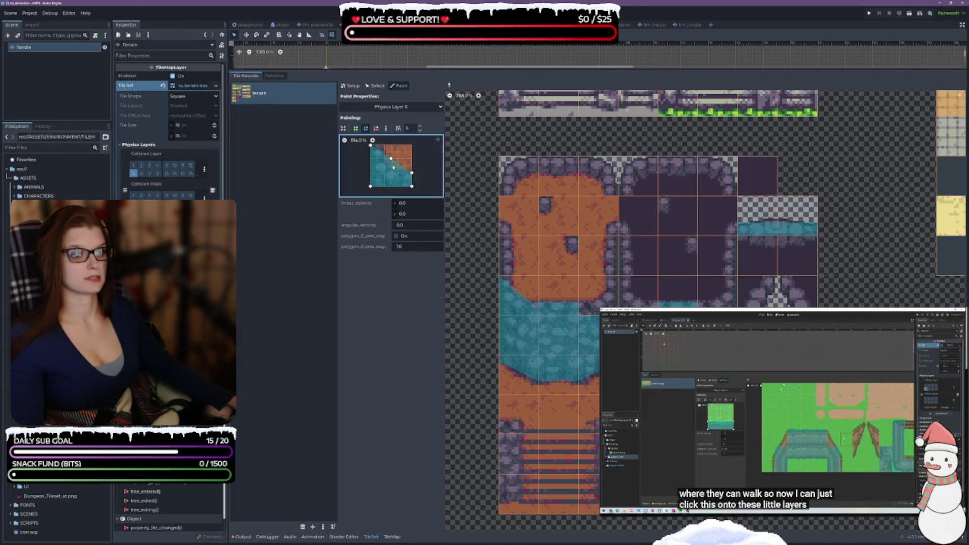
pyautogui.moveTo(390, 160)
pyautogui.mouseDown()
pyautogui.moveTo(387, 173)
pyautogui.moveTo(384, 147)
pyautogui.mouseUp()
pyautogui.hotkey('ctrl', 'z')
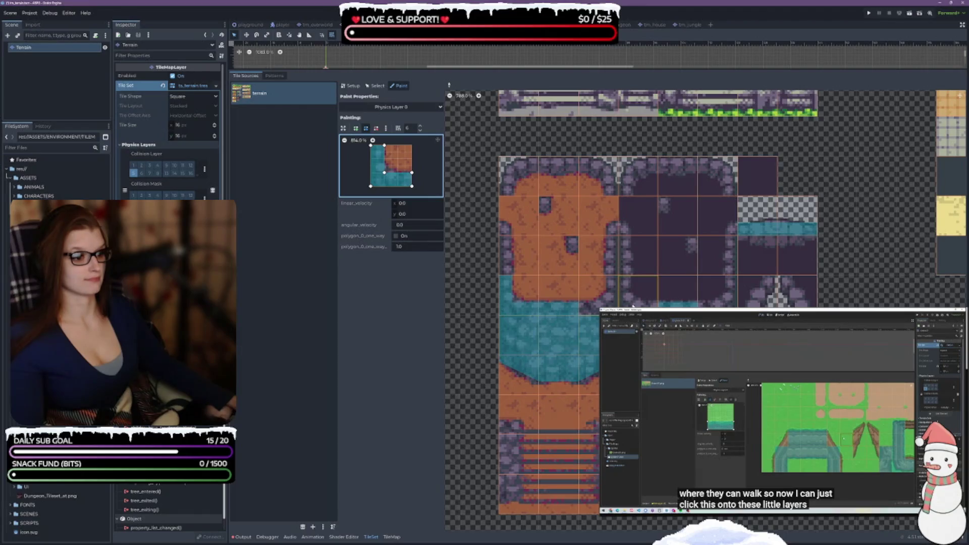
pyautogui.click(633, 304)
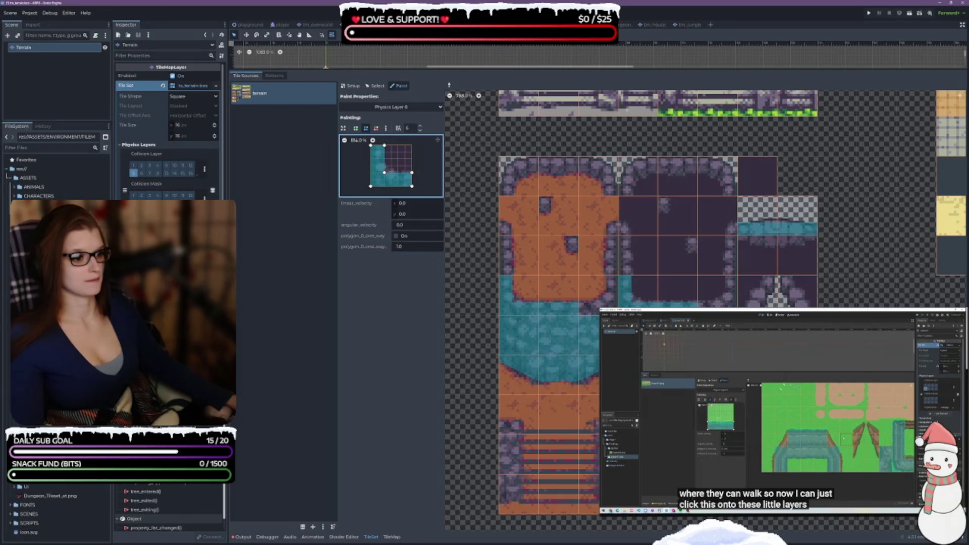
pyautogui.scroll(-2, 594, 309)
pyautogui.hscroll(-10, 595, 308)
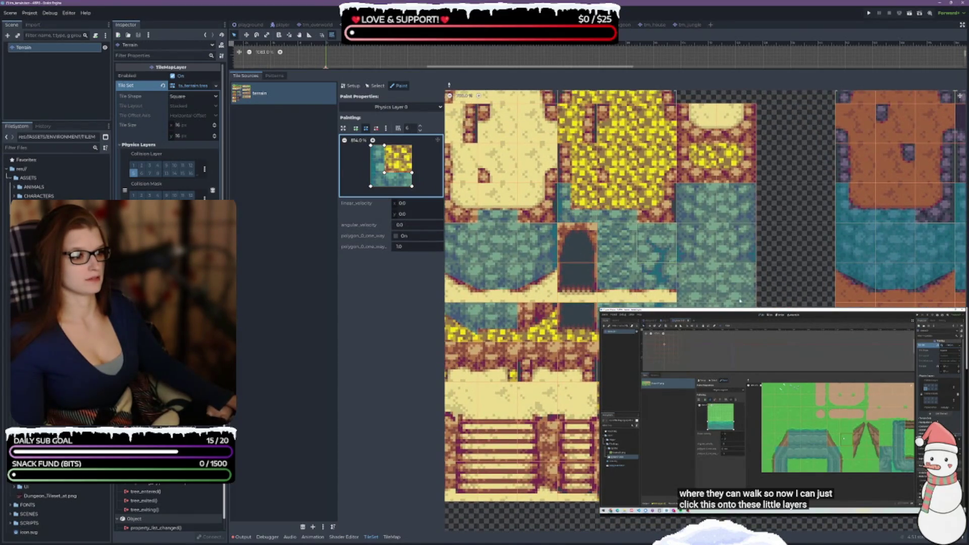
# Paint the L-shaped collision onto the yellow sand tile and the sand tile above it
pyautogui.click(694, 161)
pyautogui.click(692, 134)
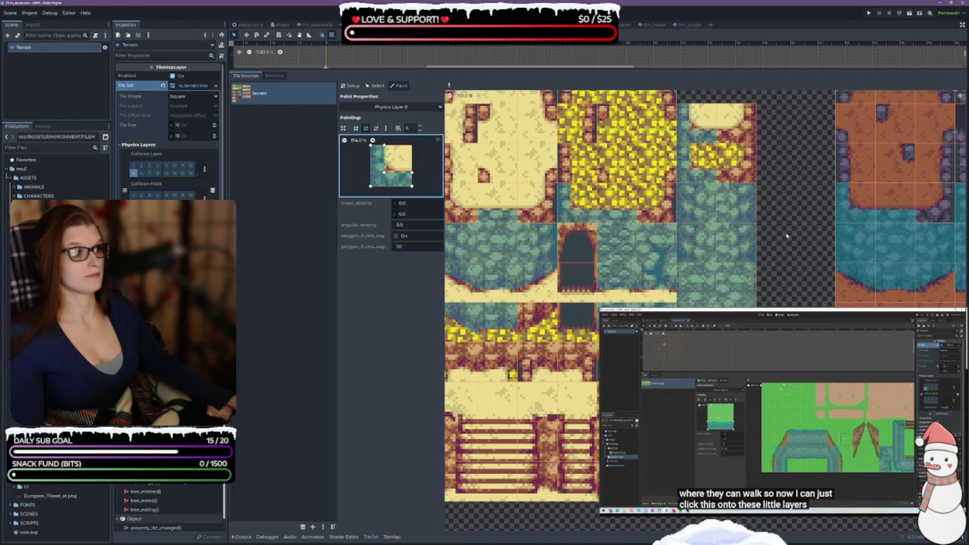
pyautogui.hscroll(5, 732, 252)
# Pan the atlas to show the cave arch and the grass and dirt blob tiles
pyautogui.scroll(1, 632, 283)
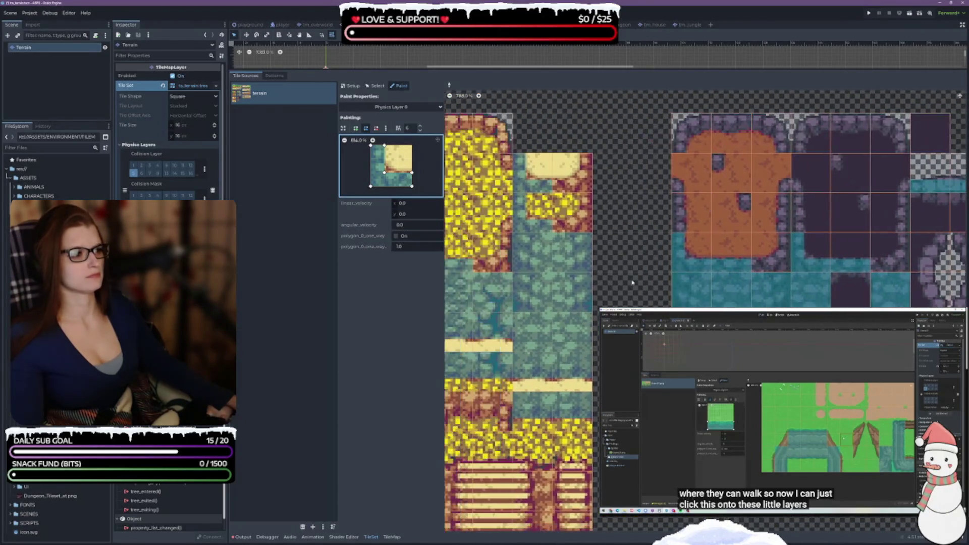
pyautogui.scroll(3, 632, 283)
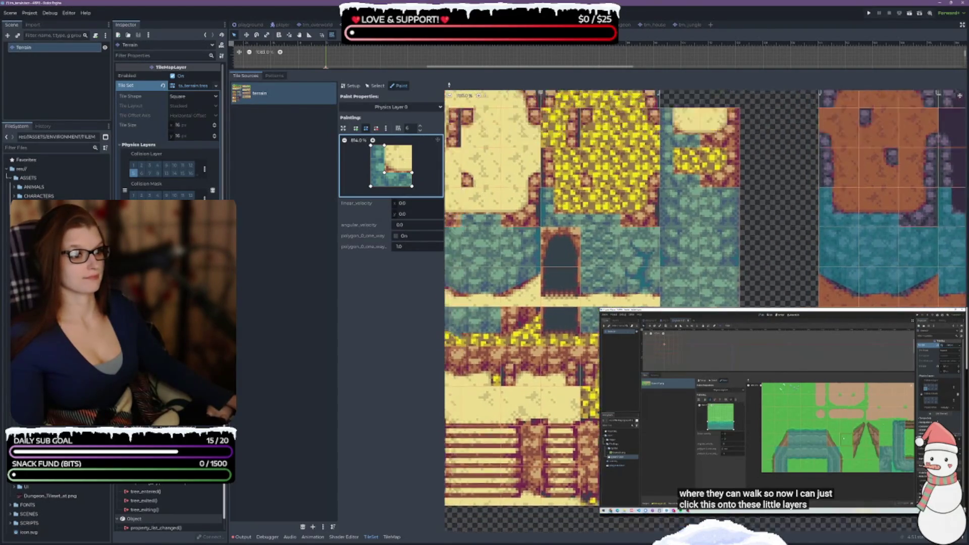
pyautogui.scroll(2, 505, 253)
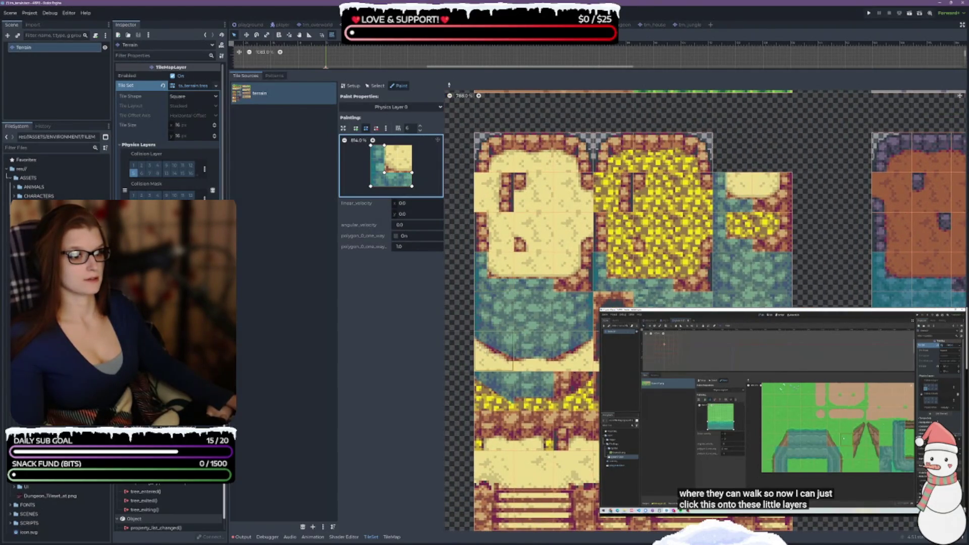
pyautogui.hscroll(-2, 488, 312)
pyautogui.scroll(-1, 488, 312)
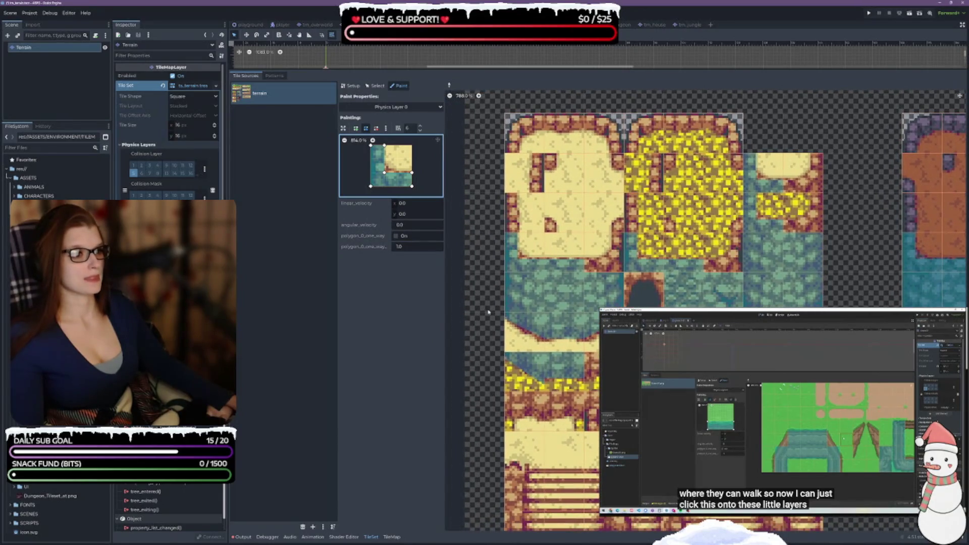
pyautogui.moveTo(489, 312)
pyautogui.mouseDown()
pyautogui.moveTo(552, 290)
pyautogui.moveTo(556, 204)
pyautogui.mouseUp()
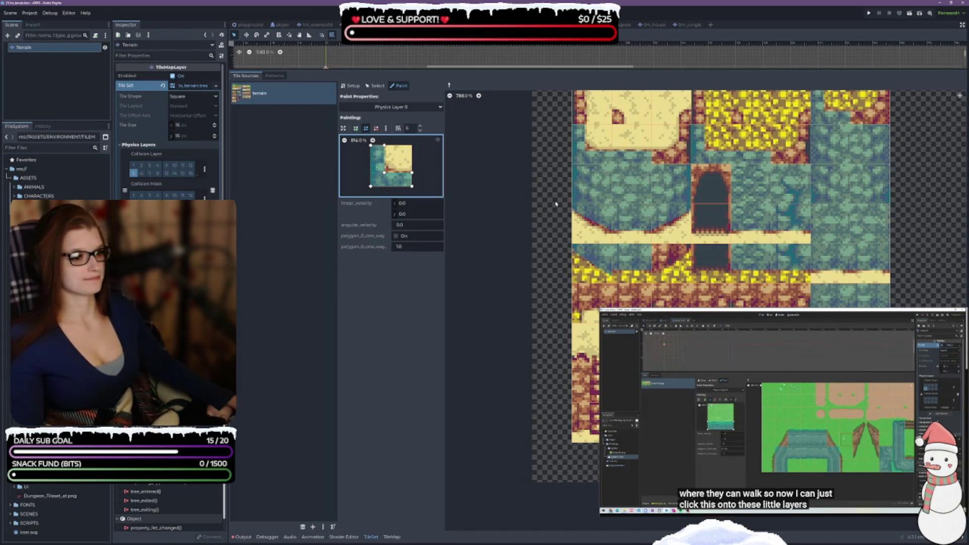
pyautogui.scroll(-5, 580, 197)
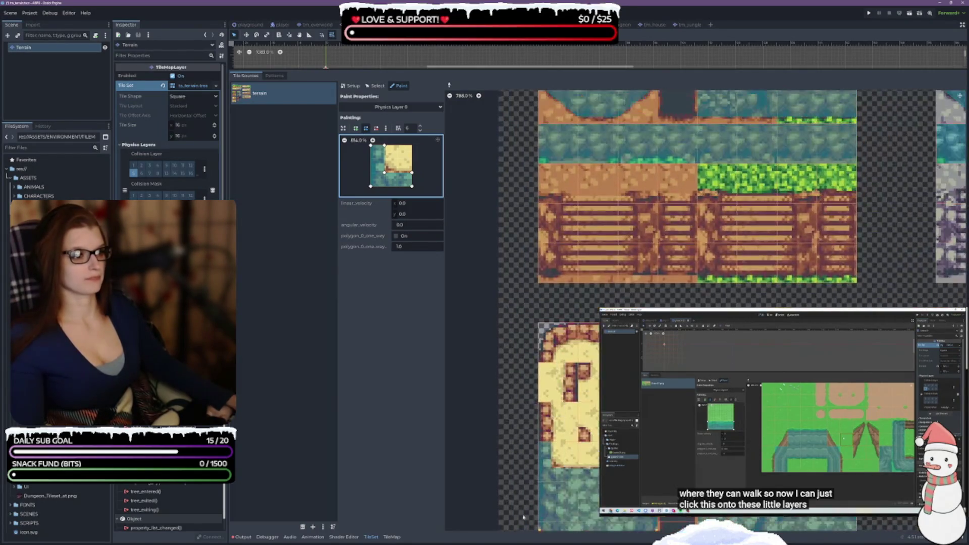
pyautogui.scroll(3, 788, 290)
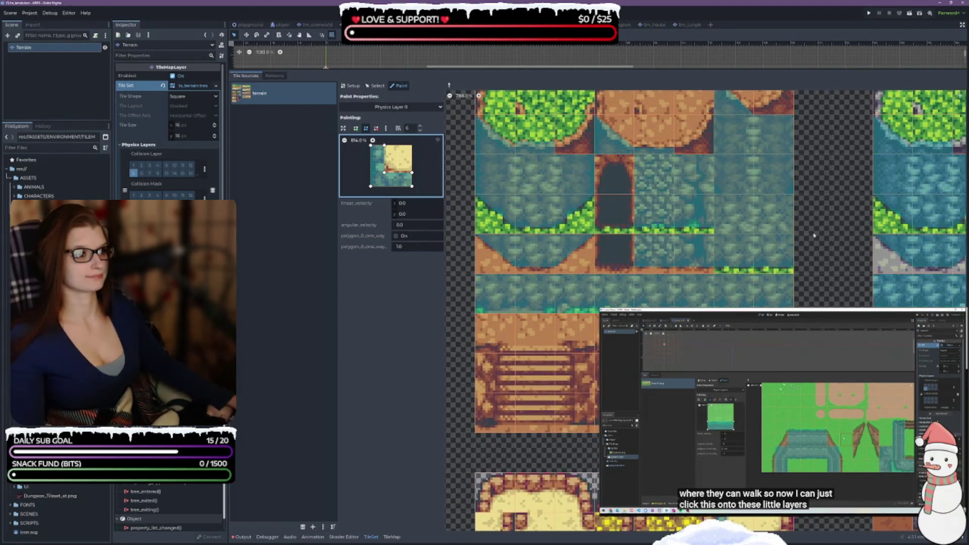
pyautogui.scroll(3, 813, 235)
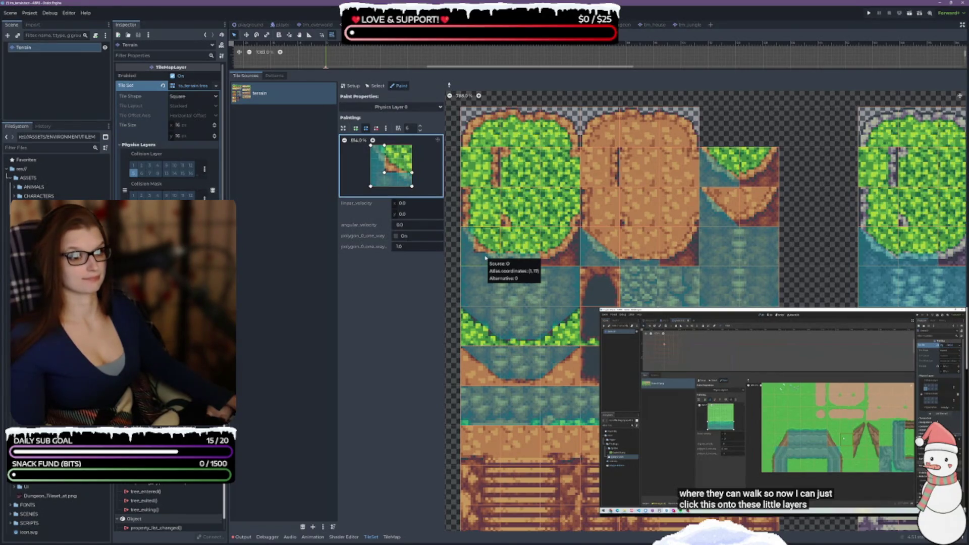
# Paint the corner polygon onto grass-edge tiles, flip it, and paint both sand-to-water right-column tiles
pyautogui.click(530, 215)
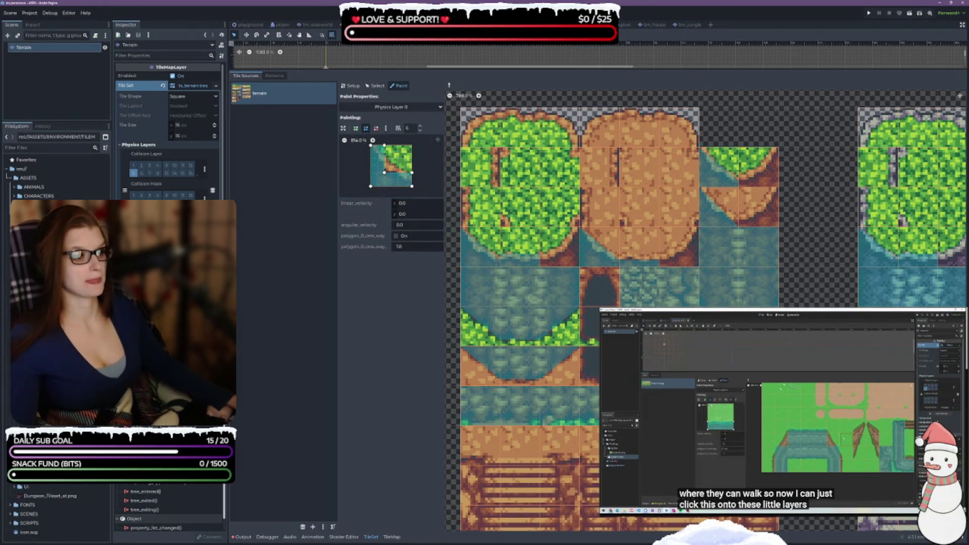
pyautogui.click(438, 174)
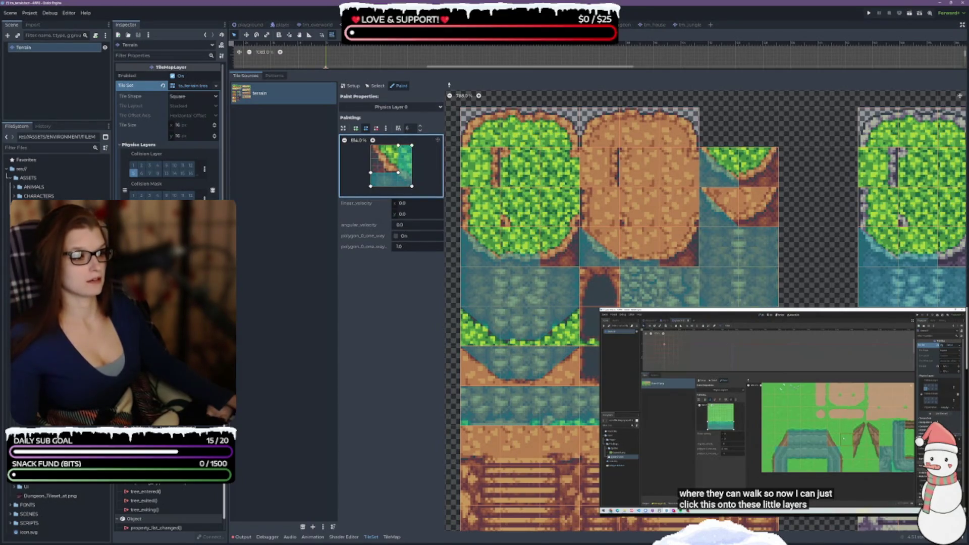
pyautogui.scroll(-5, 549, 241)
pyautogui.scroll(-5, 565, 288)
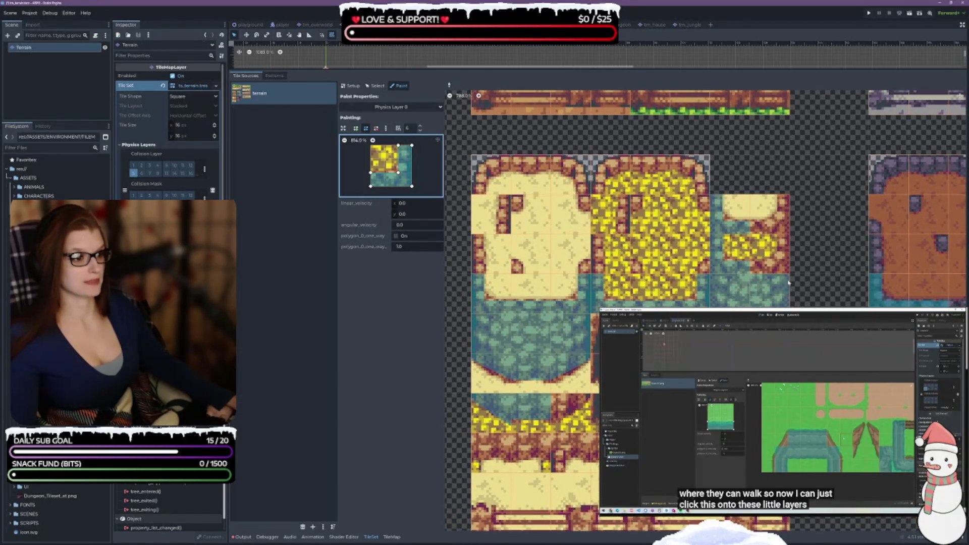
pyautogui.click(772, 252)
pyautogui.click(781, 226)
pyautogui.scroll(-3, 781, 226)
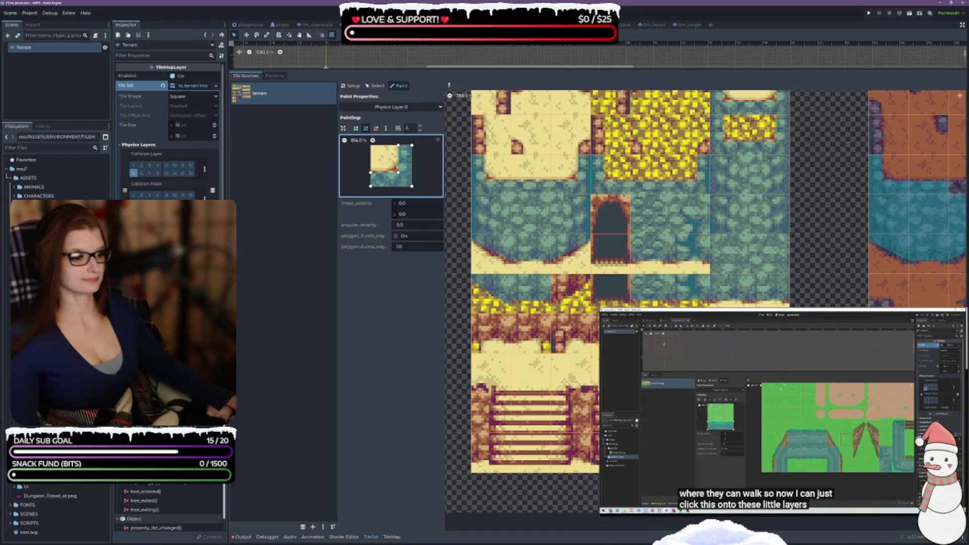
pyautogui.scroll(2, 959, 95)
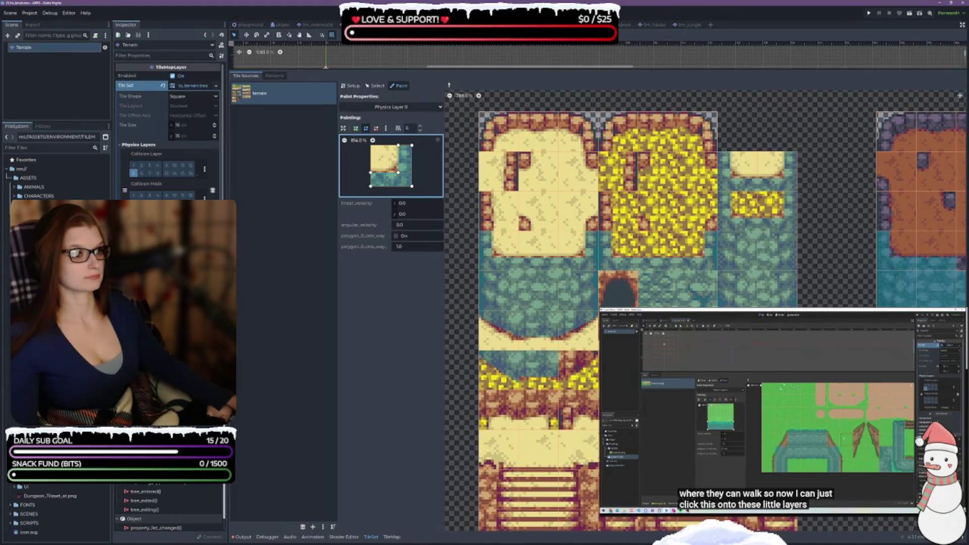
pyautogui.hscroll(6, 639, 281)
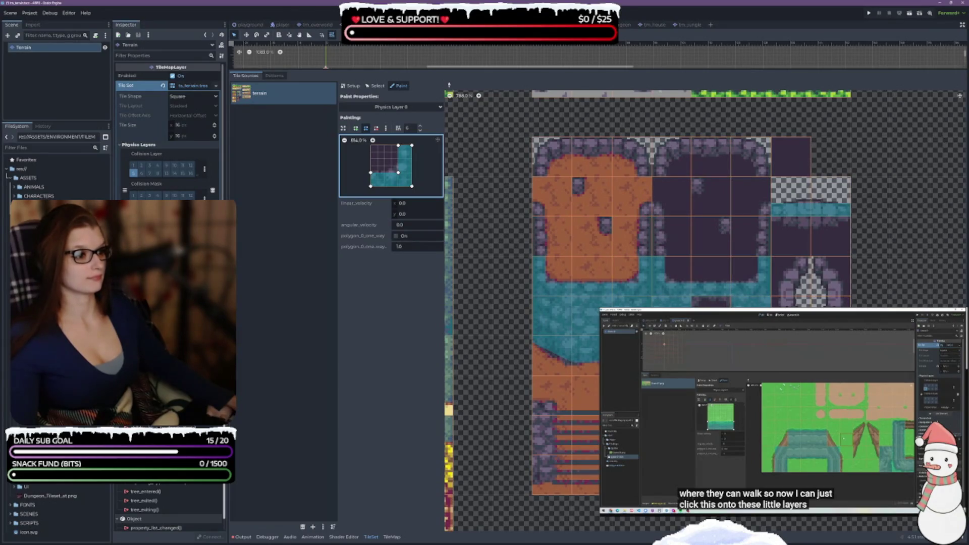
pyautogui.scroll(10, 594, 296)
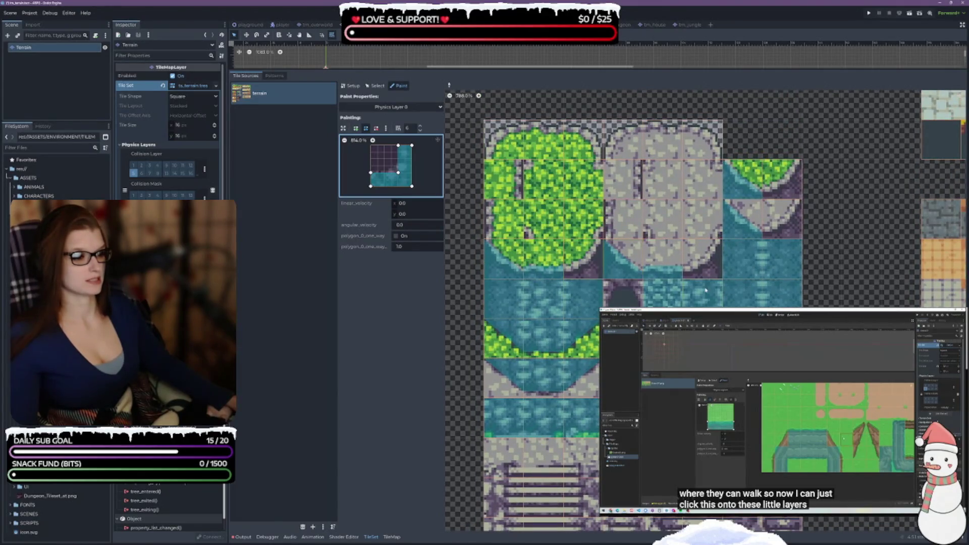
pyautogui.scroll(-2, 704, 310)
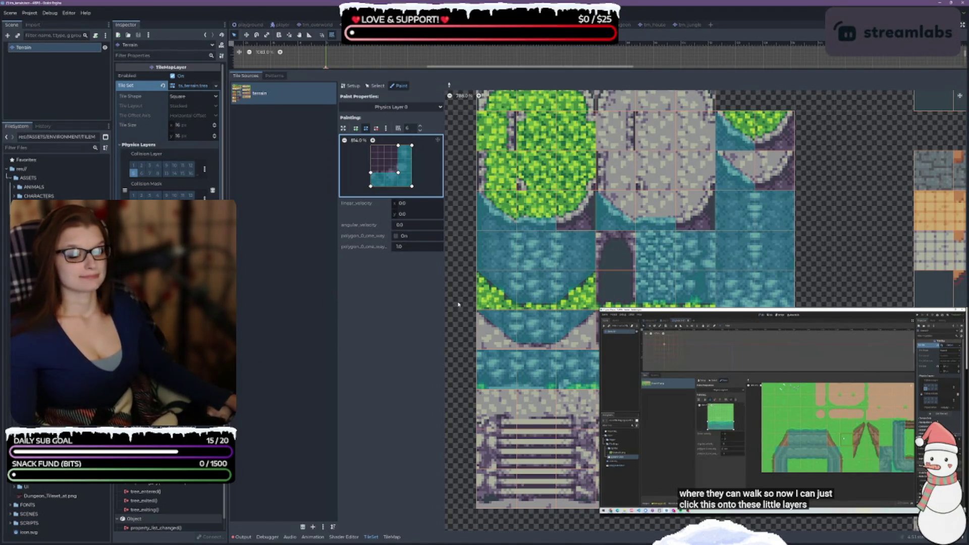
pyautogui.scroll(3, 458, 304)
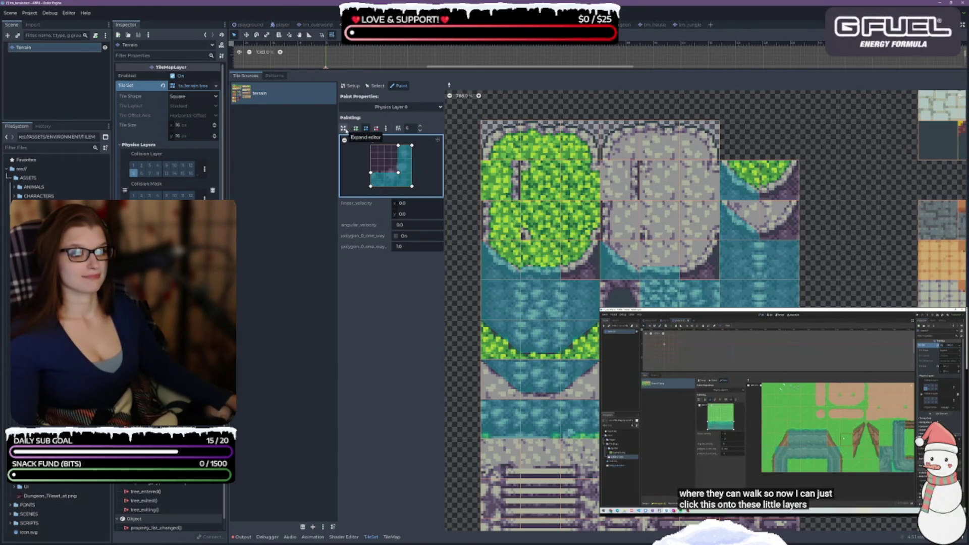
# Widen the atlas, pick the stone-over-water diagonal shape, and paint both stone-water corner tiles
pyautogui.moveTo(337, 175)
pyautogui.mouseDown()
pyautogui.moveTo(281, 179)
pyautogui.moveTo(313, 185)
pyautogui.moveTo(290, 194)
pyautogui.mouseUp()
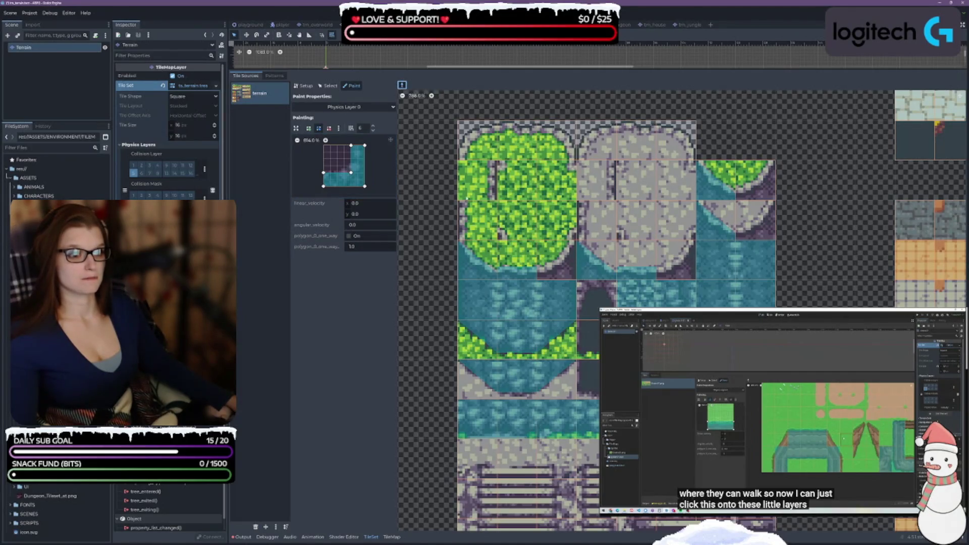
pyautogui.press('p')
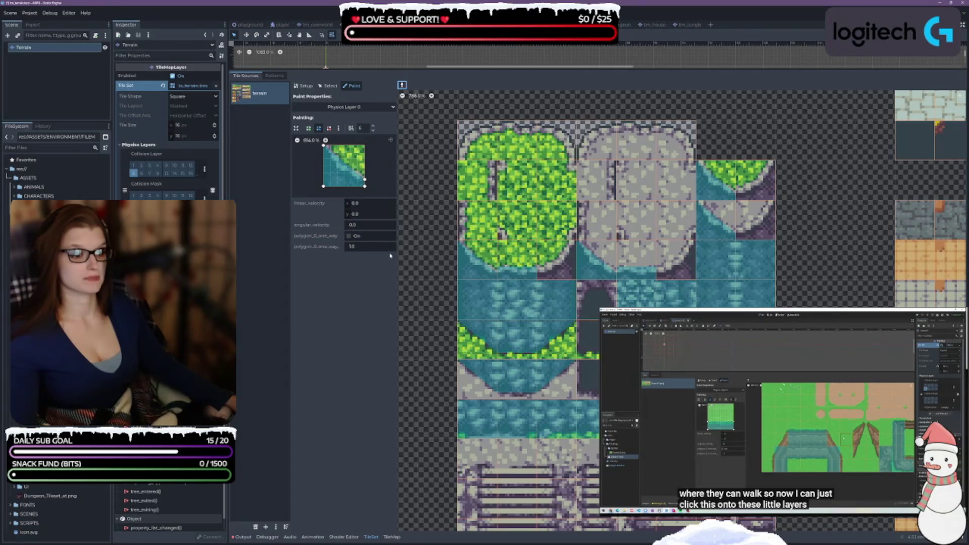
pyautogui.click(543, 258)
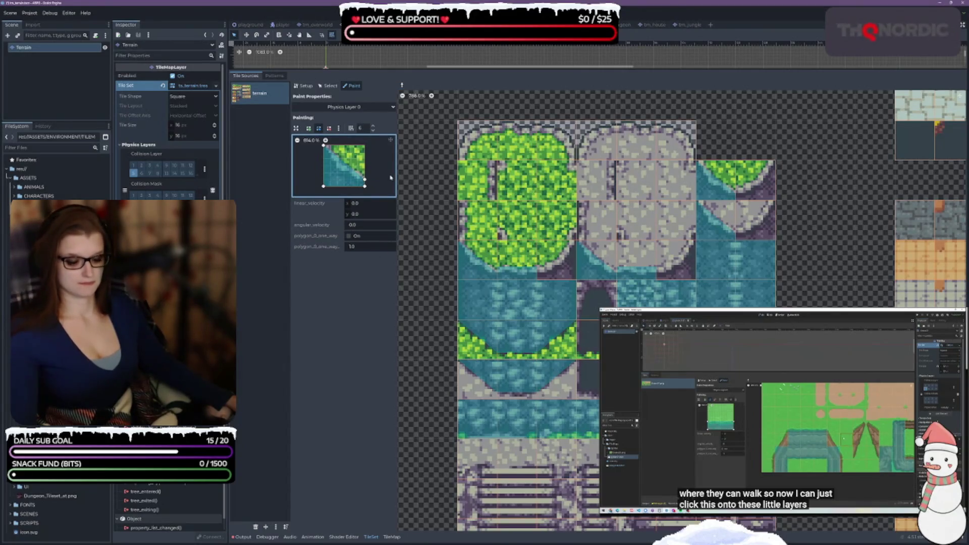
pyautogui.click(543, 258)
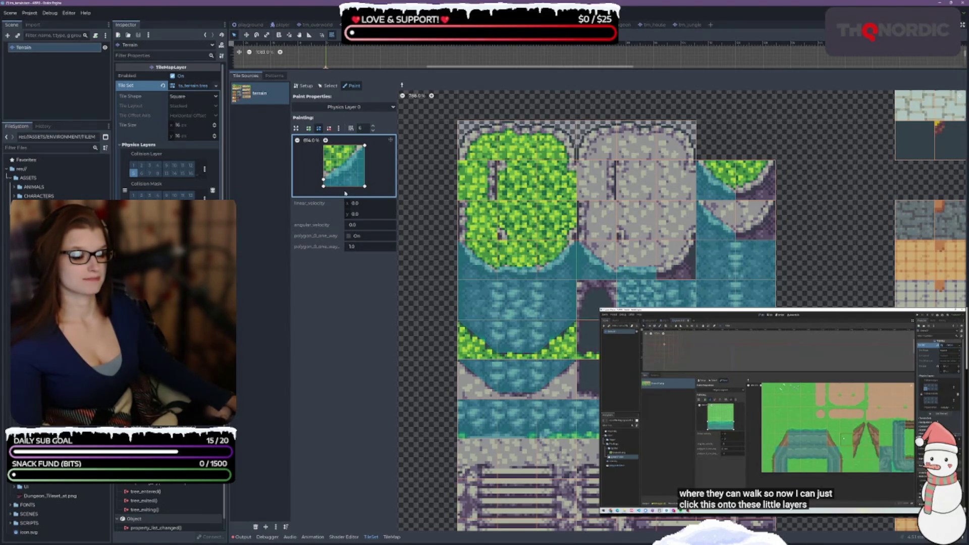
pyautogui.click(677, 260)
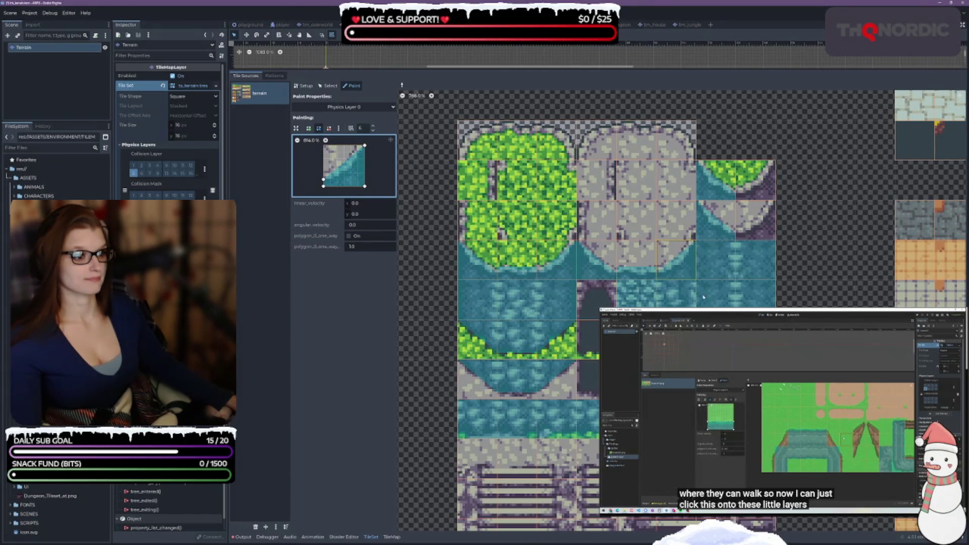
pyautogui.click(755, 220)
pyautogui.click(755, 182)
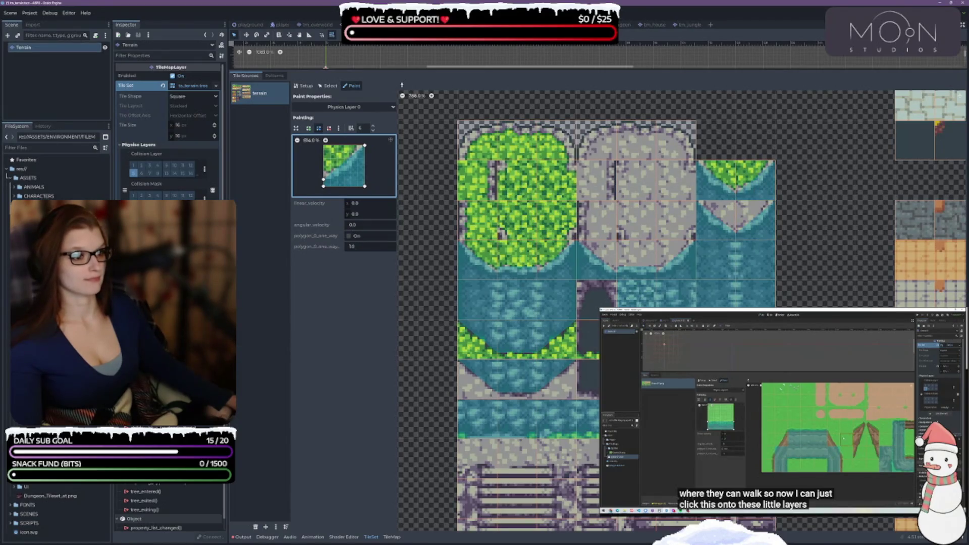
pyautogui.scroll(-10, 799, 203)
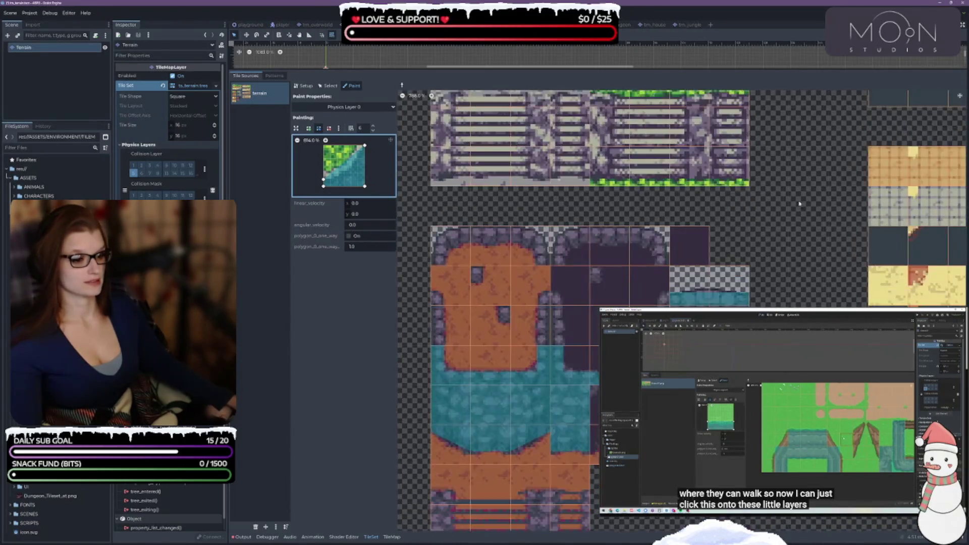
# Paint the diagonal collision triangle onto the sand-edge tile left of the cave arch
pyautogui.scroll(-4, 798, 204)
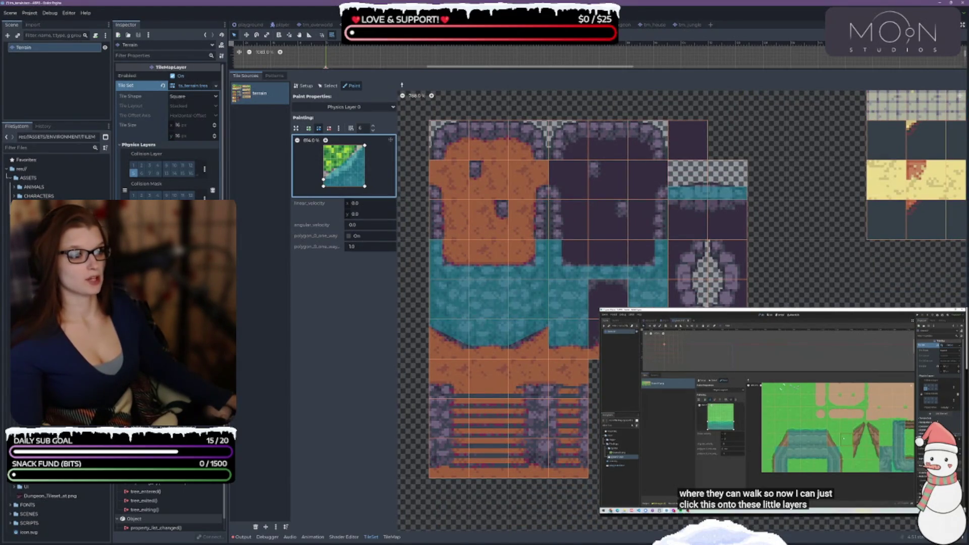
pyautogui.hscroll(4, 544, 437)
pyautogui.scroll(1, 543, 437)
pyautogui.scroll(10, 543, 437)
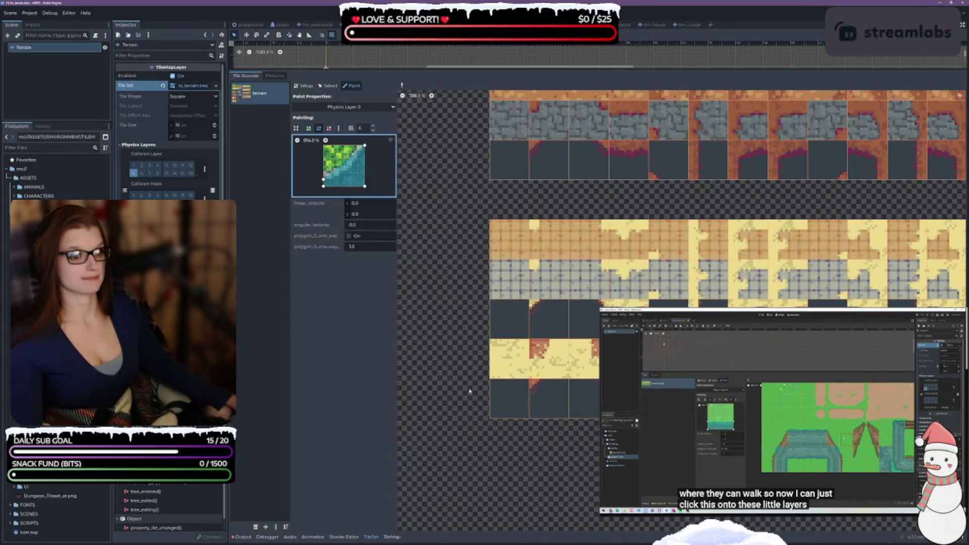
pyautogui.scroll(6, 543, 437)
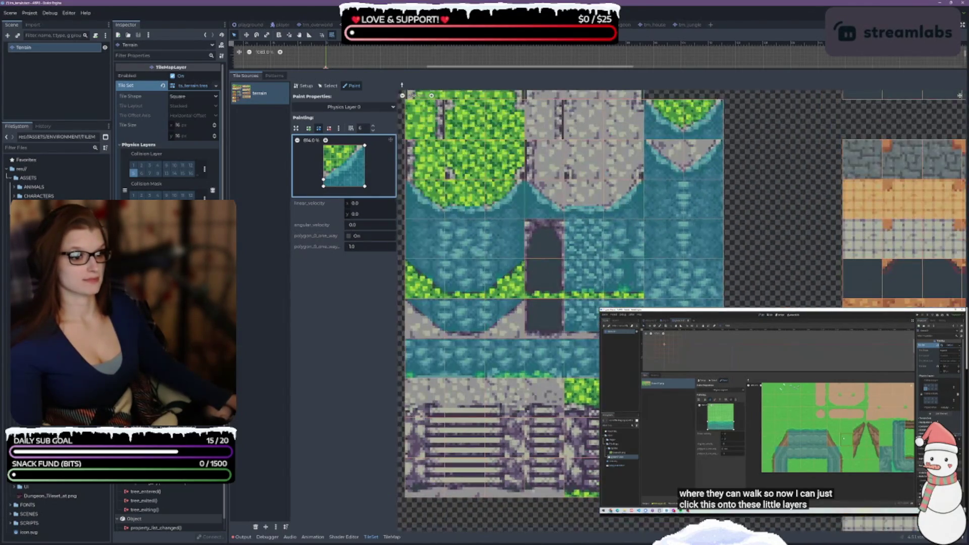
pyautogui.scroll(-4, 544, 437)
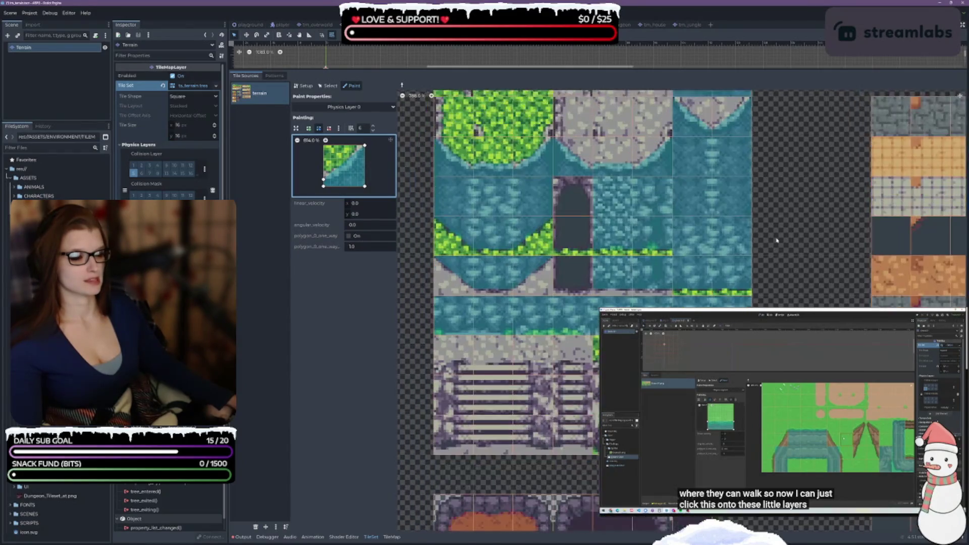
pyautogui.scroll(-1, 543, 436)
pyautogui.hscroll(-5, 446, 382)
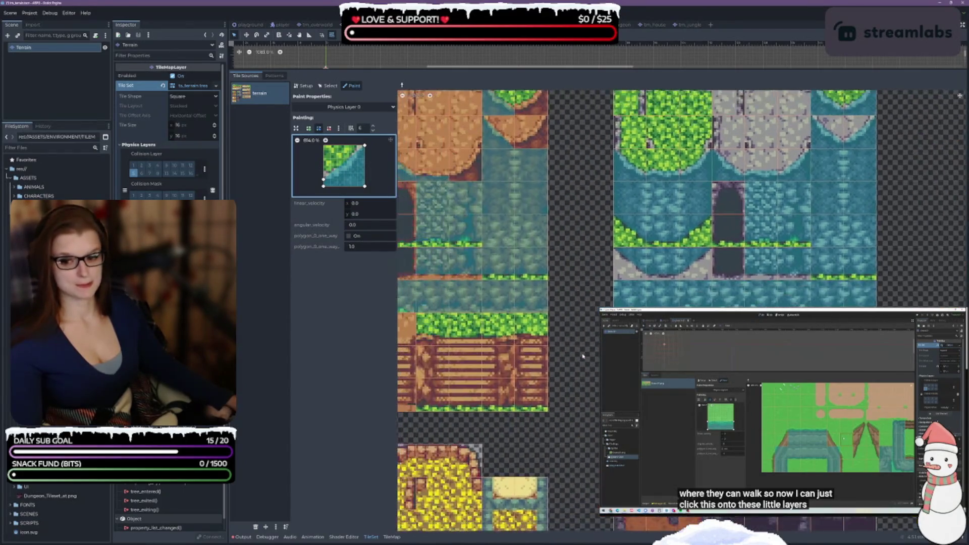
pyautogui.scroll(-3, 724, 242)
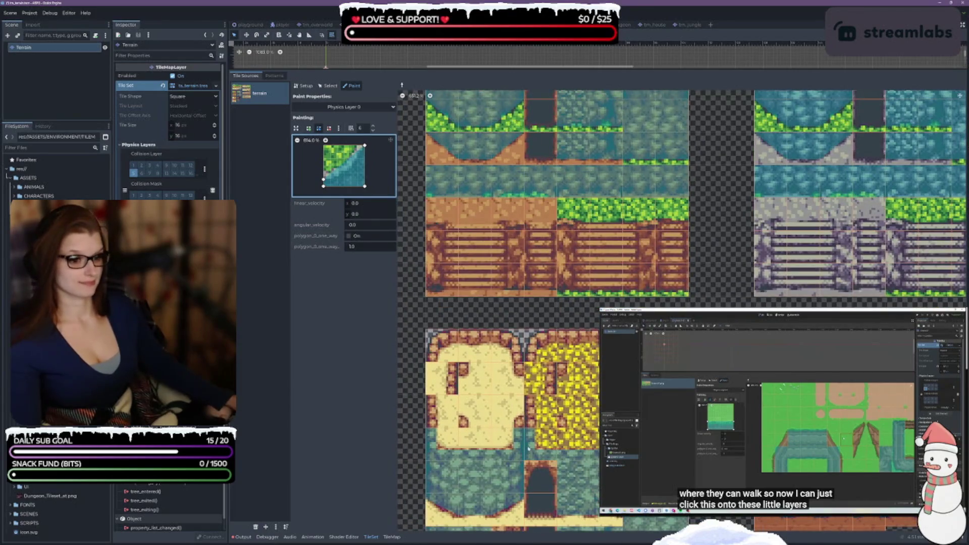
pyautogui.scroll(-5, 681, 303)
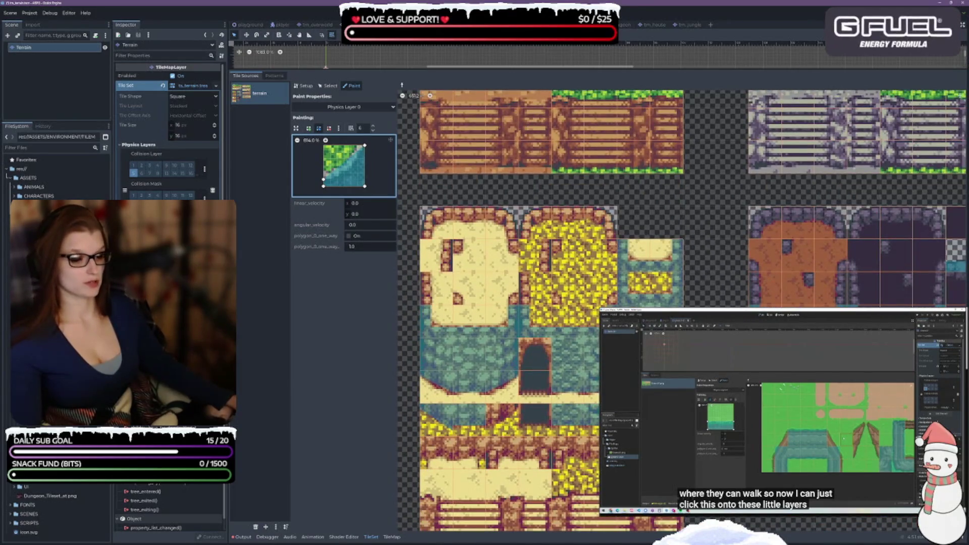
pyautogui.scroll(2, 505, 303)
pyautogui.click(512, 301)
pyautogui.scroll(-2, 504, 303)
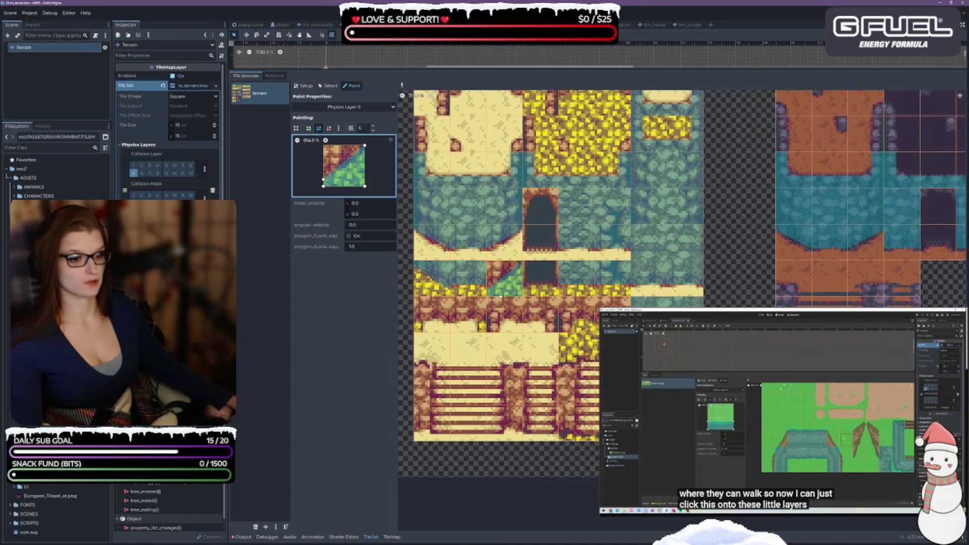
pyautogui.scroll(1, 500, 298)
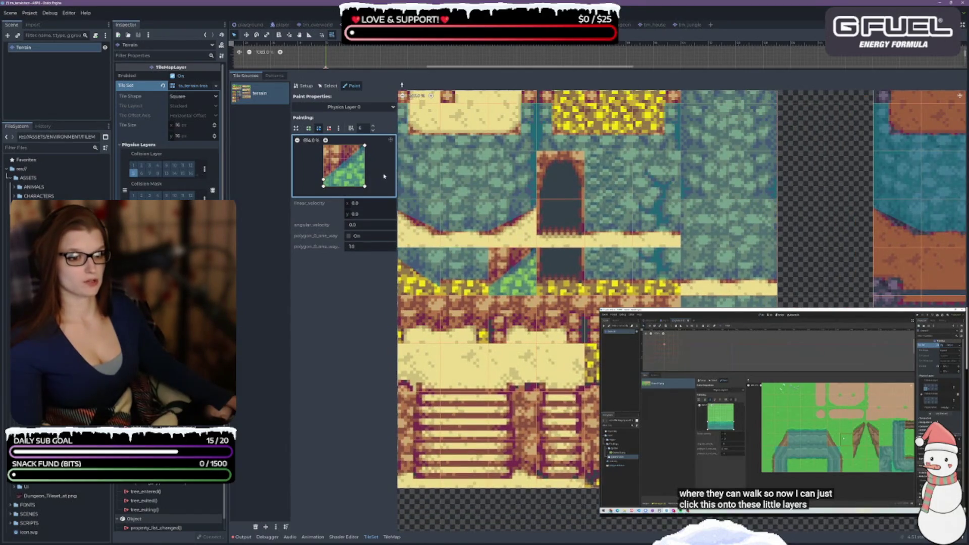
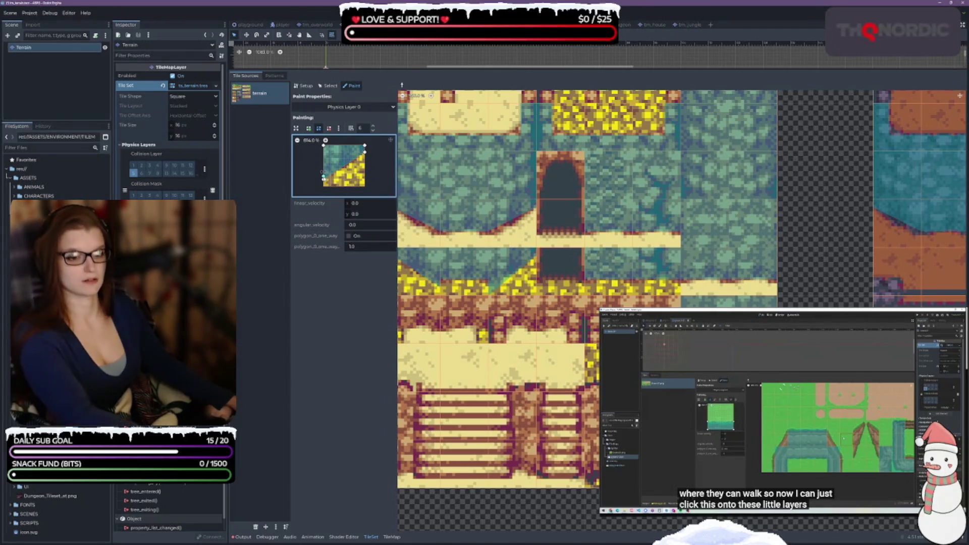
# Keep the Terrain root node, tweak the preview polygon's lower-left corner, and pick up a diagonal slope tile's collision
pyautogui.press('Delete')
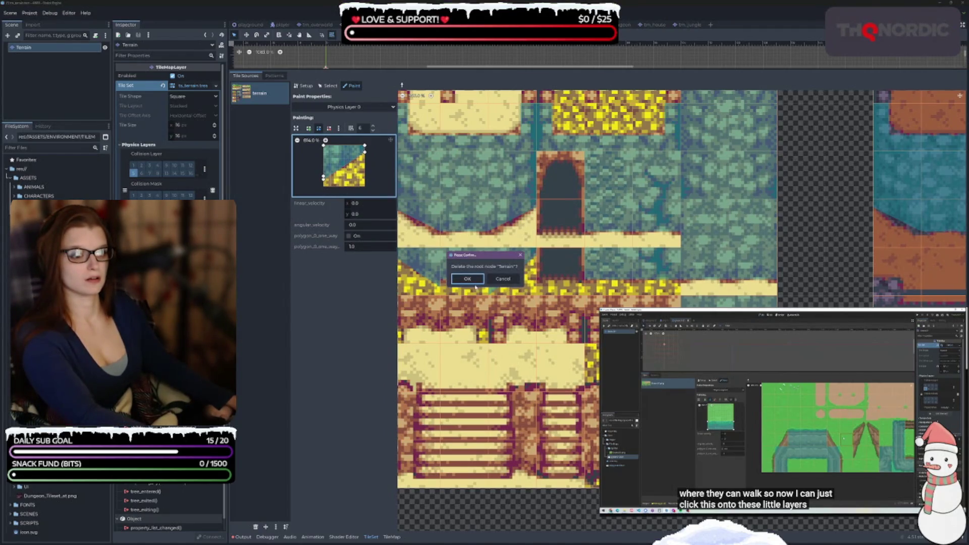
pyautogui.click(502, 279)
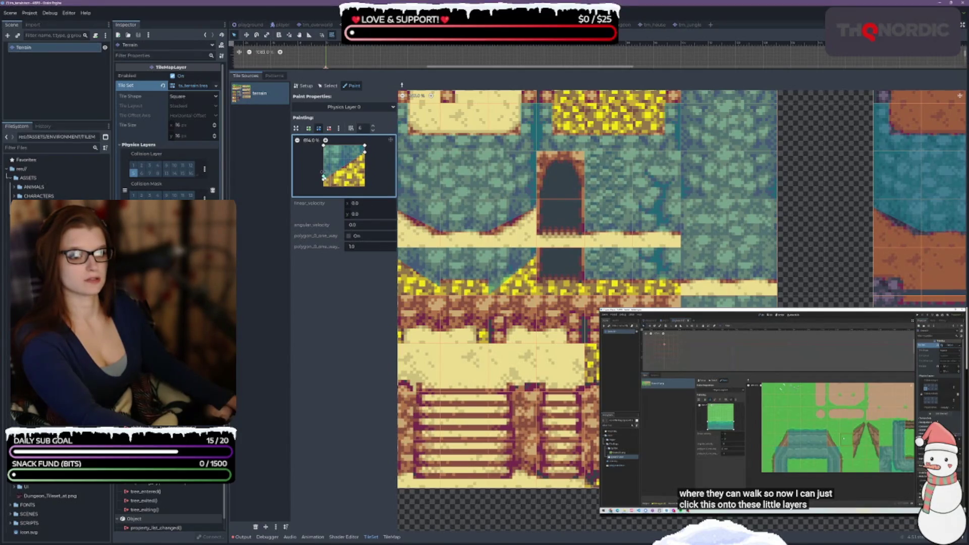
pyautogui.moveTo(324, 180); pyautogui.dragTo(324, 172)
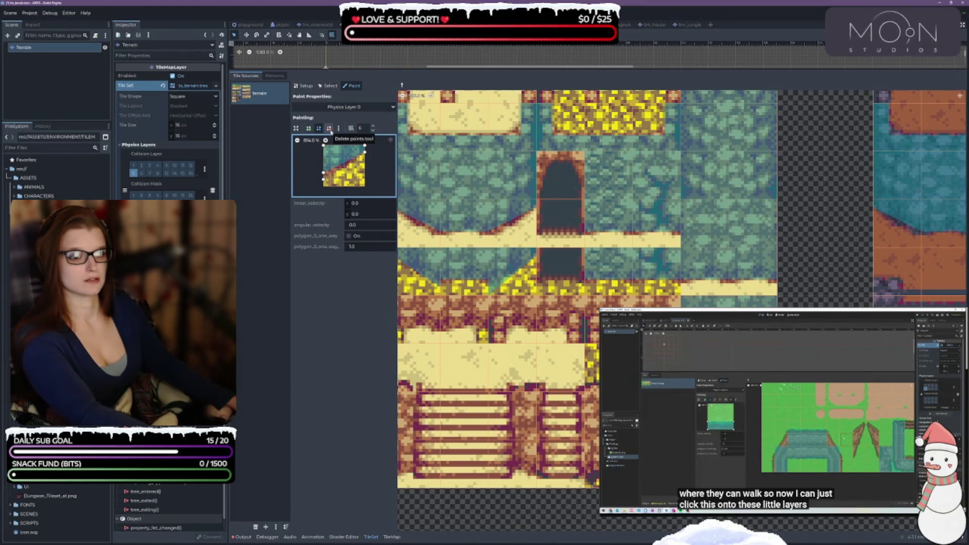
pyautogui.click(328, 128)
pyautogui.click(324, 179)
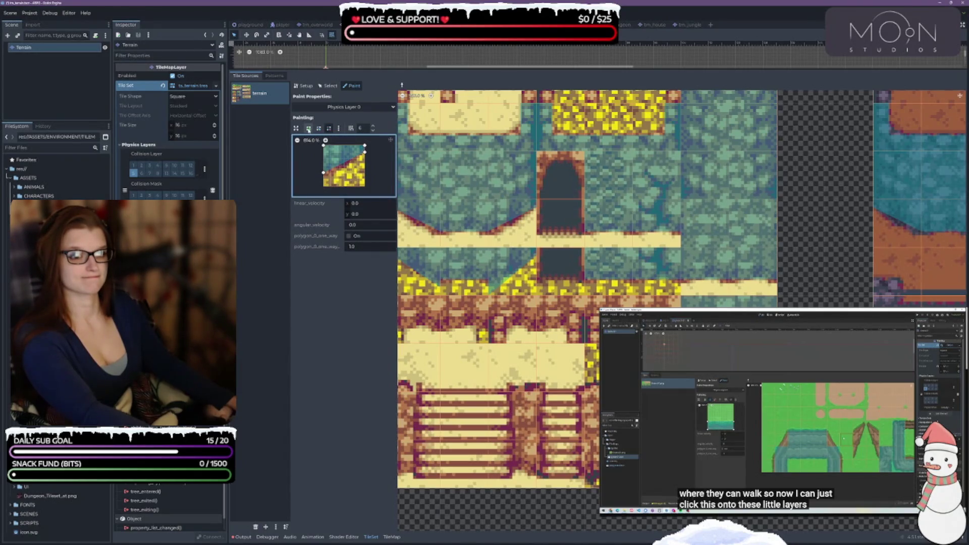
pyautogui.click(319, 127)
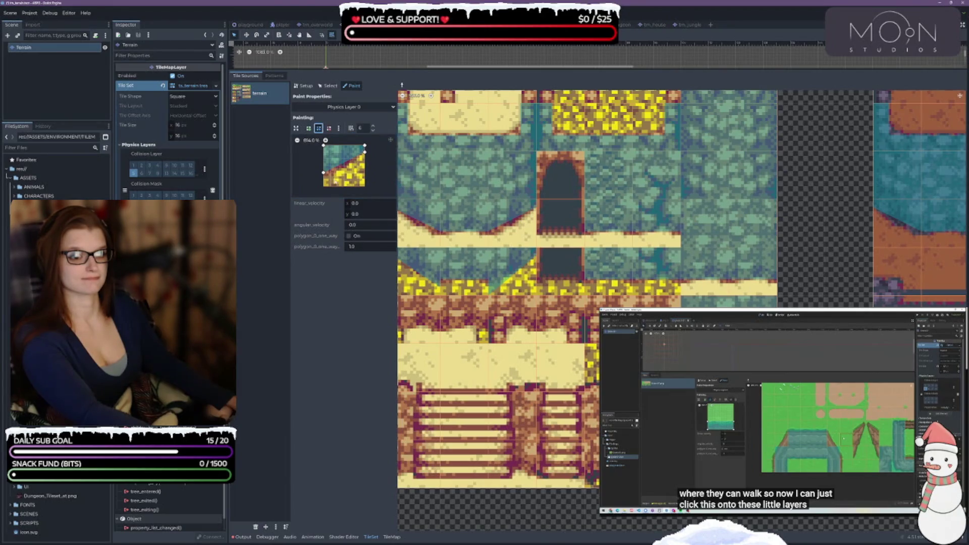
pyautogui.moveTo(323, 172); pyautogui.dragTo(324, 172)
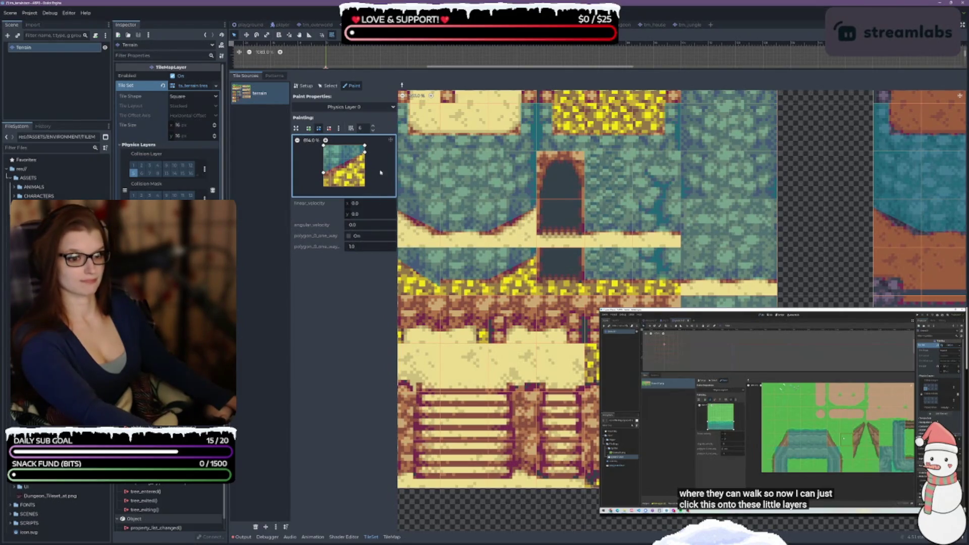
pyautogui.rightClick(464, 235)
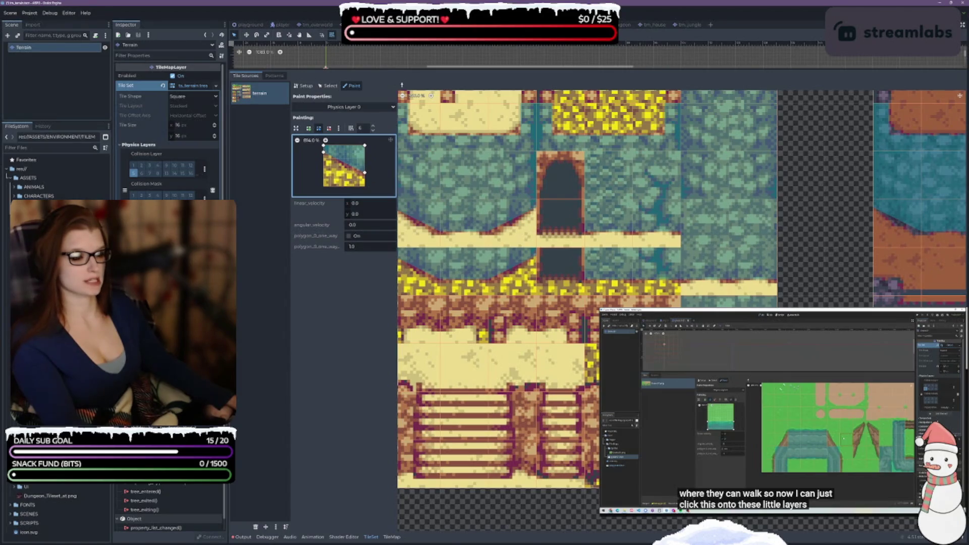
# Pick up the grass-over-water tile's polygon and lower its lower-right corner
pyautogui.scroll(5, 681, 303)
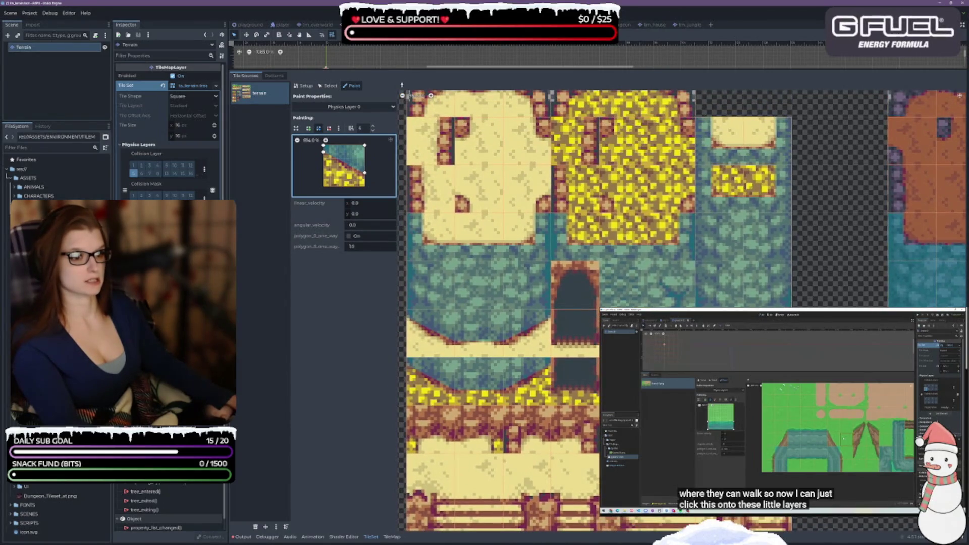
pyautogui.hscroll(6, 527, 278)
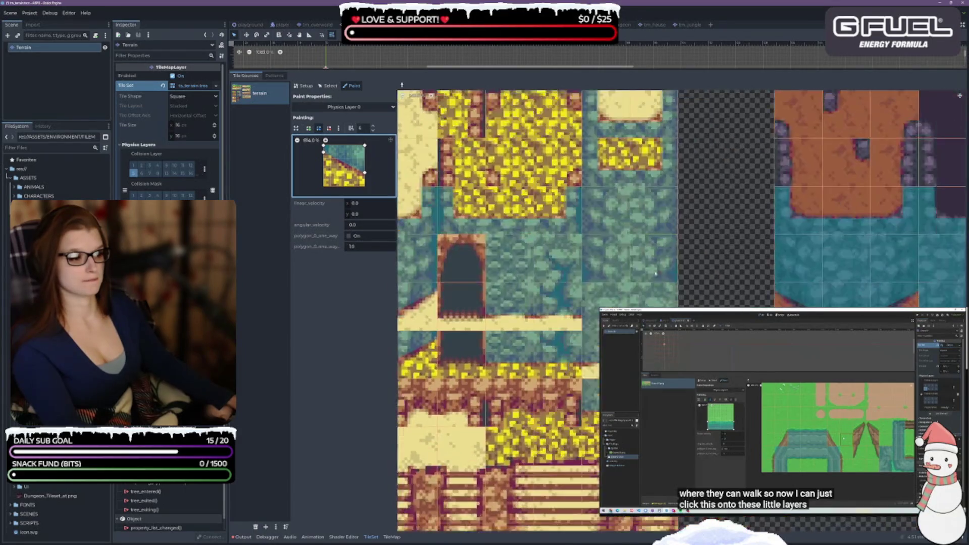
pyautogui.hscroll(-5, 527, 278)
pyautogui.scroll(1, 527, 278)
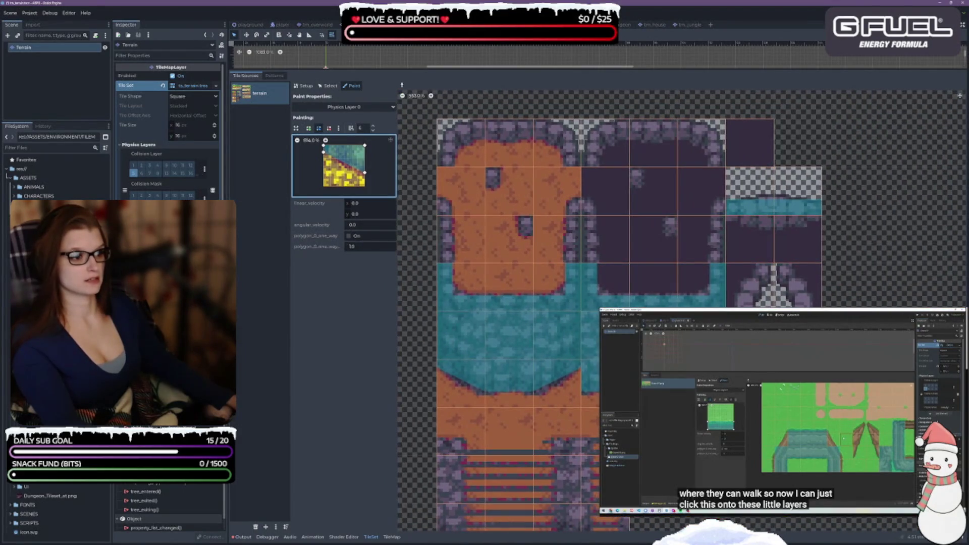
pyautogui.scroll(6, 681, 303)
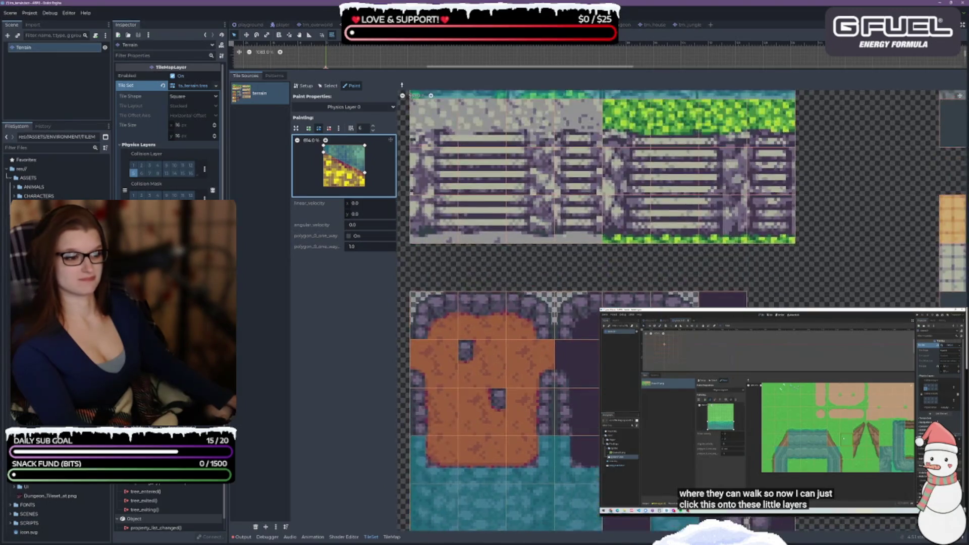
pyautogui.scroll(4, 681, 303)
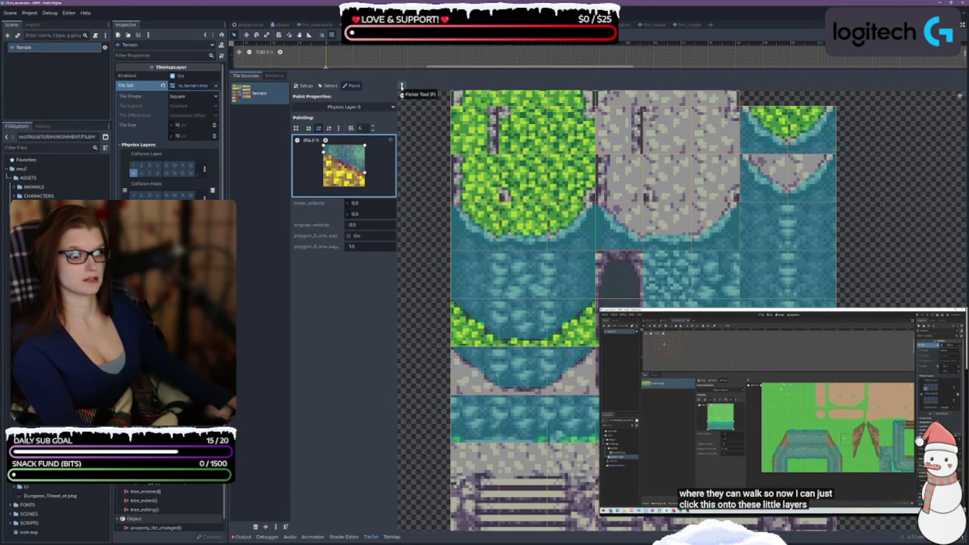
pyautogui.click(531, 239)
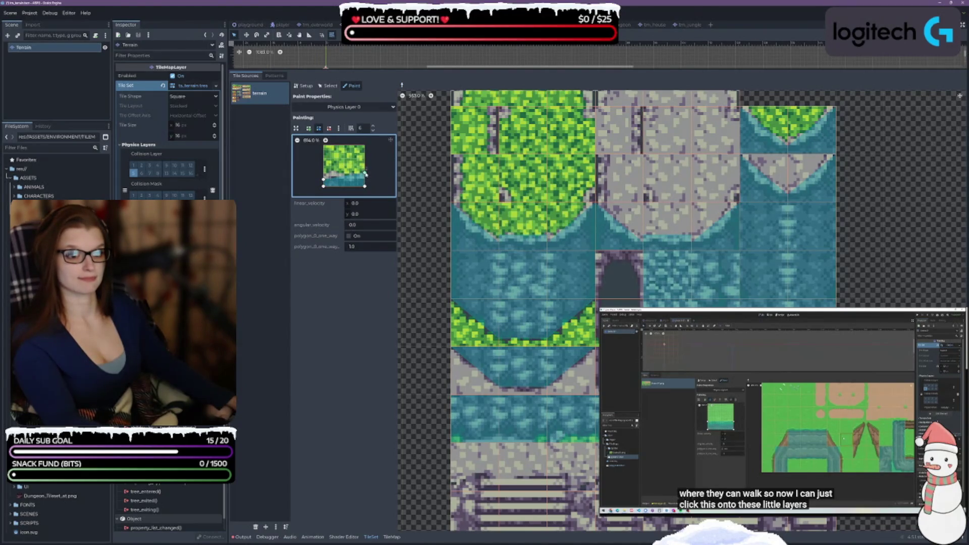
pyautogui.moveTo(366, 174); pyautogui.dragTo(364, 179)
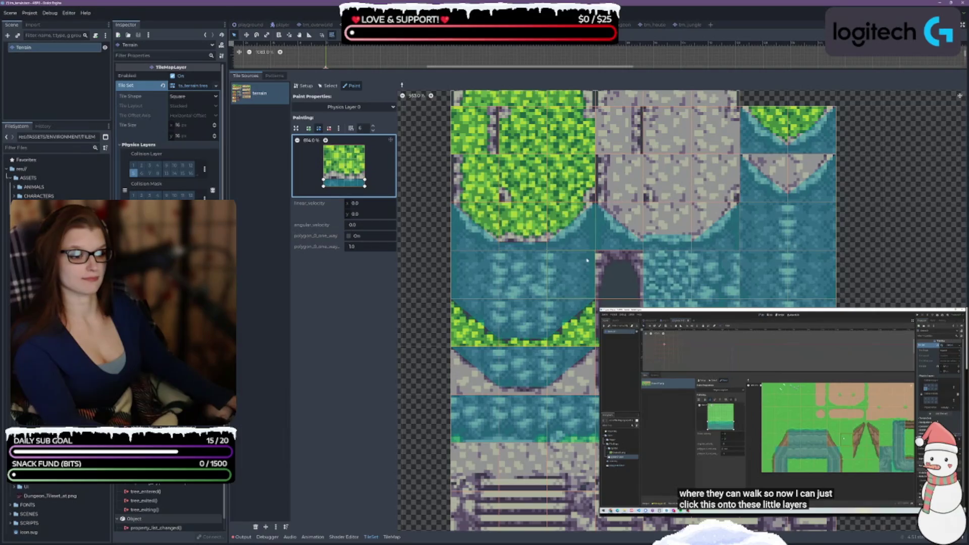
# Load the stone-over-water tile's thin bottom-strip collision shape
pyautogui.click(667, 224)
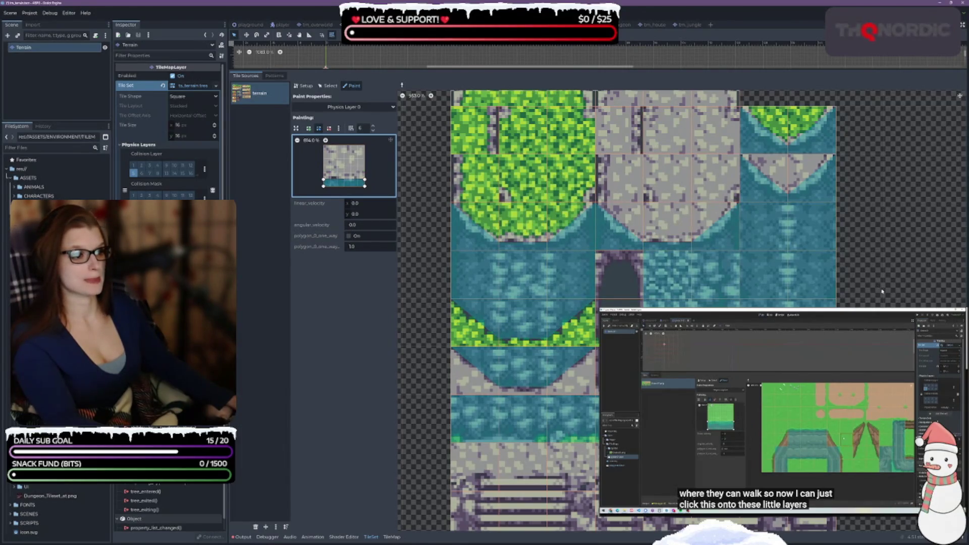
pyautogui.scroll(-2, 807, 307)
pyautogui.hscroll(-2, 631, 323)
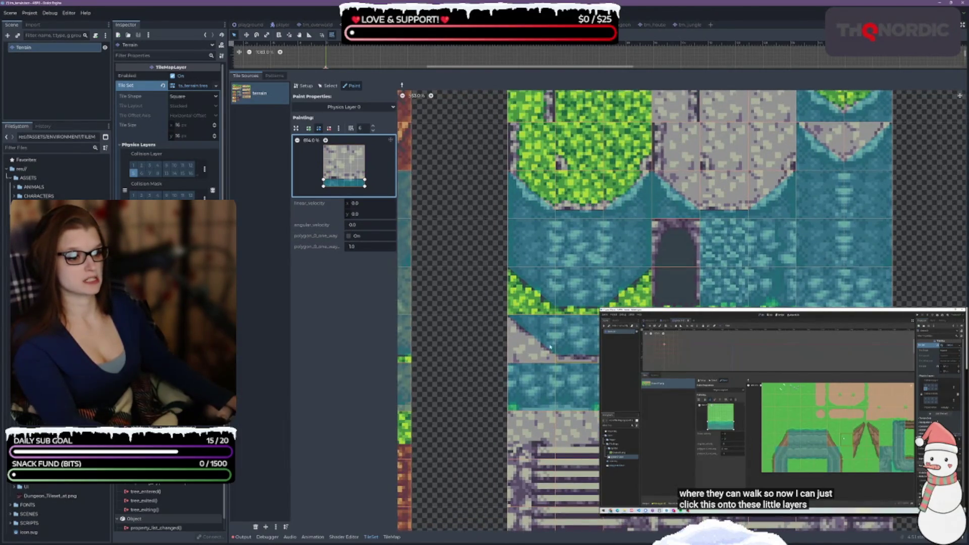
pyautogui.hscroll(-2, 536, 320)
pyautogui.scroll(-3, 536, 320)
pyautogui.hscroll(2, 536, 320)
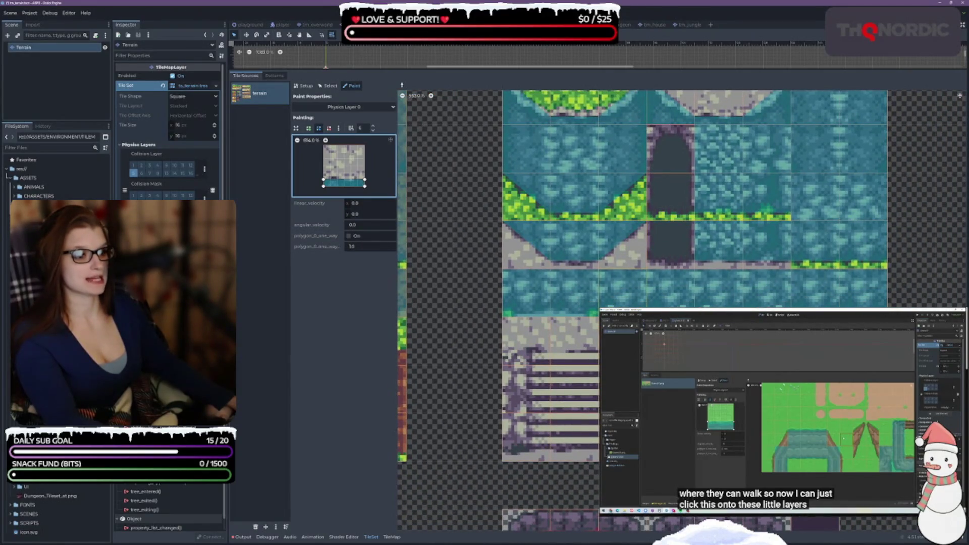
# Load the water tile's full-square polygon, raise a bottom-edge point into a notch, and mirror it horizontally
pyautogui.click(365, 186)
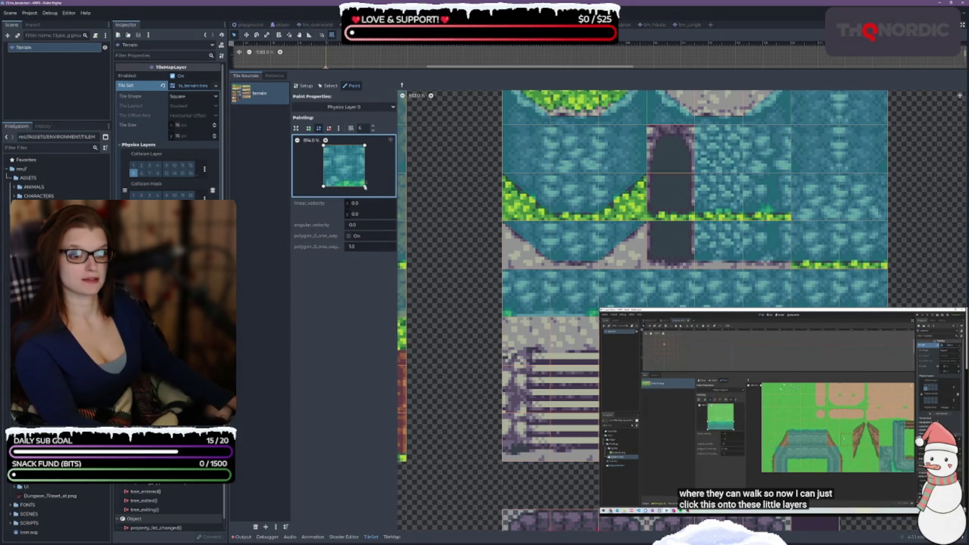
pyautogui.moveTo(365, 186); pyautogui.dragTo(323, 181)
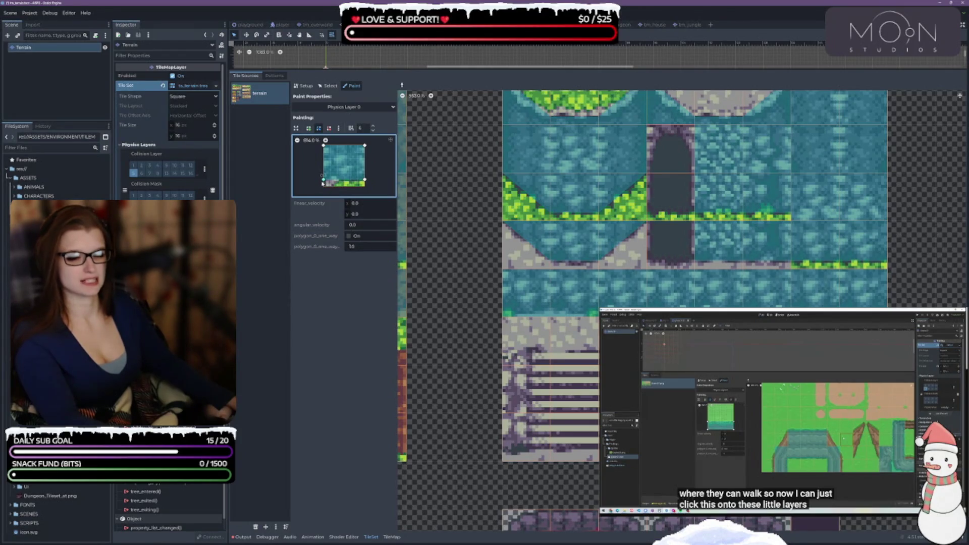
pyautogui.hotkey('ctrl', 'z')
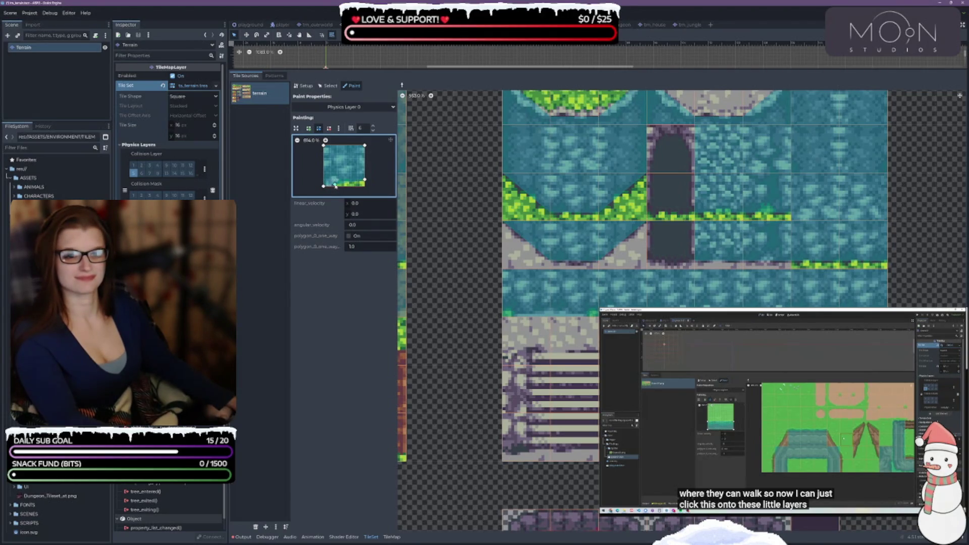
pyautogui.moveTo(336, 186); pyautogui.dragTo(331, 180)
pyautogui.hotkey('ctrl', 'z')
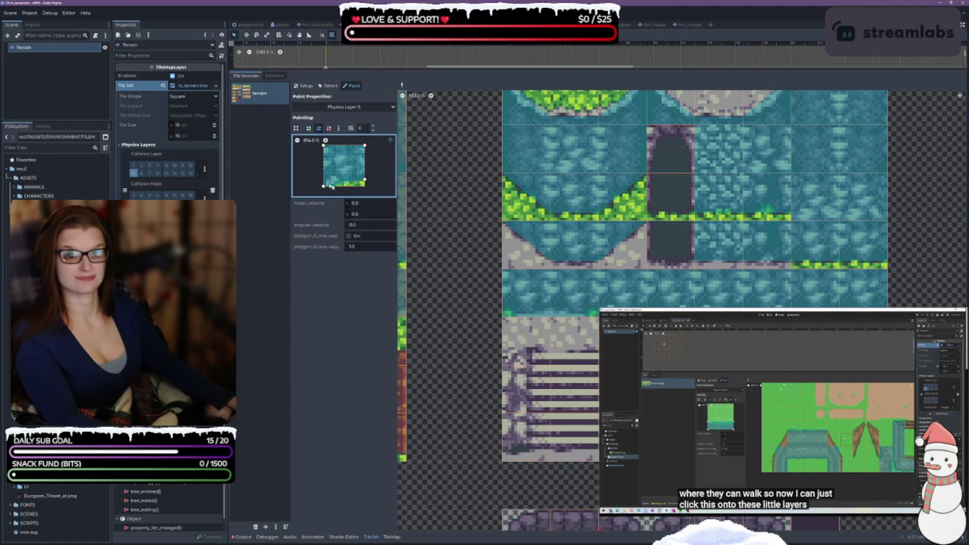
pyautogui.moveTo(343, 186); pyautogui.dragTo(335, 181)
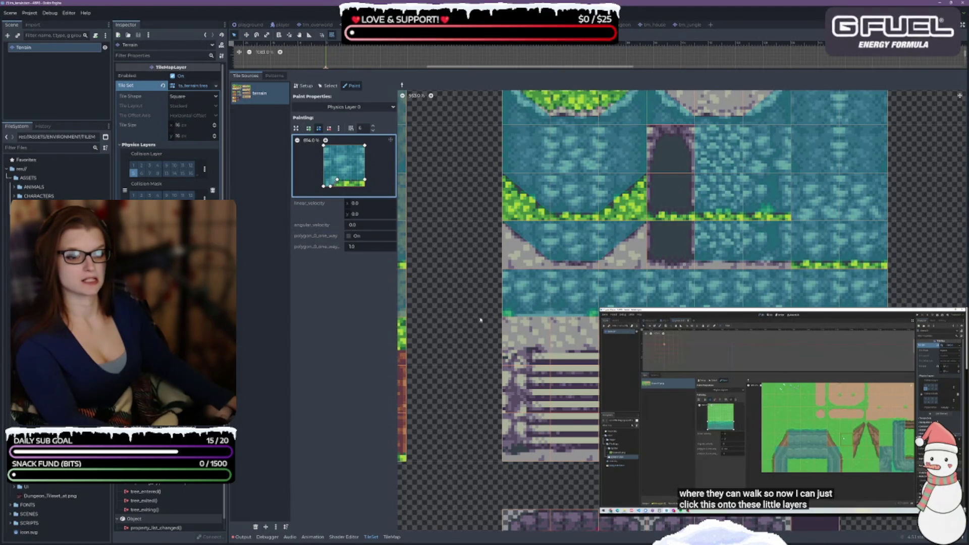
pyautogui.click(378, 174)
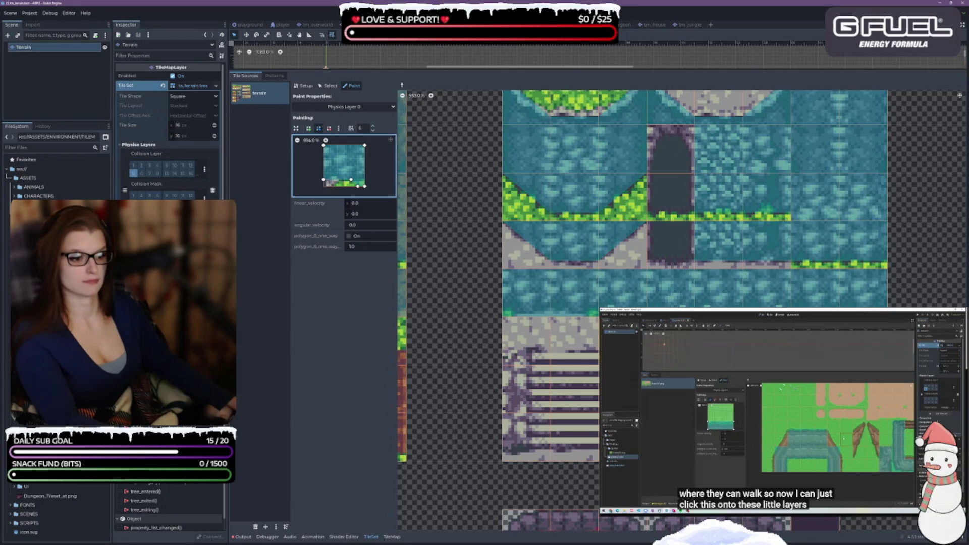
# Load a sand-and-water tile's collision polygon and raise its left corner
pyautogui.scroll(-10, 681, 310)
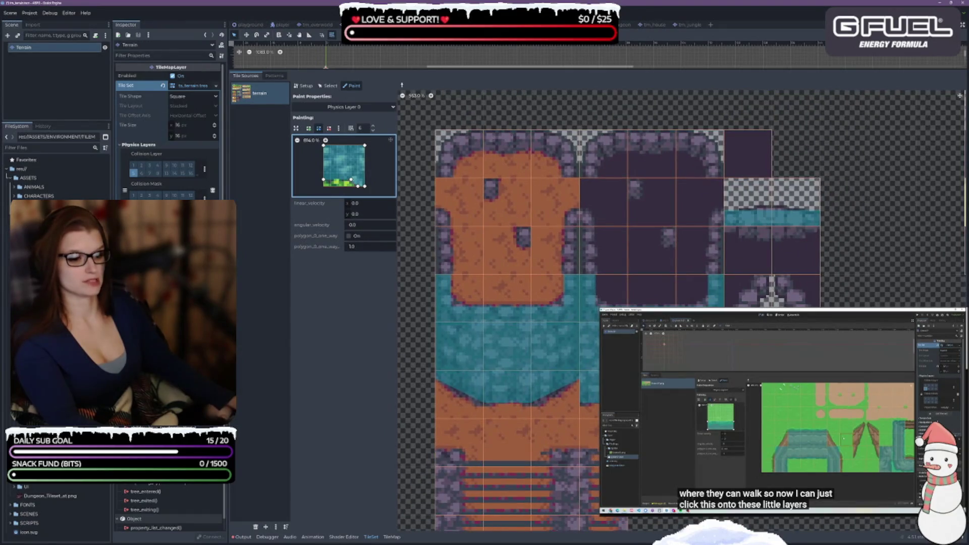
pyautogui.scroll(-3, 681, 311)
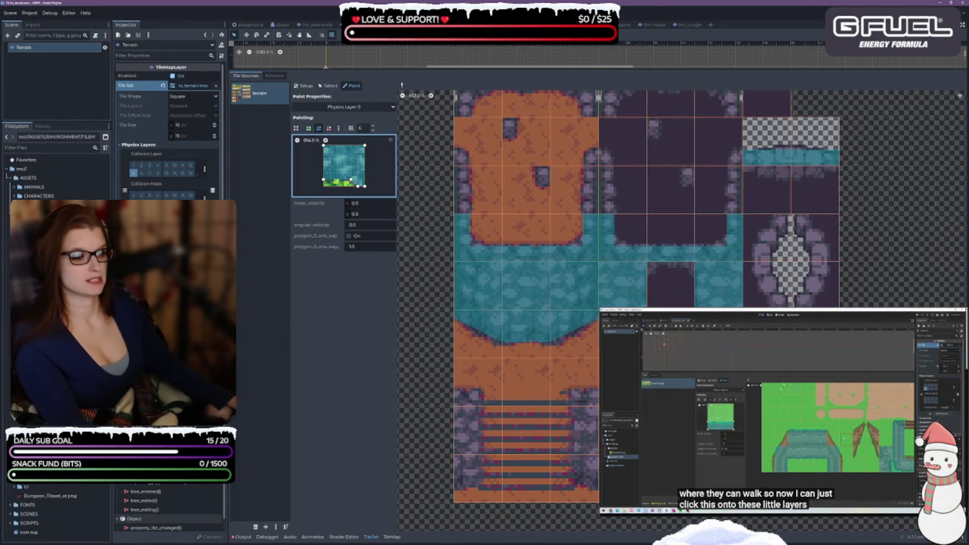
pyautogui.scroll(-3, 681, 310)
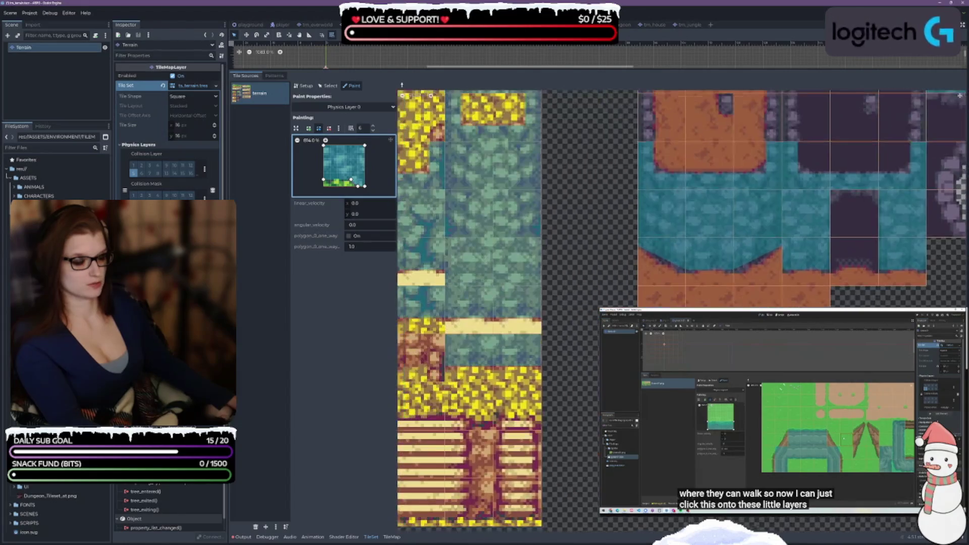
pyautogui.scroll(-5, 681, 310)
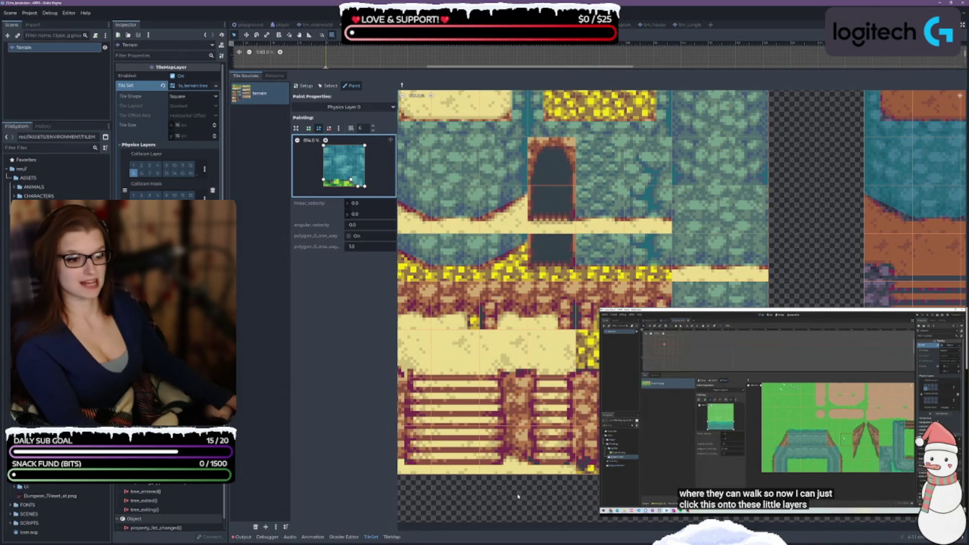
pyautogui.hscroll(-3, 517, 496)
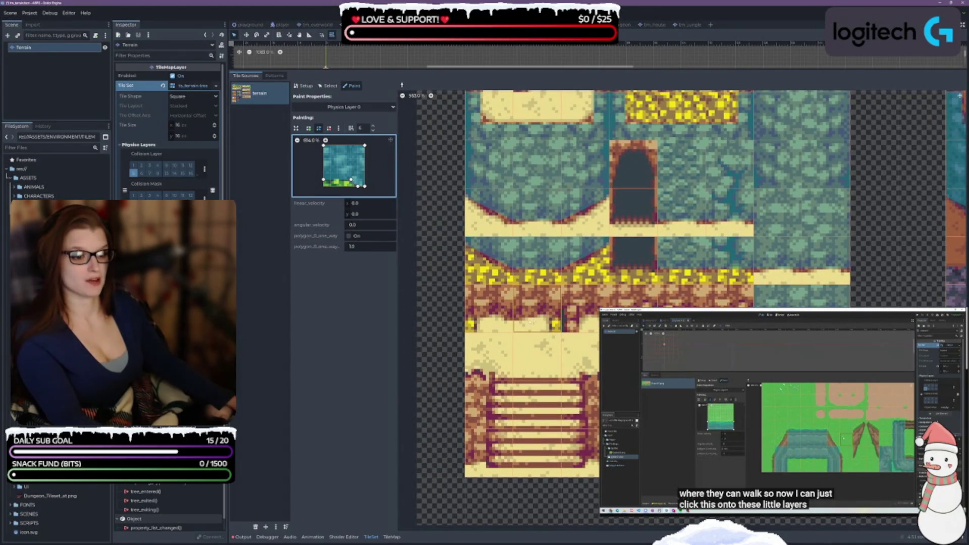
pyautogui.click(537, 317)
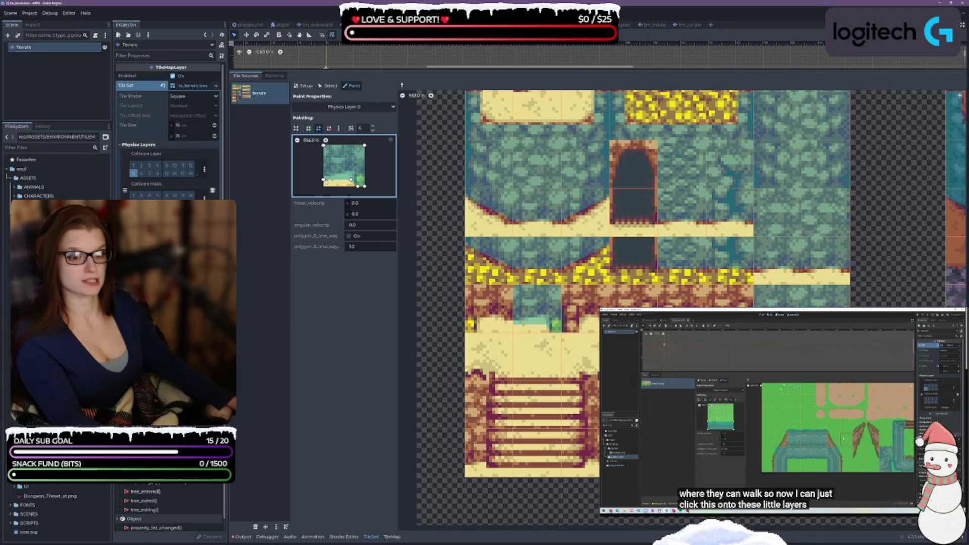
pyautogui.moveTo(323, 179); pyautogui.dragTo(351, 174)
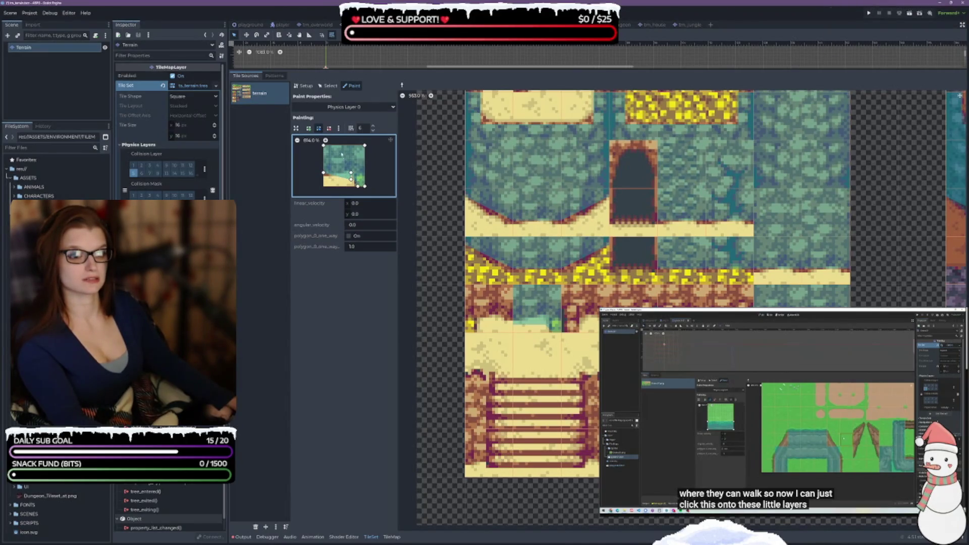
pyautogui.click(329, 127)
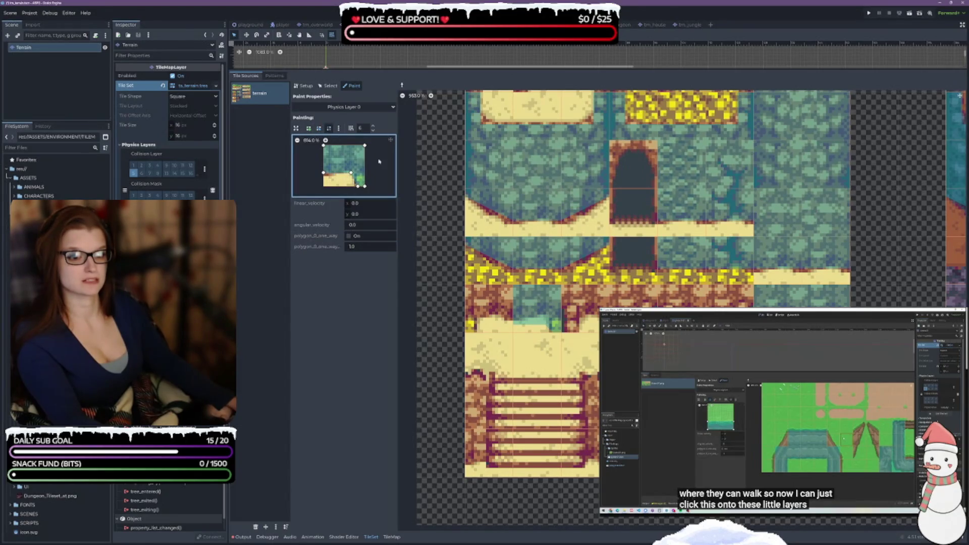
# Reshape the preview polygon's bottom and notch vertices to follow the sand edge
pyautogui.click(318, 129)
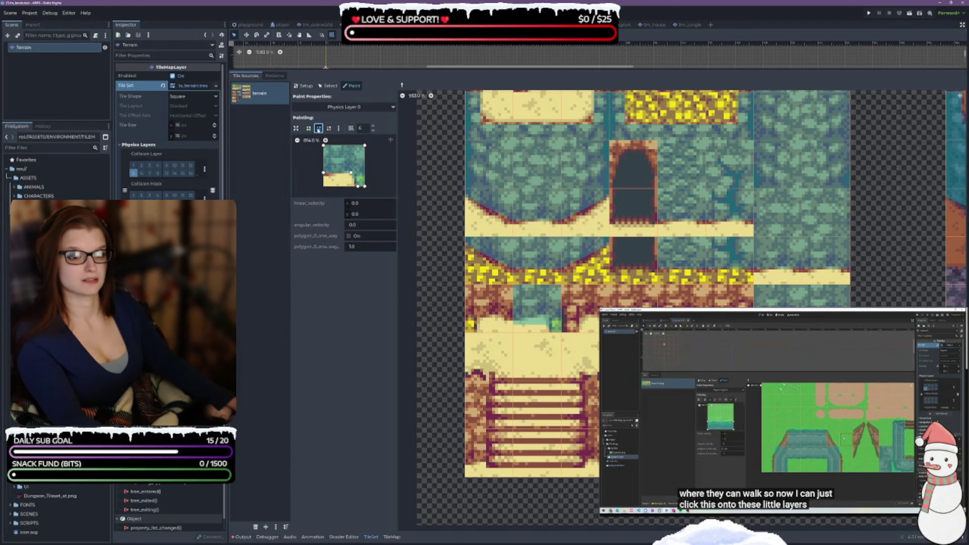
pyautogui.moveTo(358, 186); pyautogui.dragTo(353, 188)
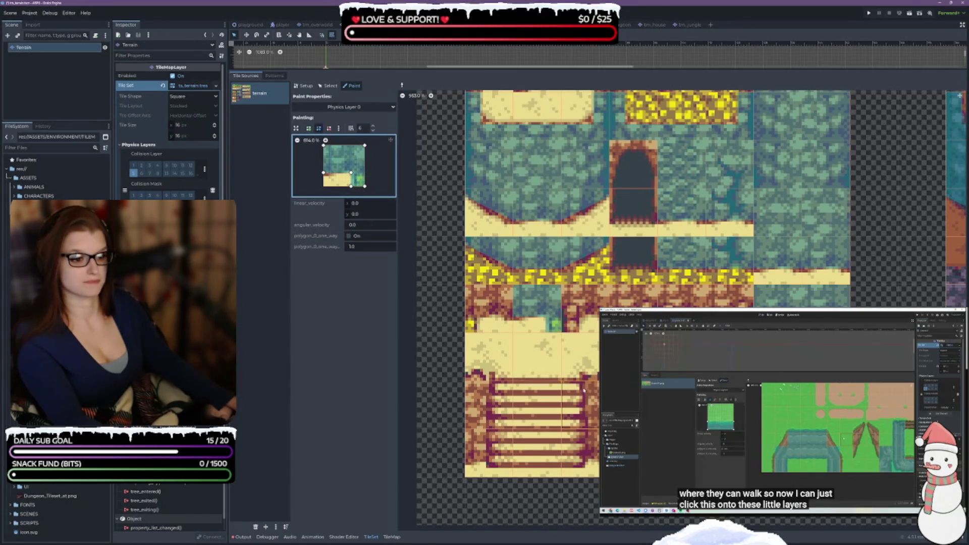
pyautogui.moveTo(352, 187); pyautogui.dragTo(357, 173)
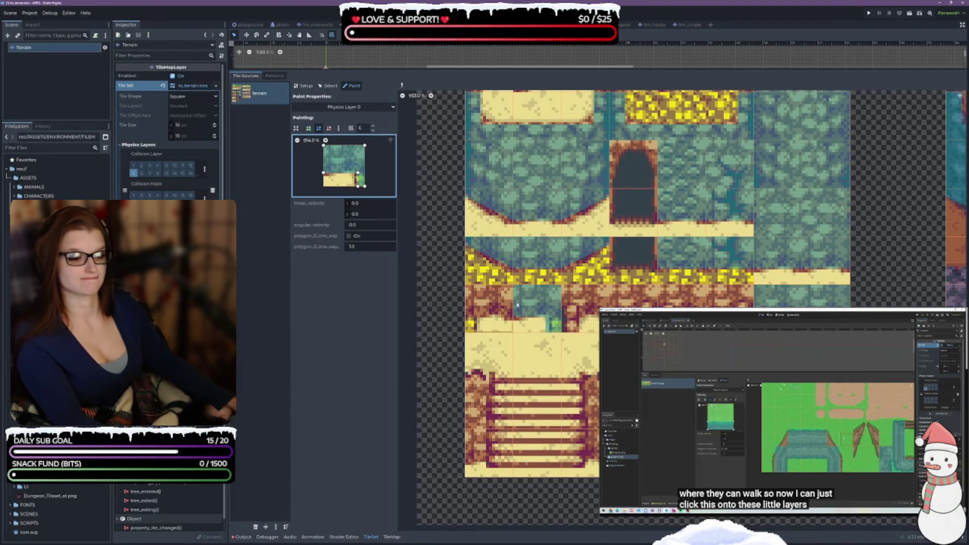
pyautogui.click(361, 178)
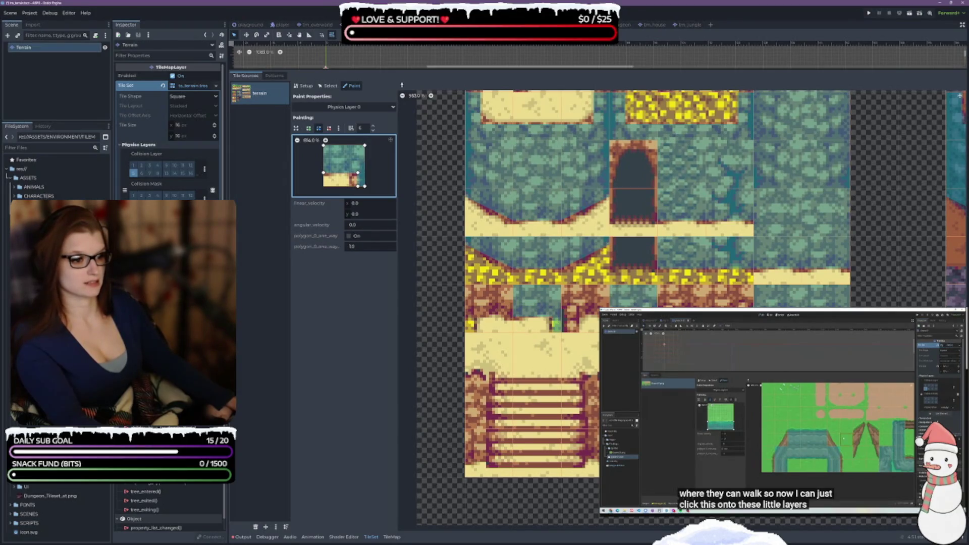
pyautogui.moveTo(357, 173); pyautogui.dragTo(351, 186)
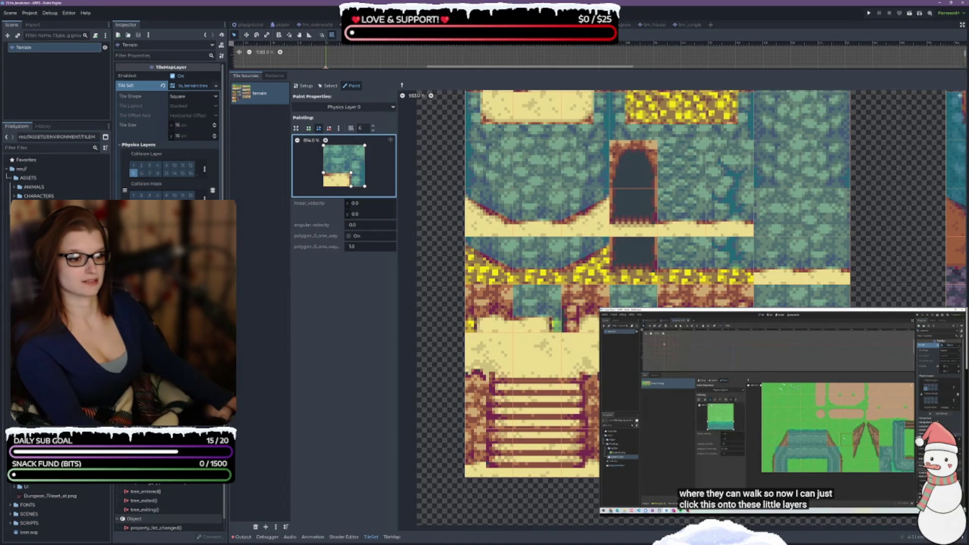
# Paint the collision onto three sand-edged tiles, then shift a polygon vertex left
pyautogui.click(736, 303)
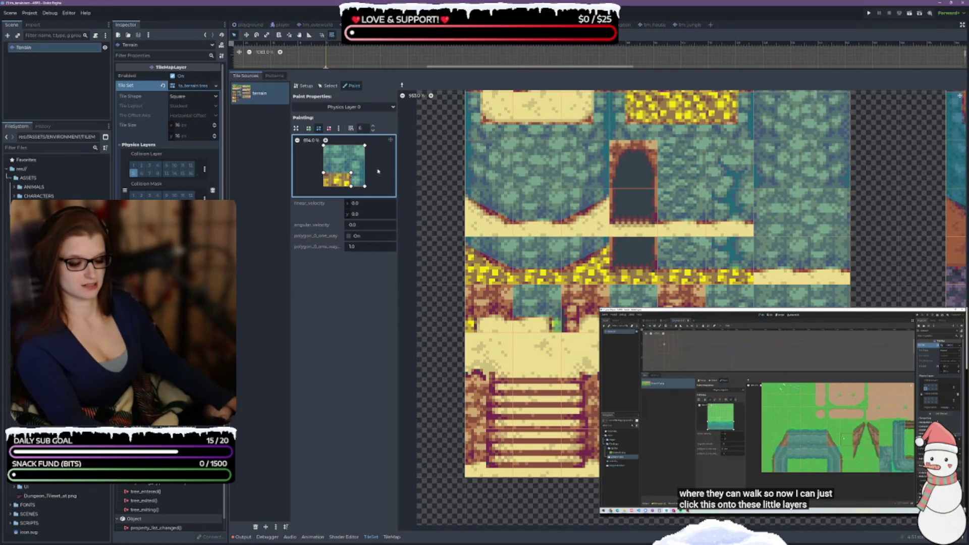
pyautogui.click(580, 307)
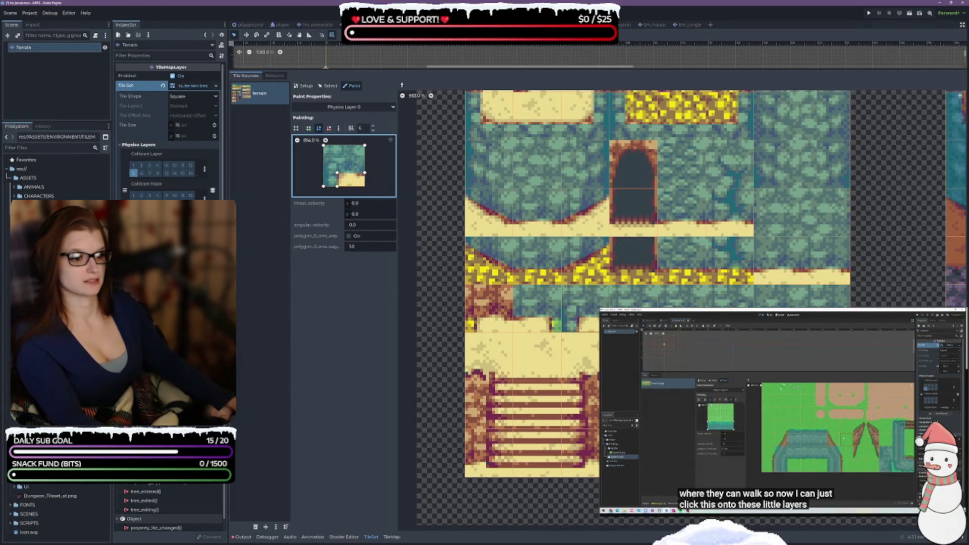
pyautogui.click(489, 308)
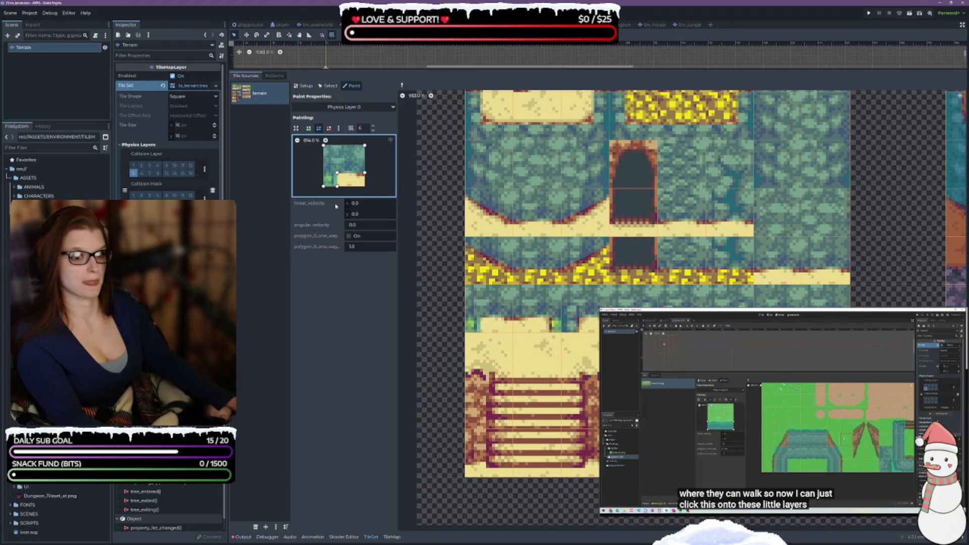
pyautogui.moveTo(336, 173); pyautogui.dragTo(330, 173)
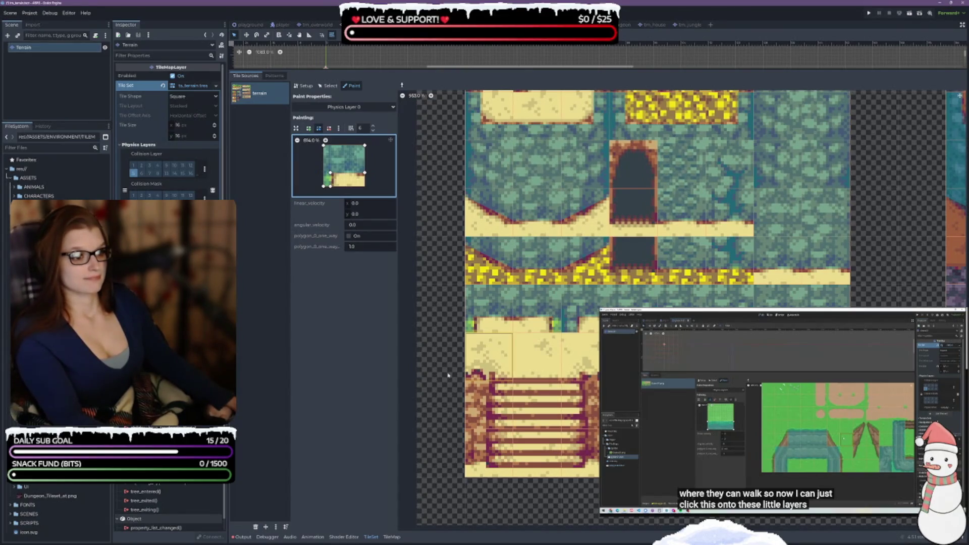
pyautogui.scroll(5, 446, 282)
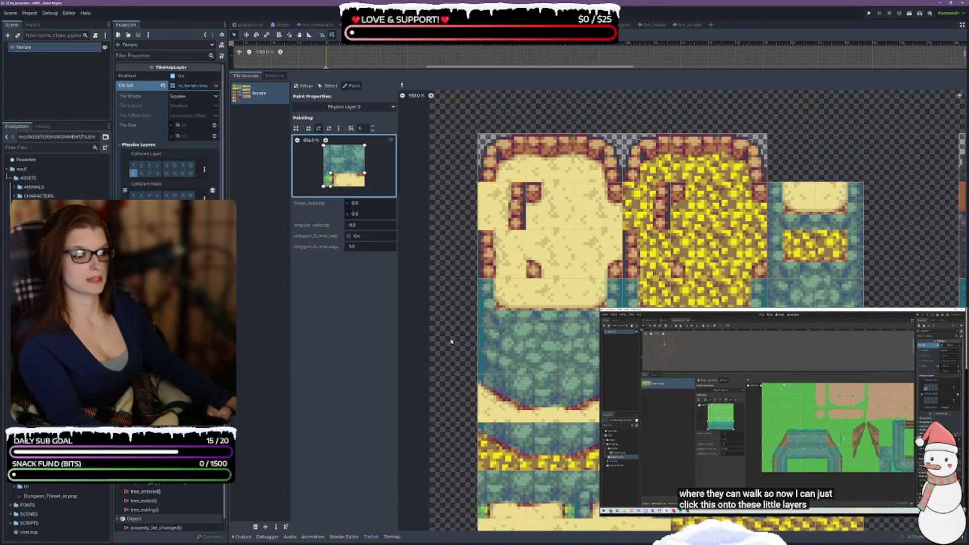
pyautogui.scroll(5, 908, 162)
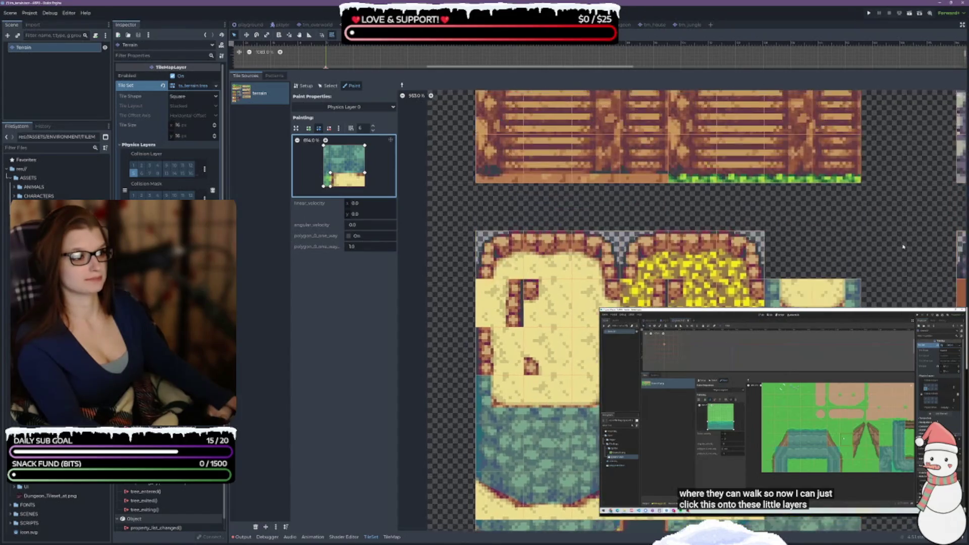
pyautogui.hscroll(3, 766, 301)
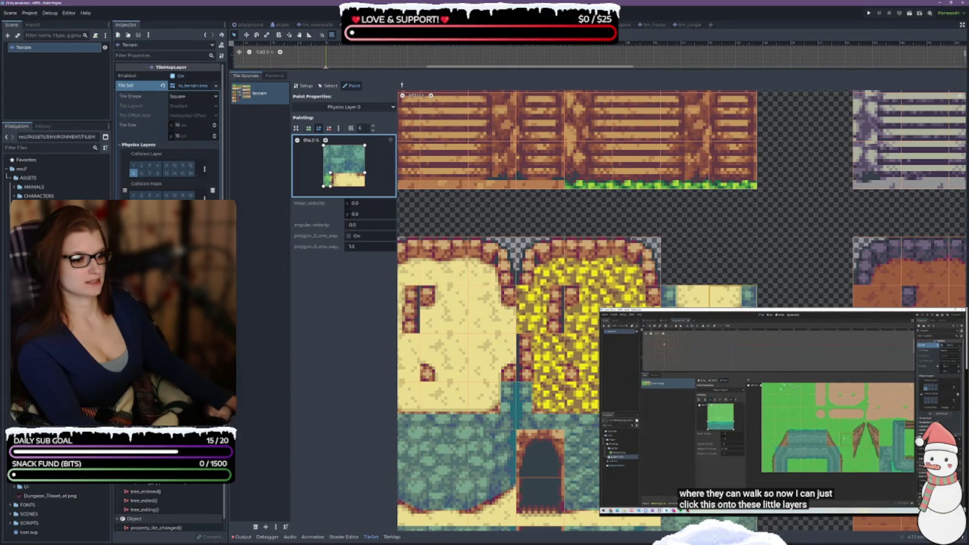
pyautogui.scroll(5, 935, 235)
pyautogui.hscroll(-3, 935, 236)
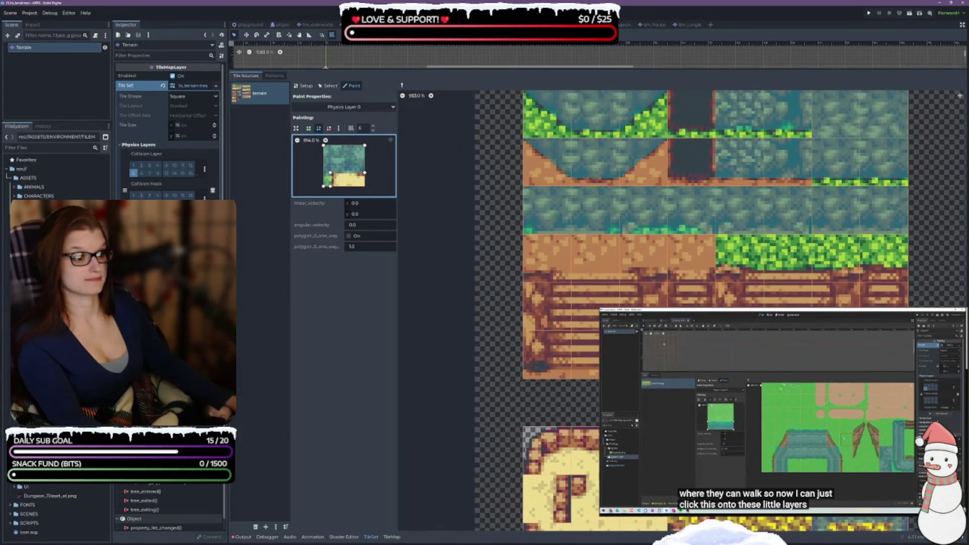
pyautogui.hscroll(1, 934, 236)
pyautogui.scroll(6, 935, 235)
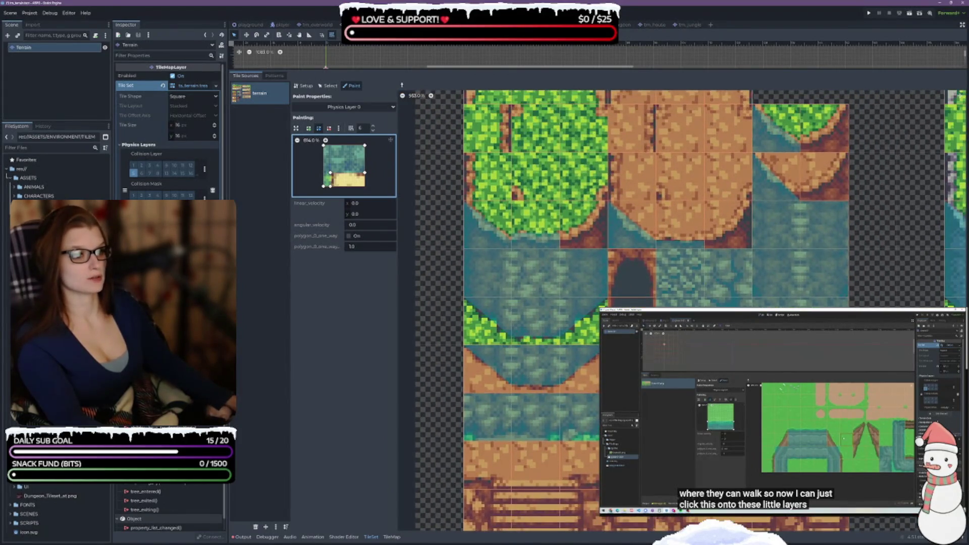
pyautogui.hscroll(6, 900, 299)
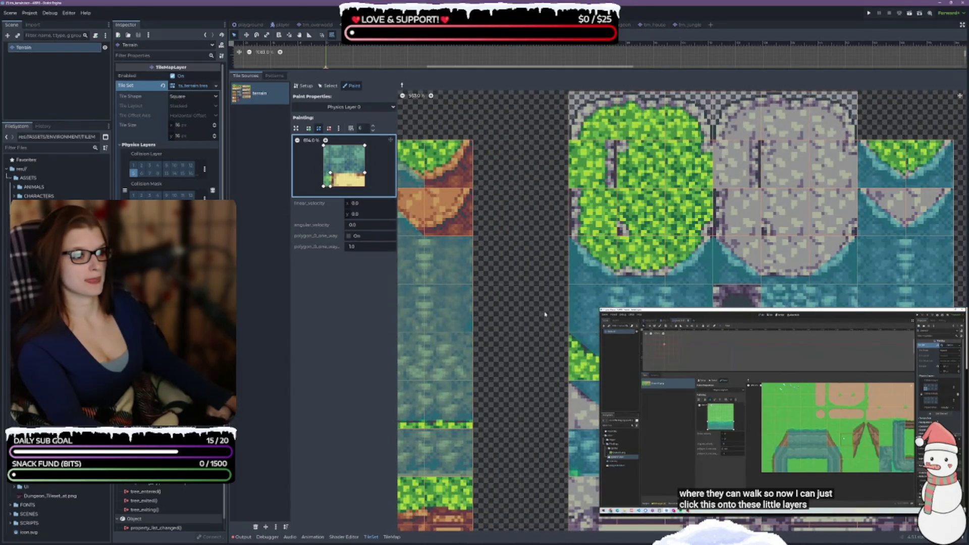
pyautogui.scroll(-10, 549, 326)
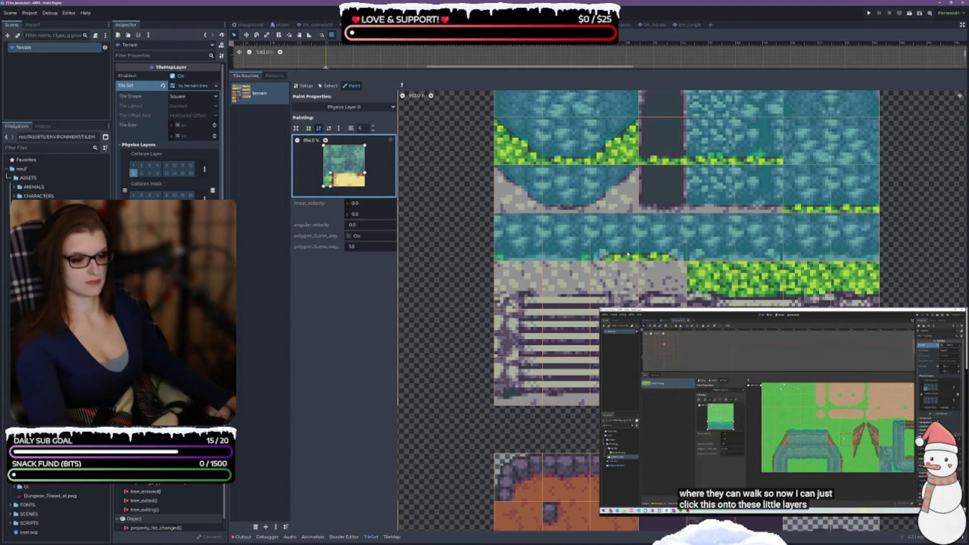
# Load the water tile's polygon, carve a bottom-left notch, and mirror it to the bottom-right
pyautogui.click(518, 236)
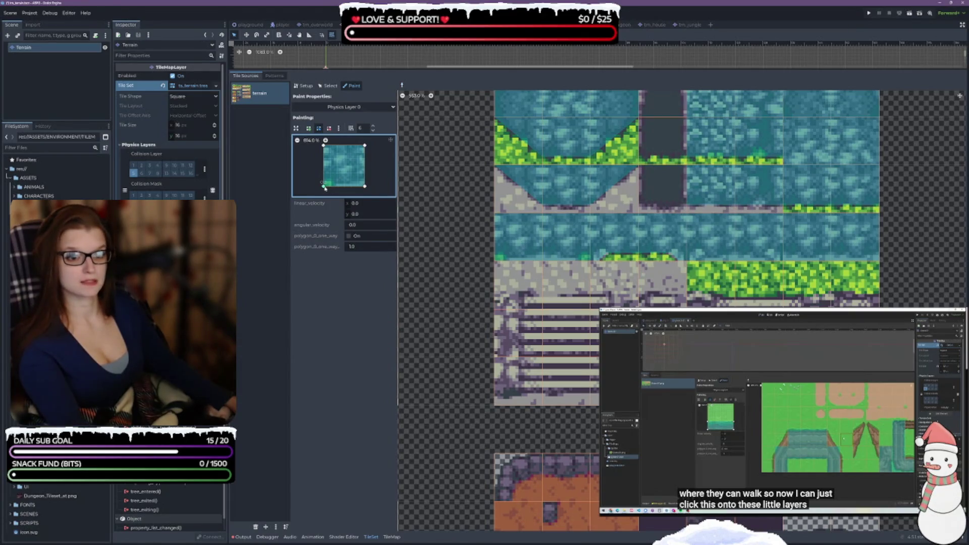
pyautogui.moveTo(324, 186)
pyautogui.mouseDown()
pyautogui.moveTo(330, 180)
pyautogui.moveTo(333, 190)
pyautogui.mouseUp()
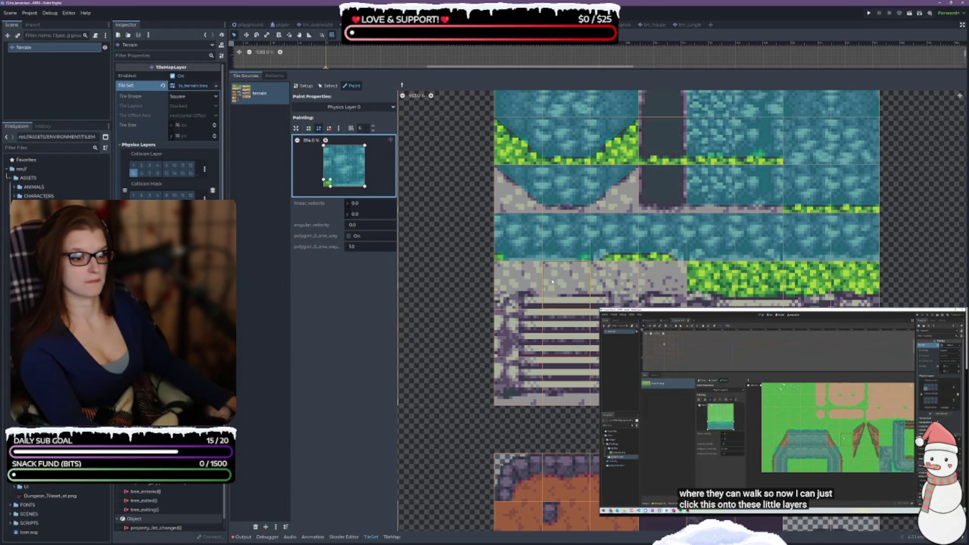
pyautogui.rightClick(567, 235)
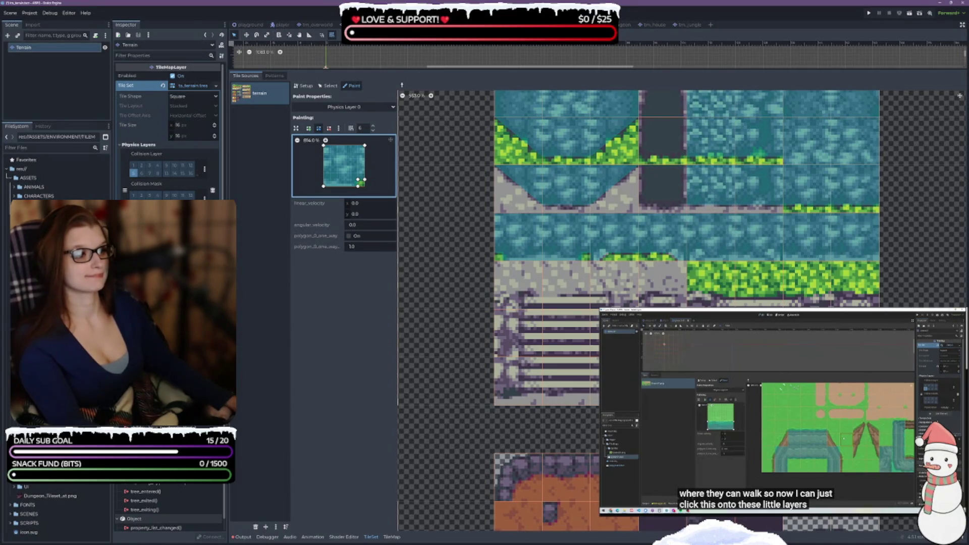
pyautogui.scroll(3, 681, 311)
pyautogui.scroll(2, 681, 310)
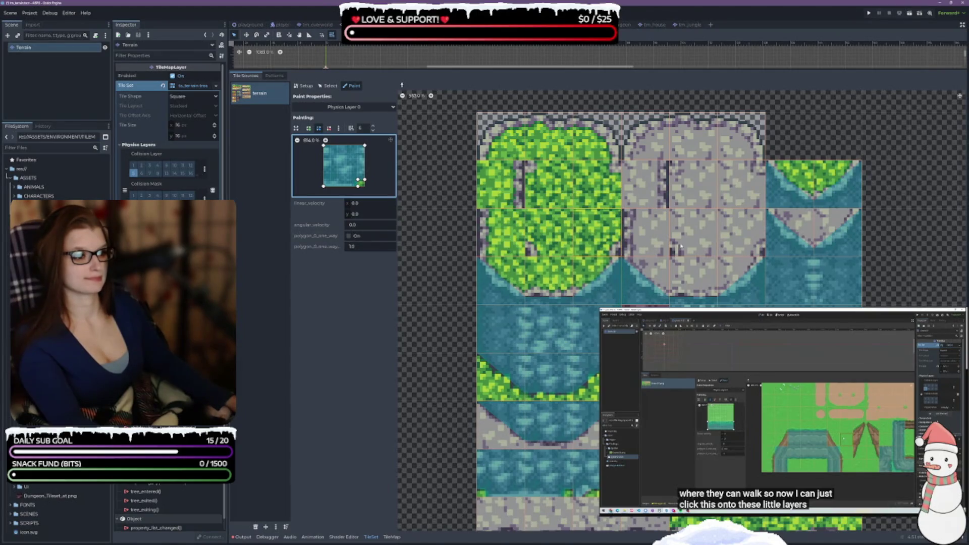
# Paint the grey stone tile, then angle its notch diagonally and repaint it
pyautogui.click(734, 248)
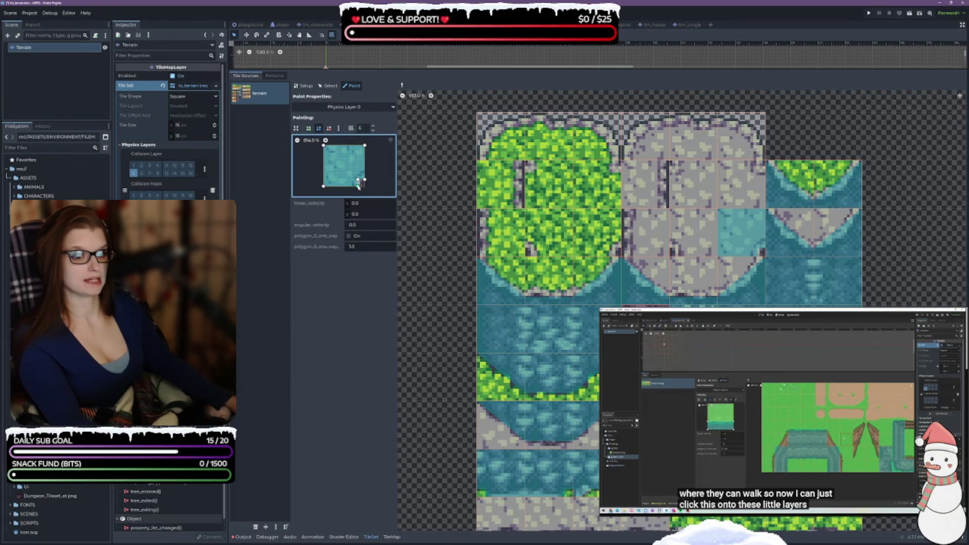
pyautogui.moveTo(358, 186)
pyautogui.mouseDown()
pyautogui.moveTo(353, 177)
pyautogui.moveTo(365, 172)
pyautogui.mouseUp()
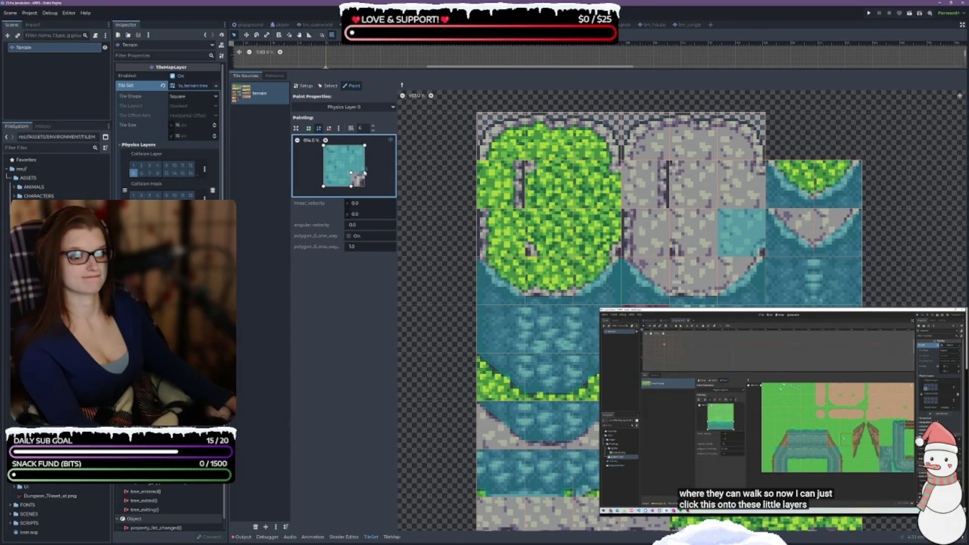
pyautogui.click(755, 248)
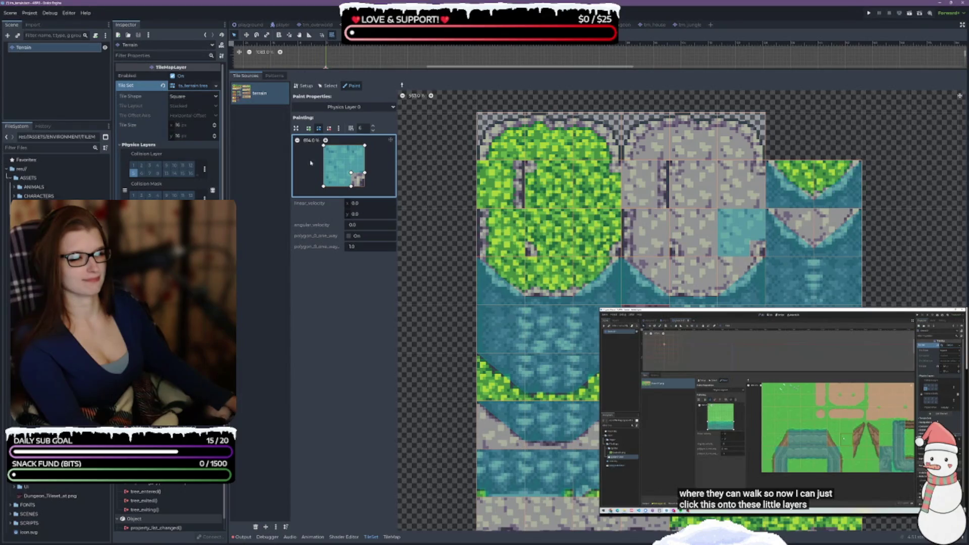
pyautogui.moveTo(351, 173); pyautogui.dragTo(357, 179)
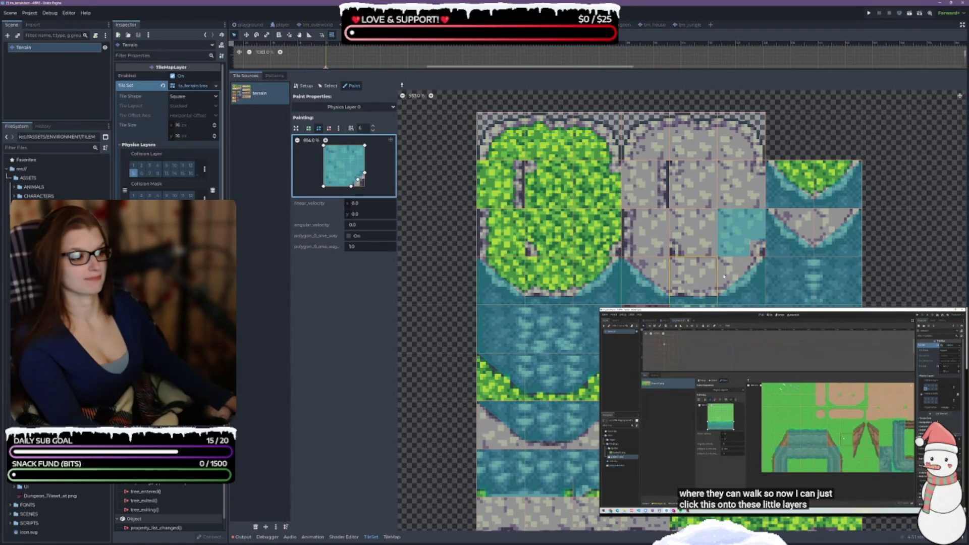
pyautogui.click(747, 237)
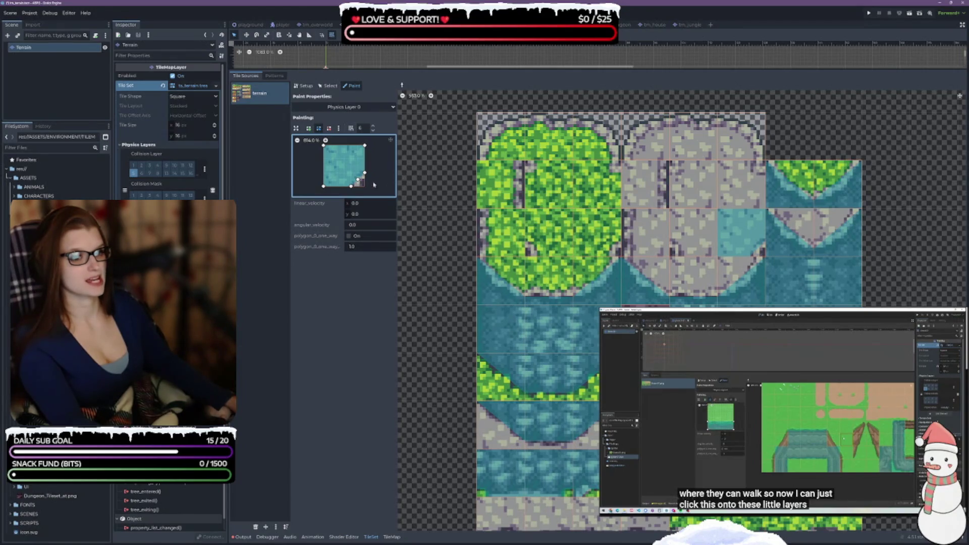
# Restore the notch, repaint the stone tile, and paint a tile in the bush block
pyautogui.moveTo(358, 179); pyautogui.dragTo(351, 173)
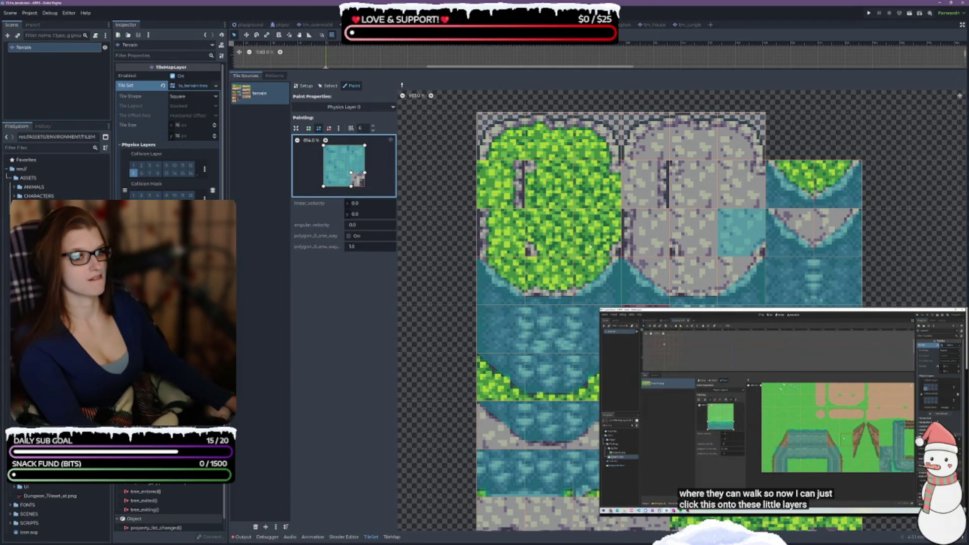
pyautogui.click(737, 237)
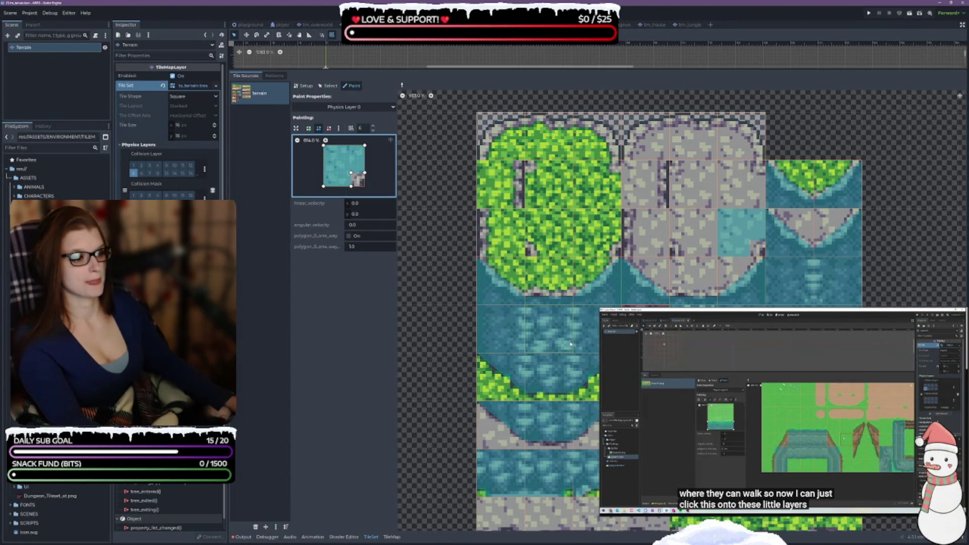
pyautogui.moveTo(353, 187)
pyautogui.mouseDown()
pyautogui.moveTo(353, 172)
pyautogui.moveTo(365, 180)
pyautogui.mouseUp()
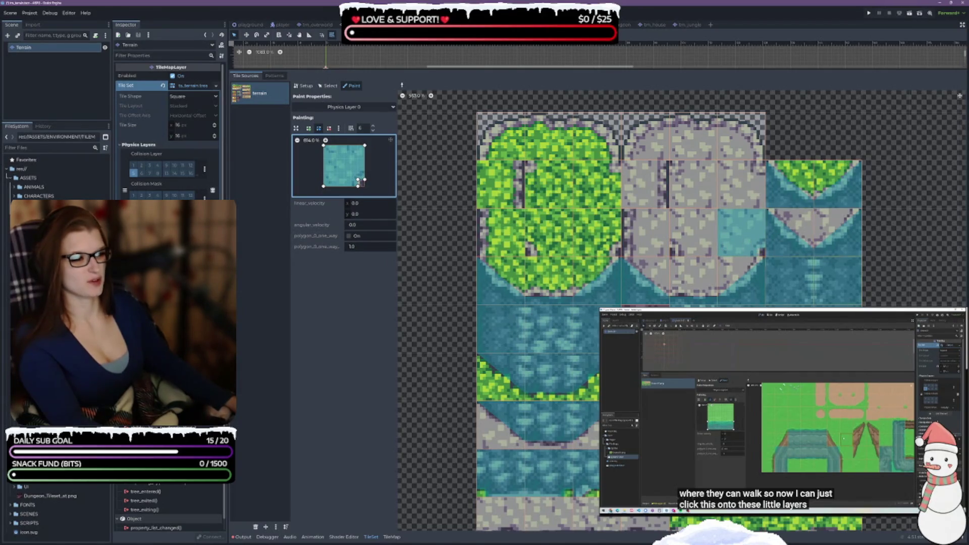
pyautogui.click(597, 232)
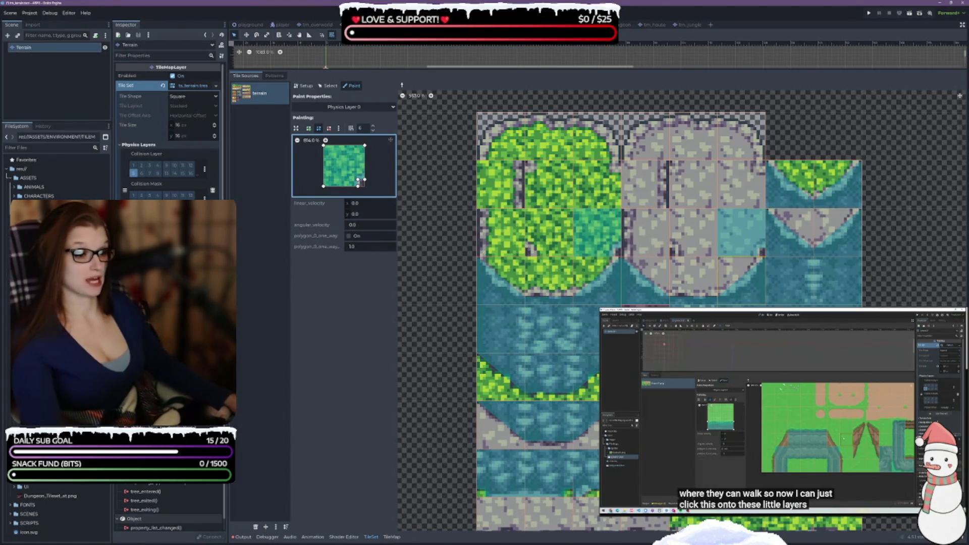
# Paint collision onto neighbouring stone, grass and grass-and-water atlas tiles
pyautogui.click(549, 235)
pyautogui.click(703, 252)
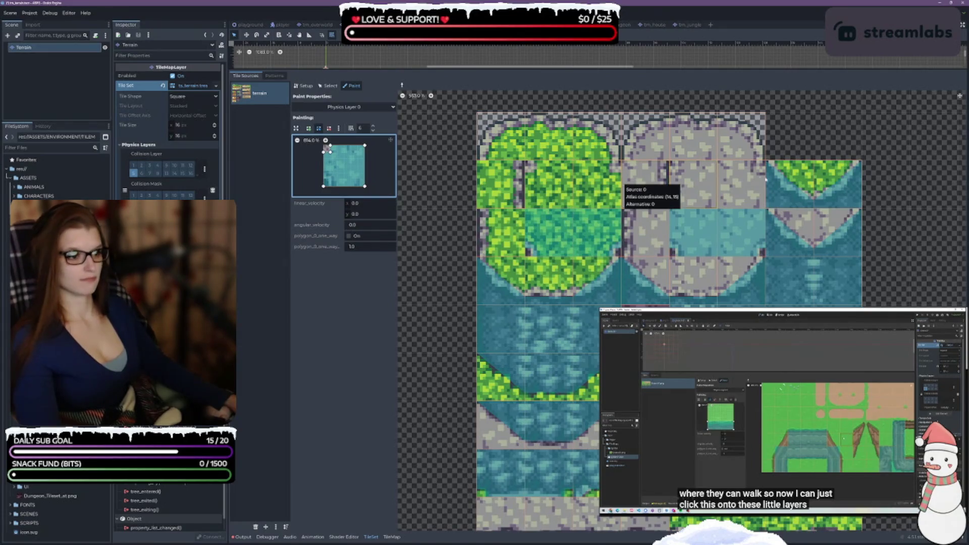
pyautogui.click(693, 187)
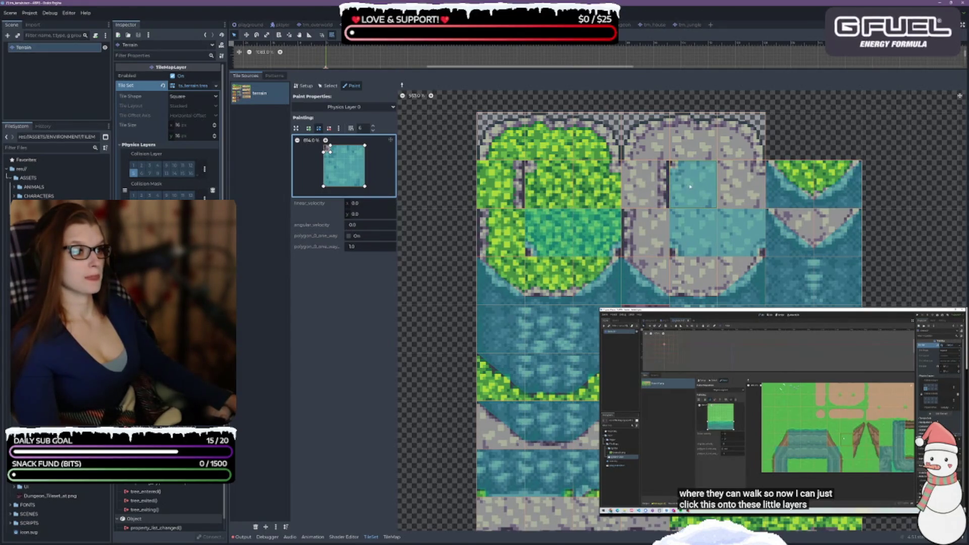
pyautogui.click(549, 184)
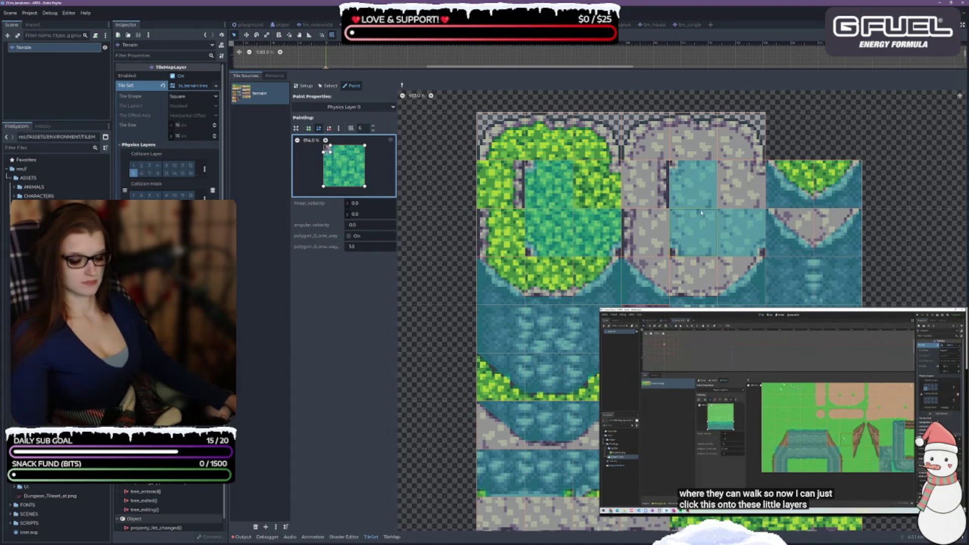
pyautogui.click(596, 194)
pyautogui.click(750, 187)
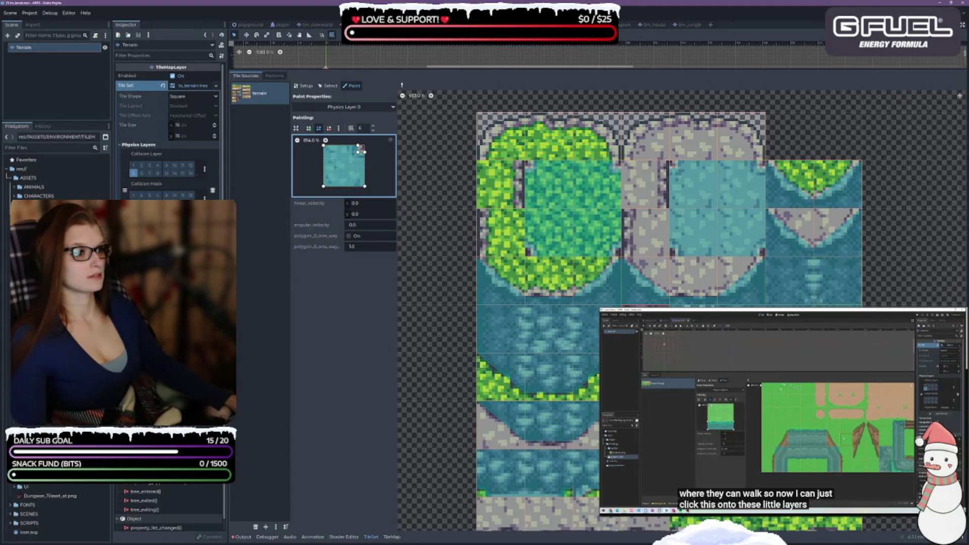
pyautogui.scroll(-5, 661, 252)
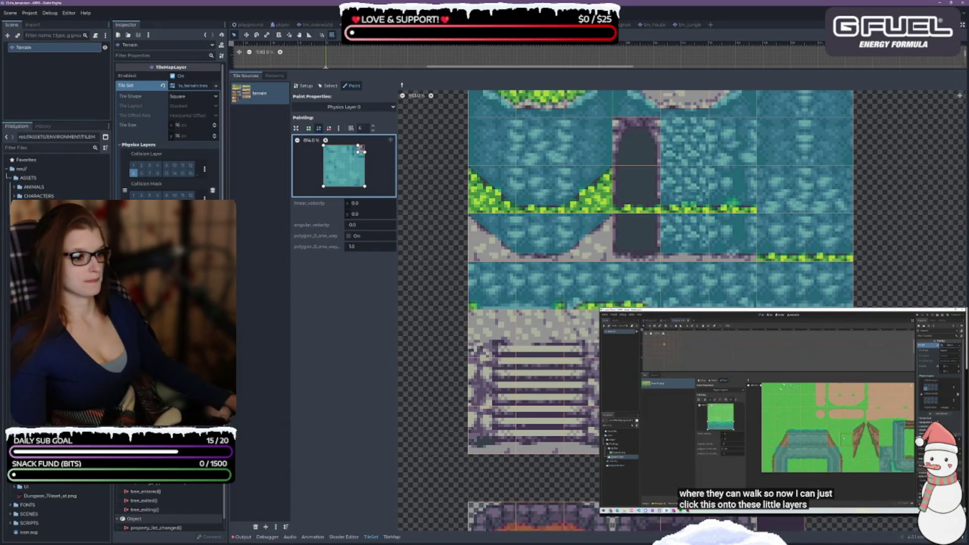
pyautogui.scroll(-10, 906, 306)
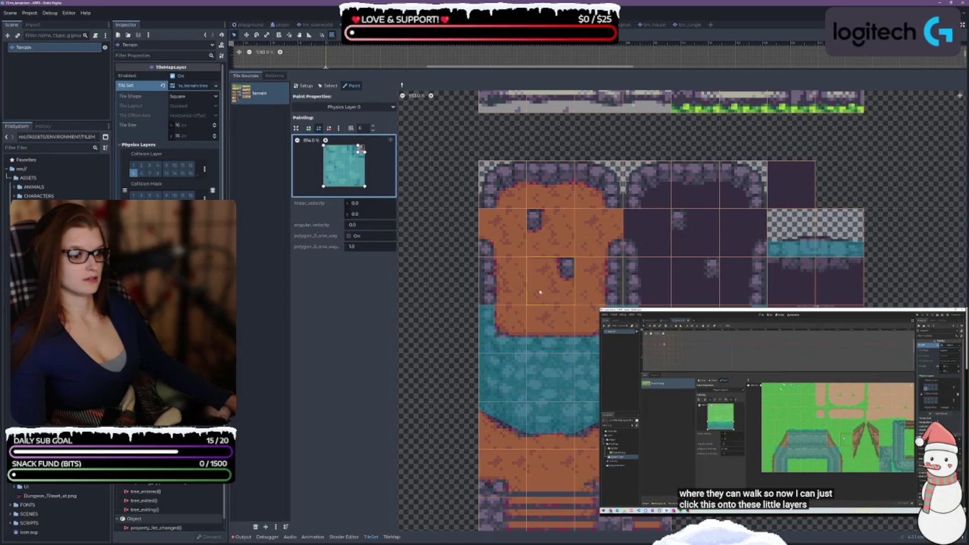
# Paint the orange dungeon floor, notch the polygon's top-right, and paint dirt and grass interior tiles
pyautogui.click(552, 279)
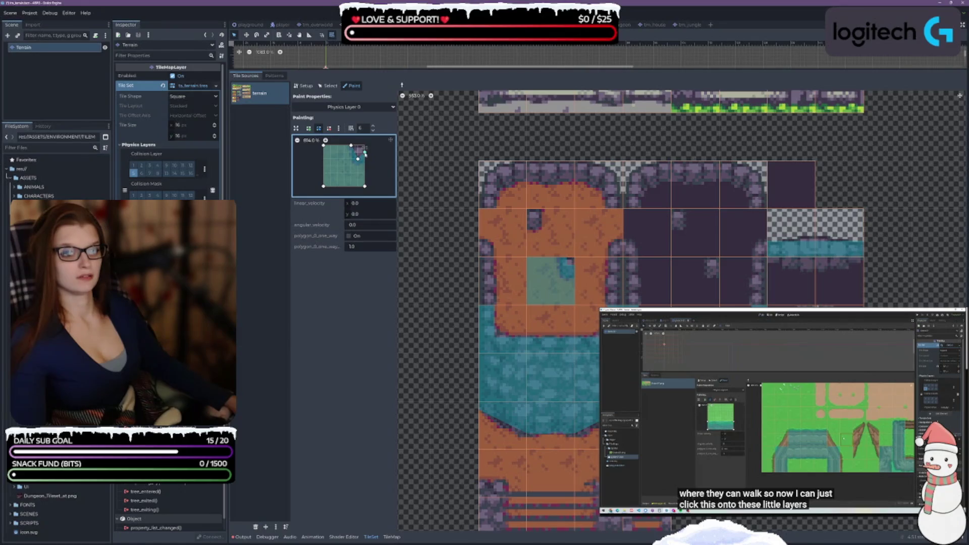
pyautogui.moveTo(365, 154); pyautogui.dragTo(366, 164)
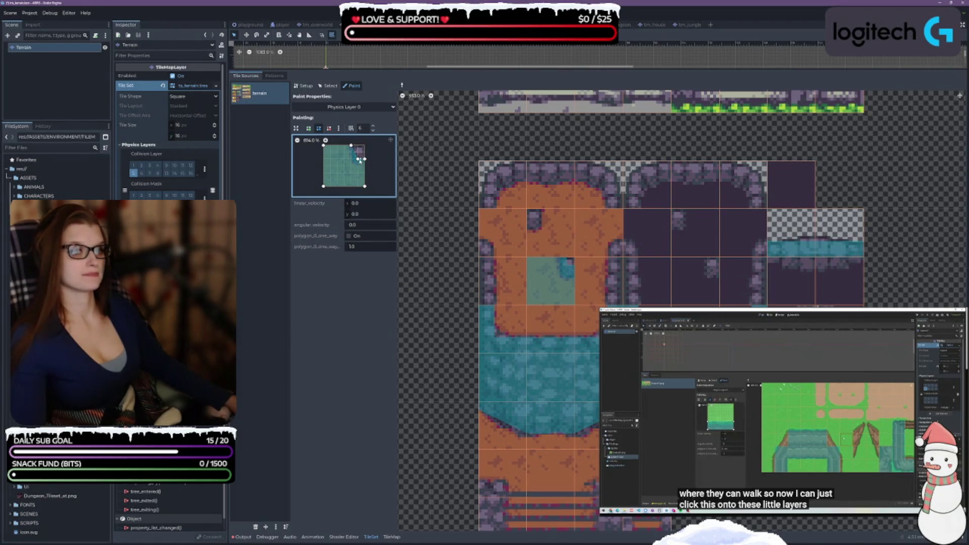
pyautogui.scroll(5, 565, 265)
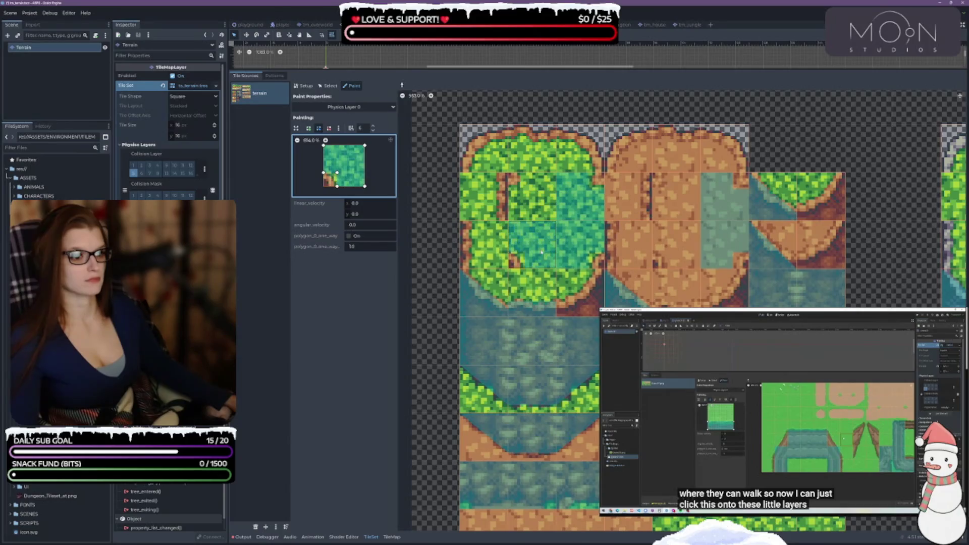
pyautogui.click(653, 263)
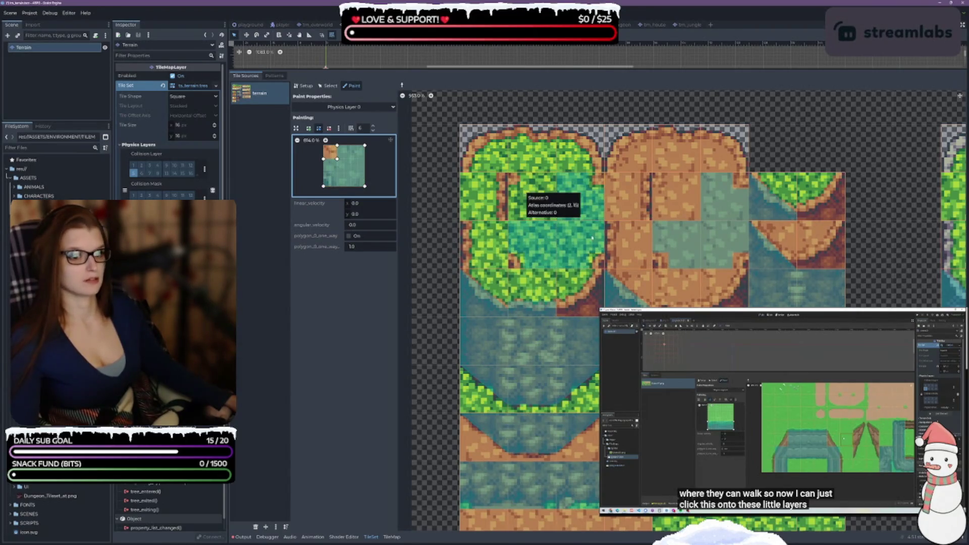
pyautogui.click(529, 192)
pyautogui.click(681, 204)
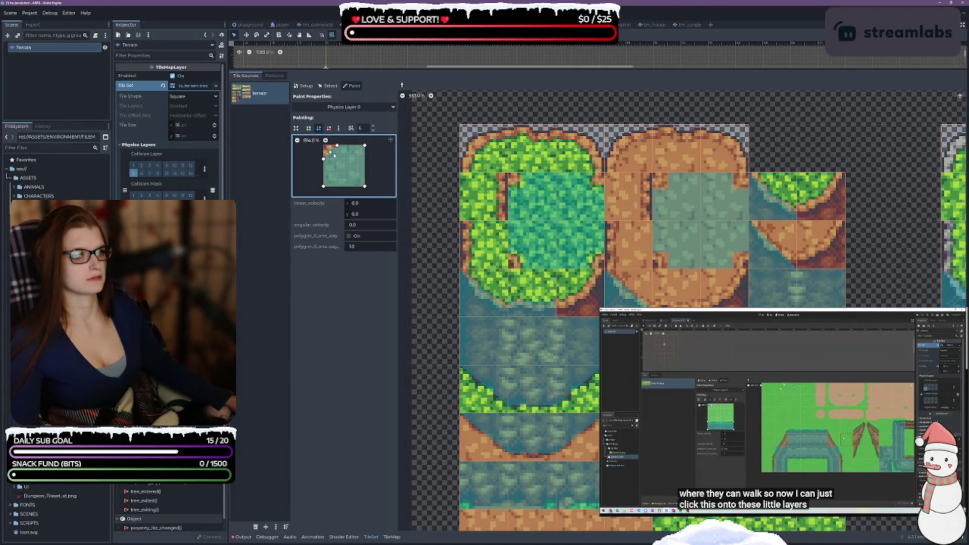
# Square off the polygon's corner notch and paint it onto a corner tile
pyautogui.moveTo(333, 156); pyautogui.dragTo(337, 159)
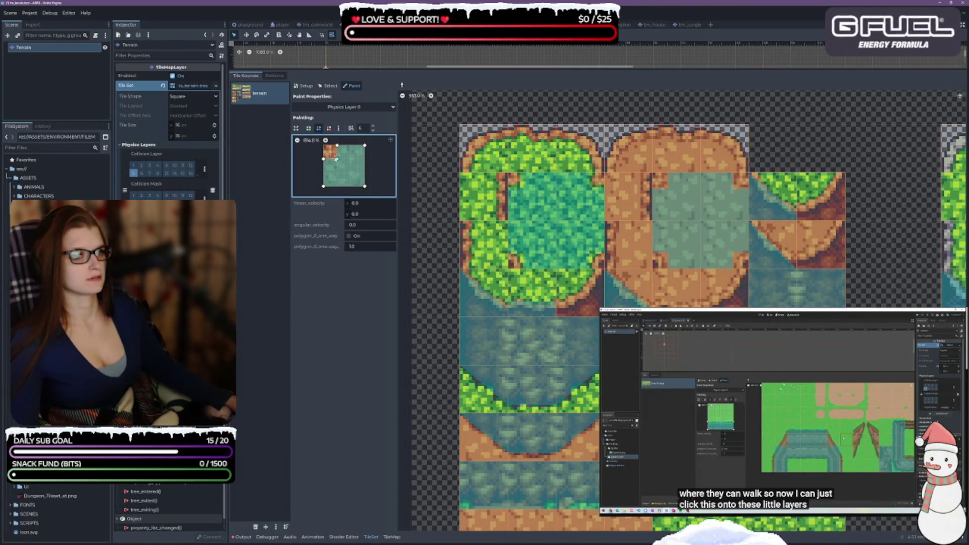
pyautogui.click(723, 216)
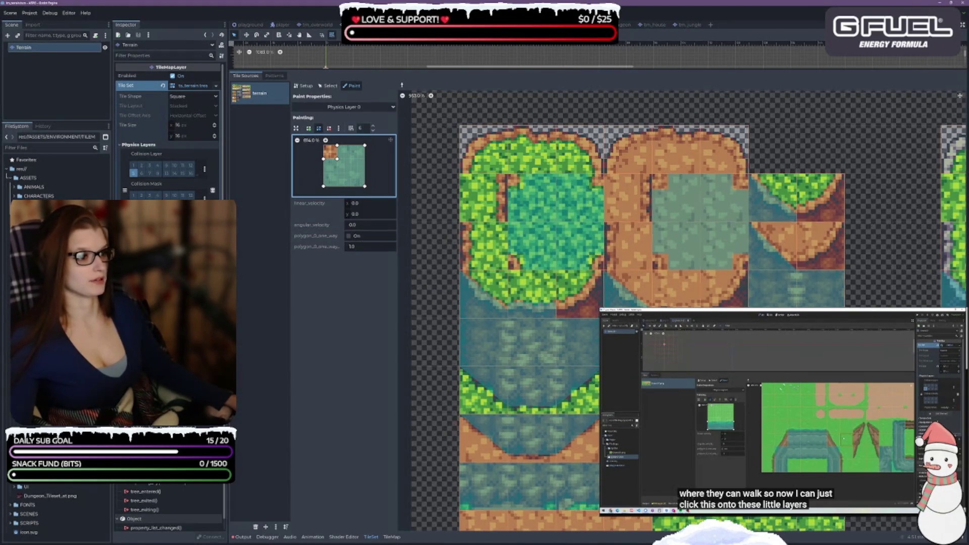
pyautogui.scroll(5, 867, 271)
pyautogui.hscroll(5, 757, 265)
pyautogui.scroll(-4, 642, 259)
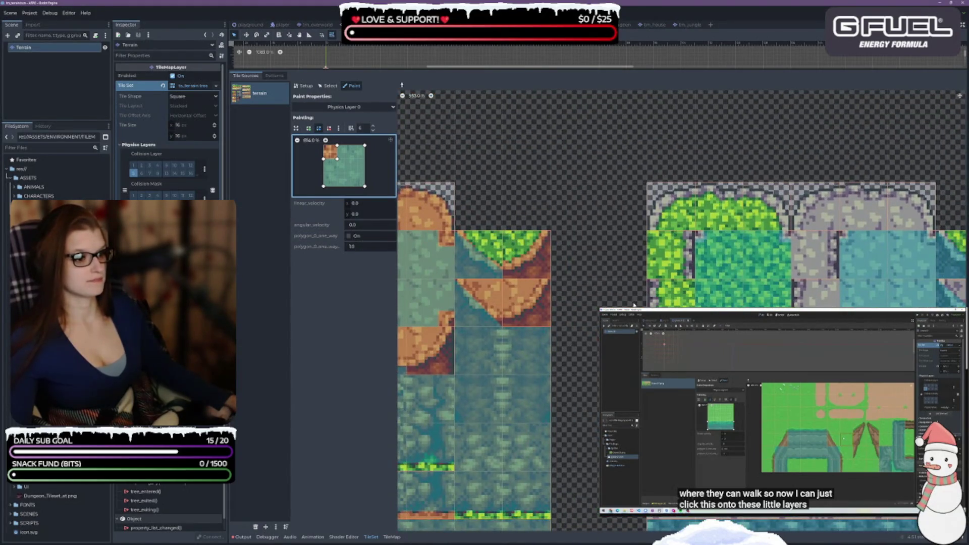
pyautogui.scroll(-3, 743, 236)
pyautogui.scroll(3, 743, 236)
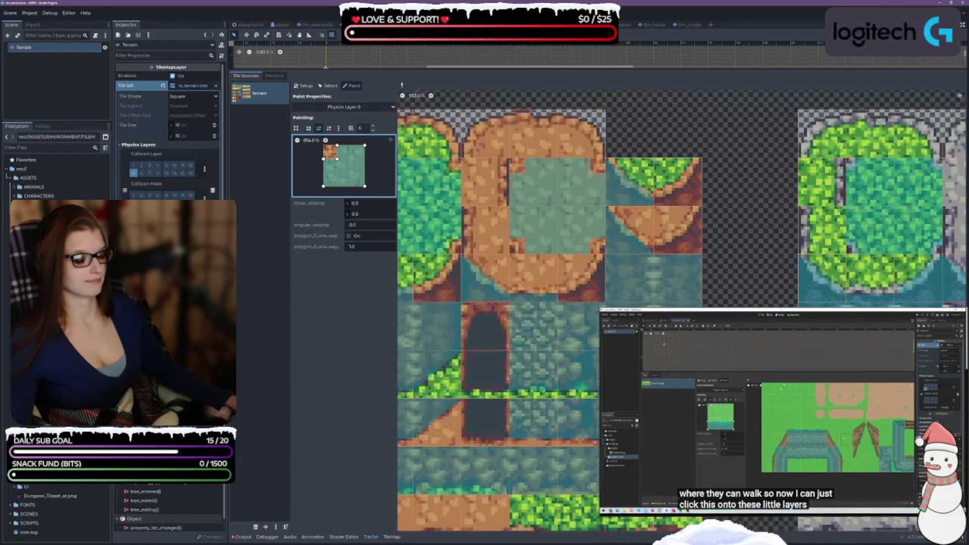
pyautogui.hscroll(-5, 743, 236)
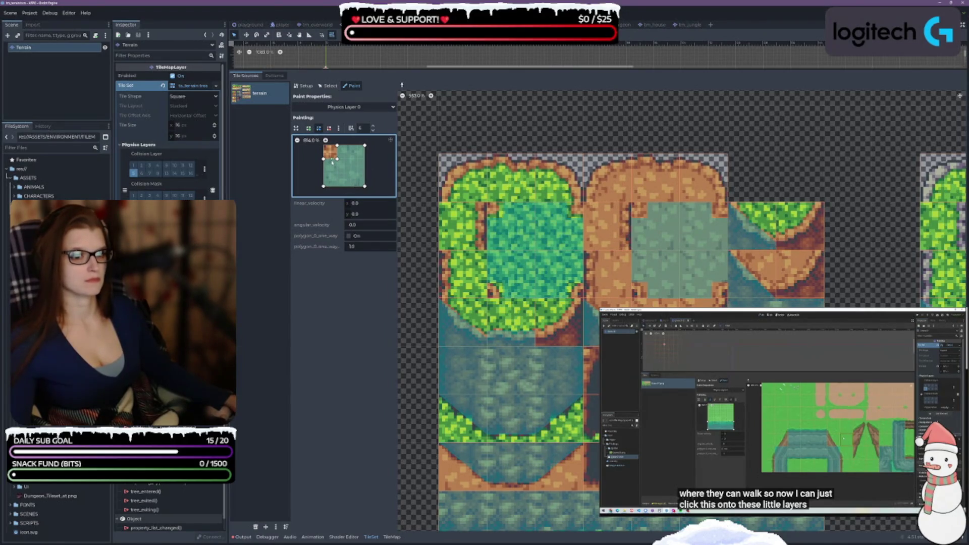
# Reshape the polygon into a narrow right-side strip and paint it onto the grass edge tile
pyautogui.click(329, 127)
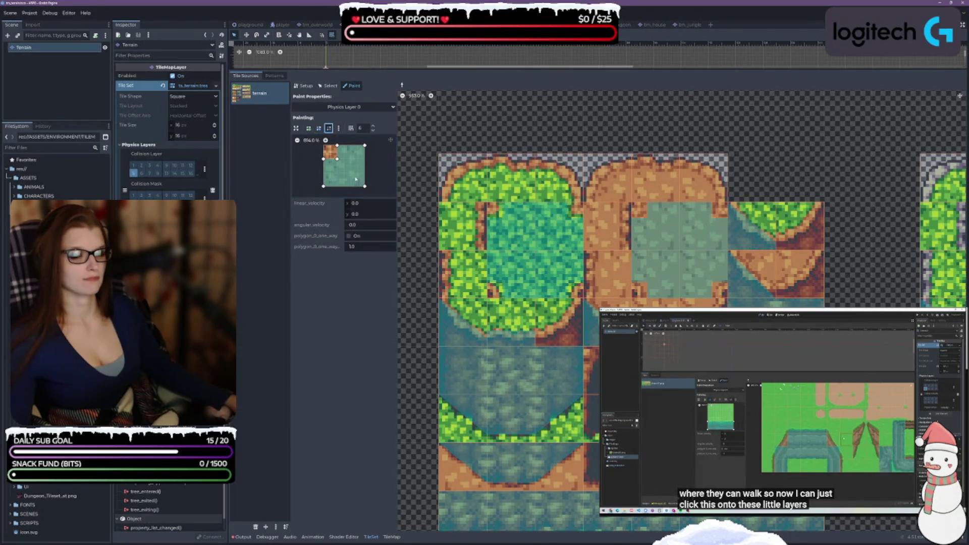
pyautogui.moveTo(324, 160); pyautogui.dragTo(324, 185)
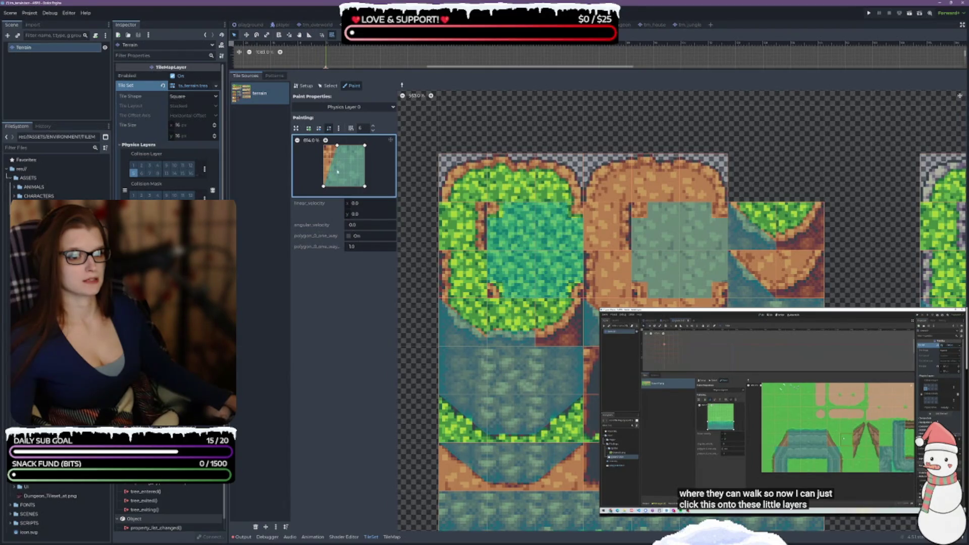
pyautogui.click(318, 128)
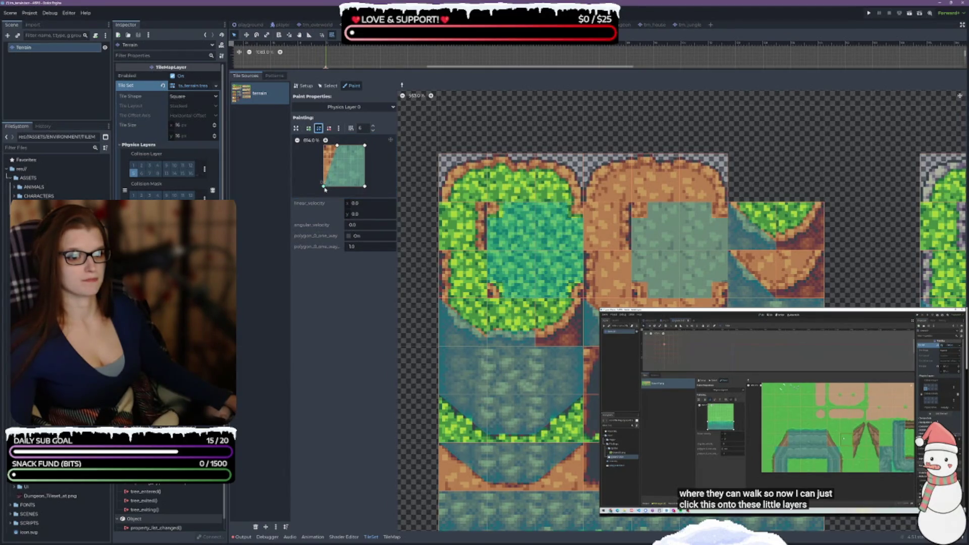
pyautogui.moveTo(325, 189); pyautogui.dragTo(337, 188)
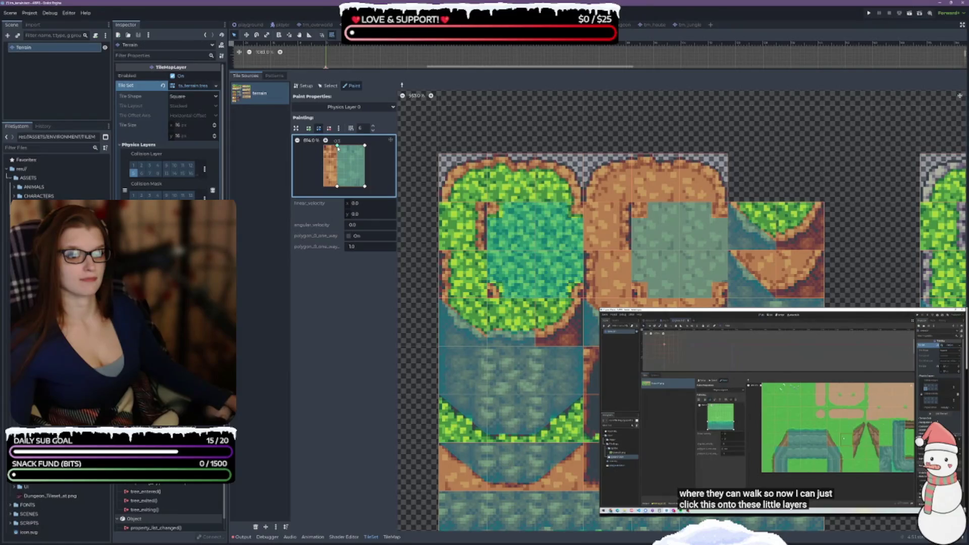
pyautogui.moveTo(337, 146); pyautogui.dragTo(351, 145)
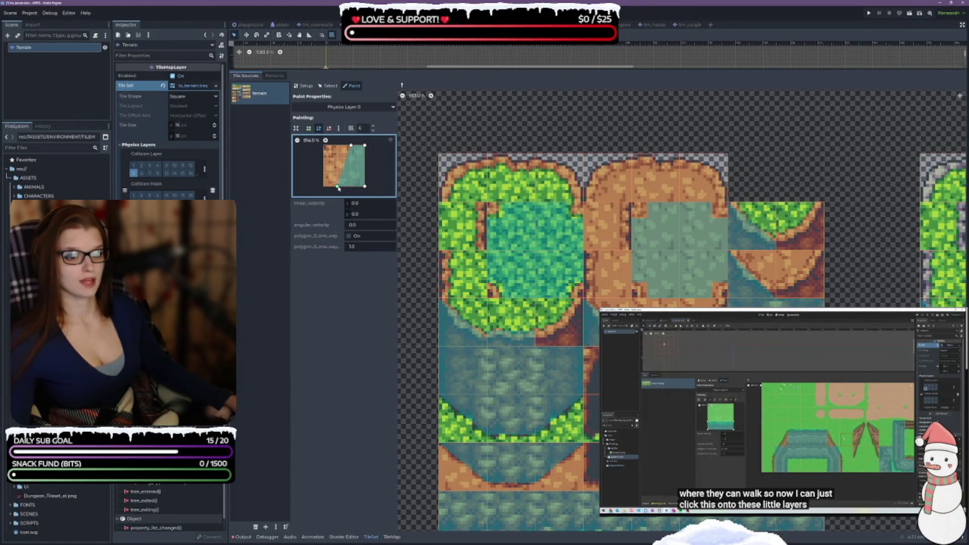
pyautogui.moveTo(338, 188); pyautogui.dragTo(352, 187)
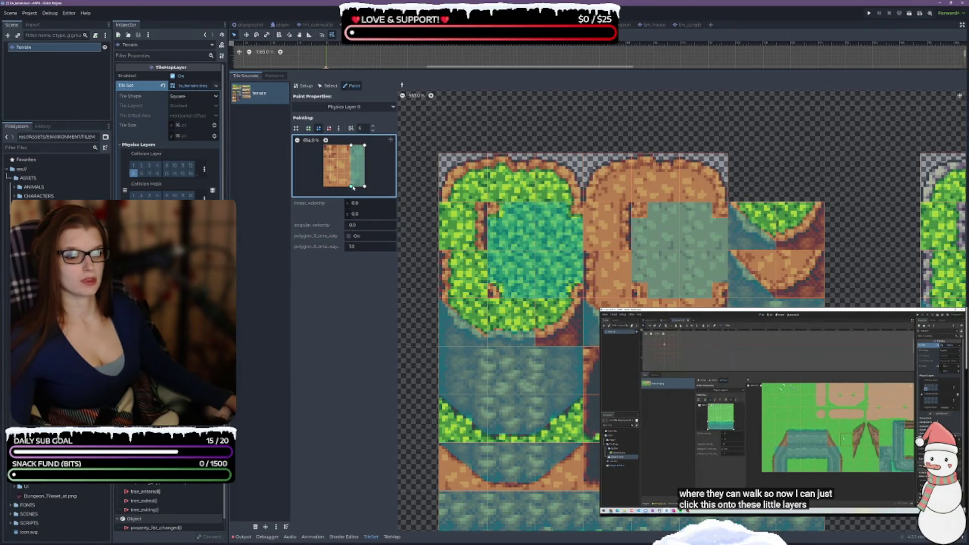
pyautogui.click(473, 223)
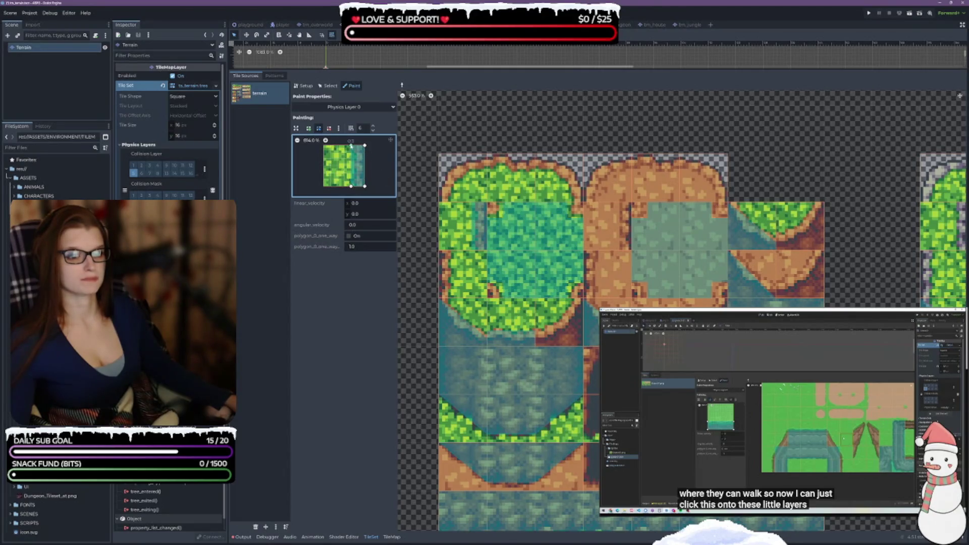
# Narrow the strip further and paint it onto the dirt and sand edge tiles
pyautogui.moveTo(351, 145); pyautogui.dragTo(357, 145)
pyautogui.moveTo(352, 188); pyautogui.dragTo(357, 188)
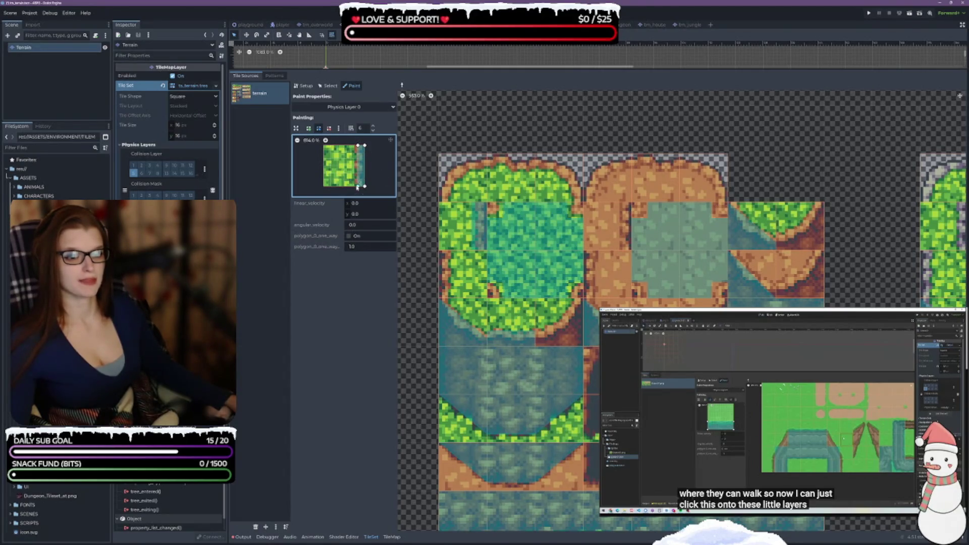
pyautogui.click(605, 226)
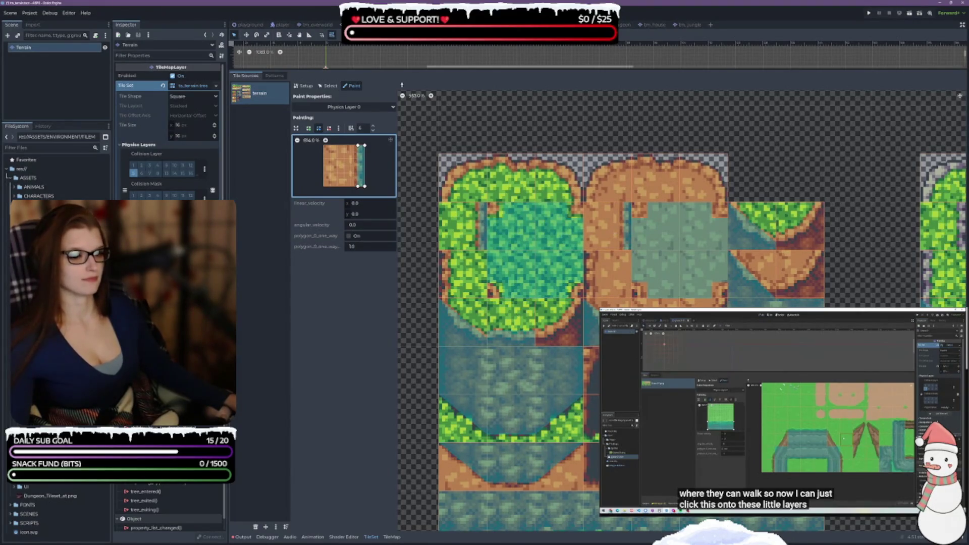
pyautogui.scroll(-5, 822, 160)
pyautogui.scroll(-5, 823, 130)
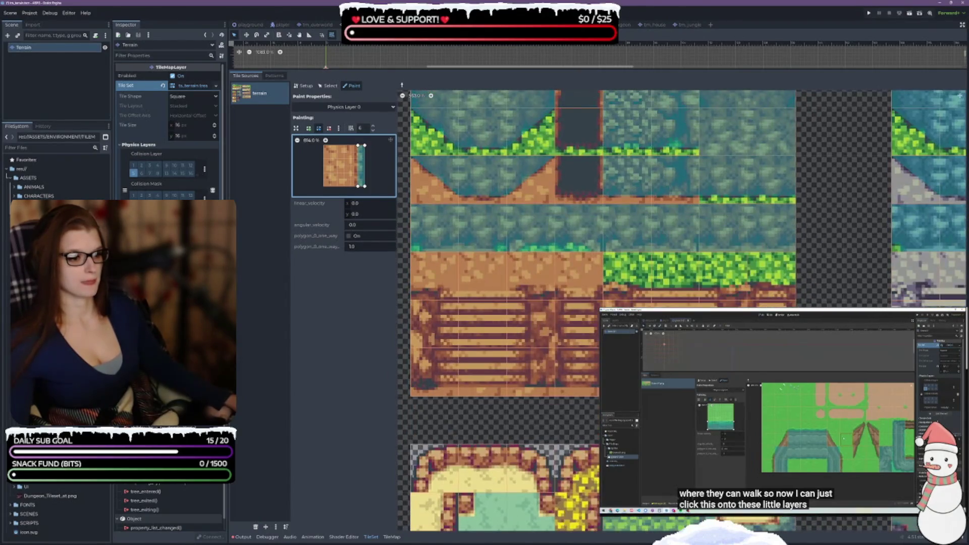
pyautogui.click(423, 320)
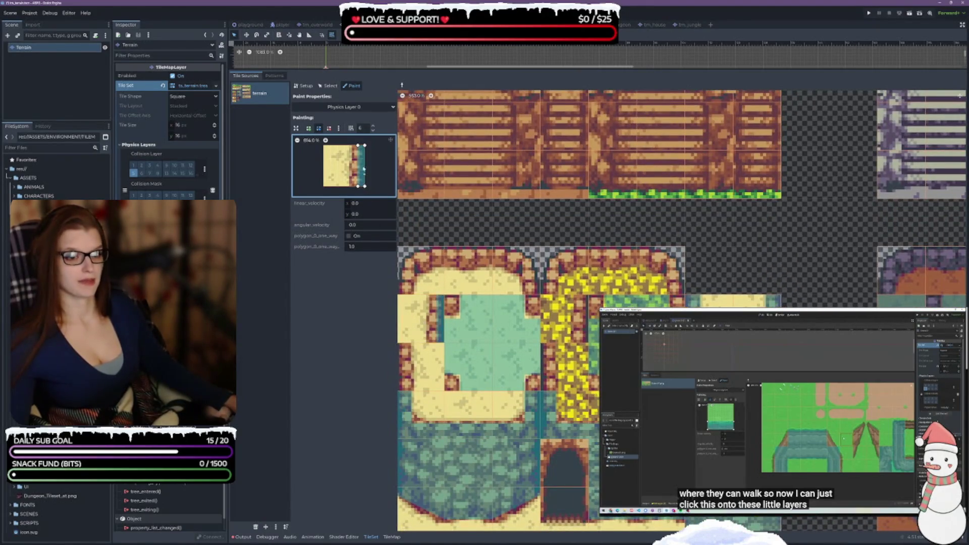
# Load the grass edge tile's collision and apply the left-edge strip to the dirt tile
pyautogui.scroll(10, 650, 235)
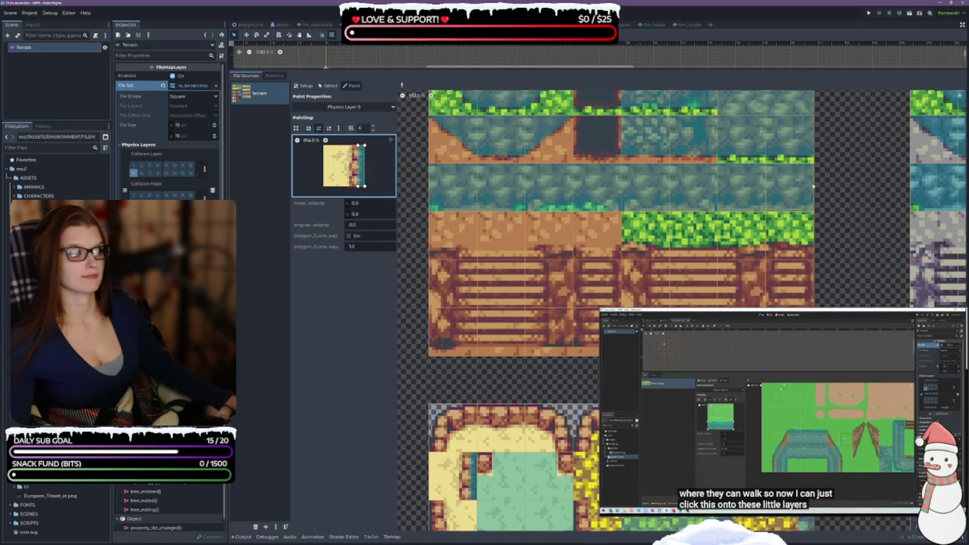
pyautogui.scroll(2, 851, 216)
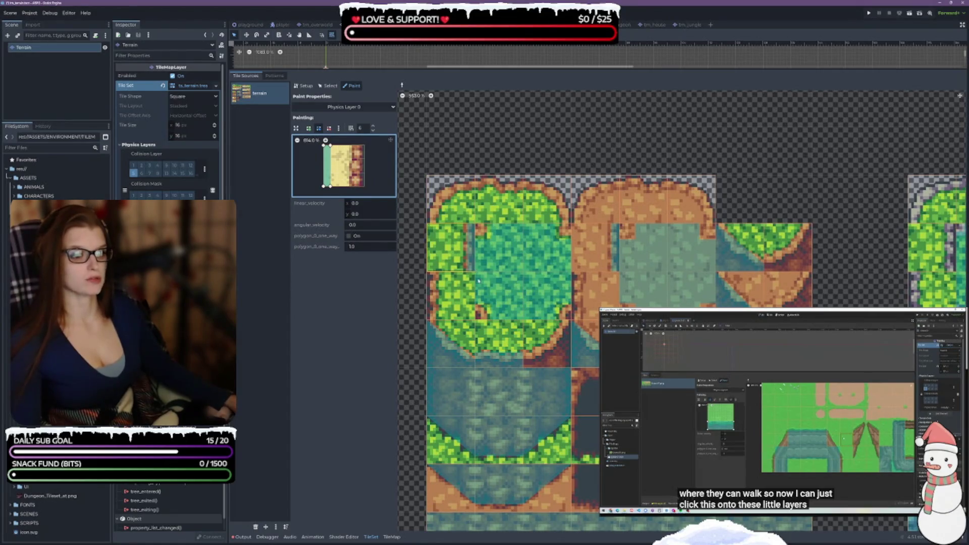
pyautogui.click(452, 293)
pyautogui.click(605, 299)
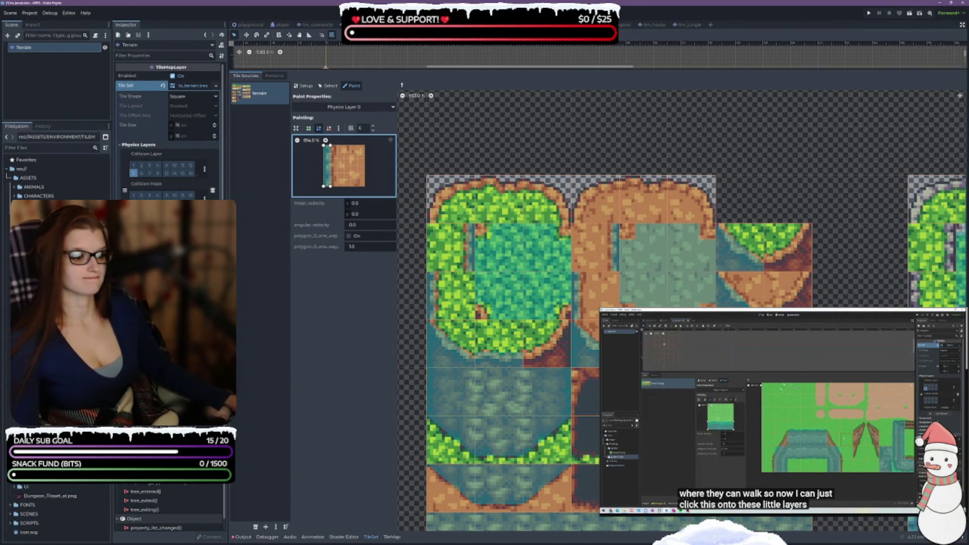
# Widen the strip and paint right-edge collision onto the yellow and teal tile
pyautogui.scroll(-5, 454, 303)
pyautogui.hscroll(-1, 681, 302)
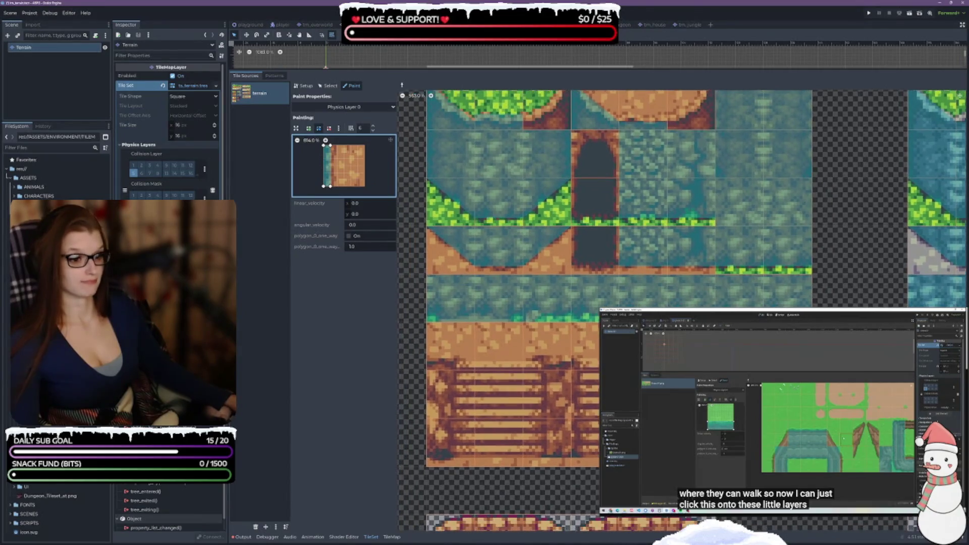
pyautogui.scroll(-5, 681, 302)
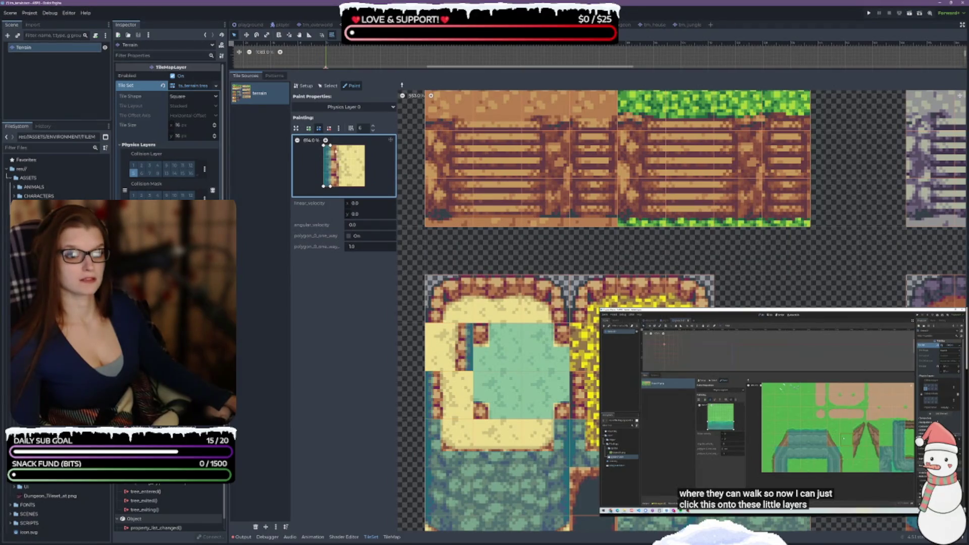
pyautogui.moveTo(331, 146); pyautogui.dragTo(337, 146)
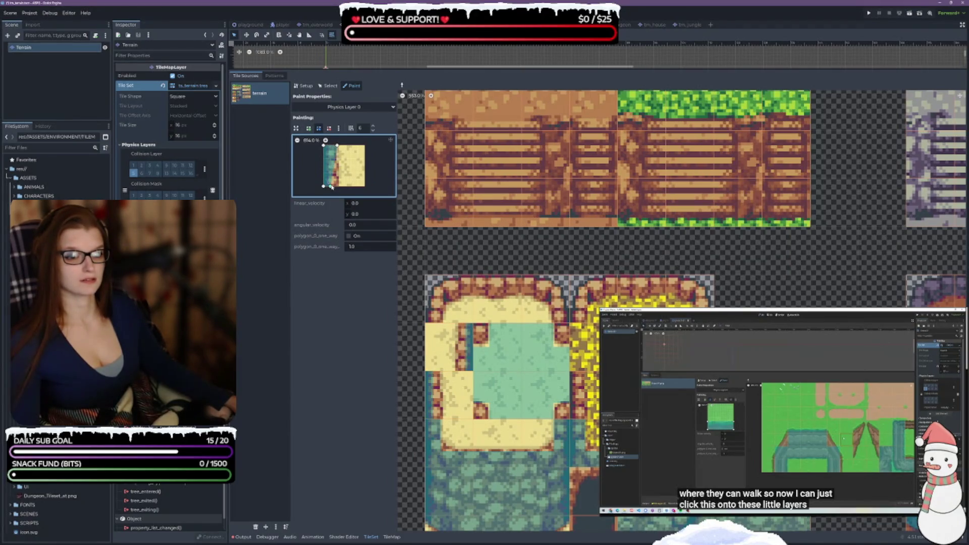
pyautogui.moveTo(331, 187); pyautogui.dragTo(337, 187)
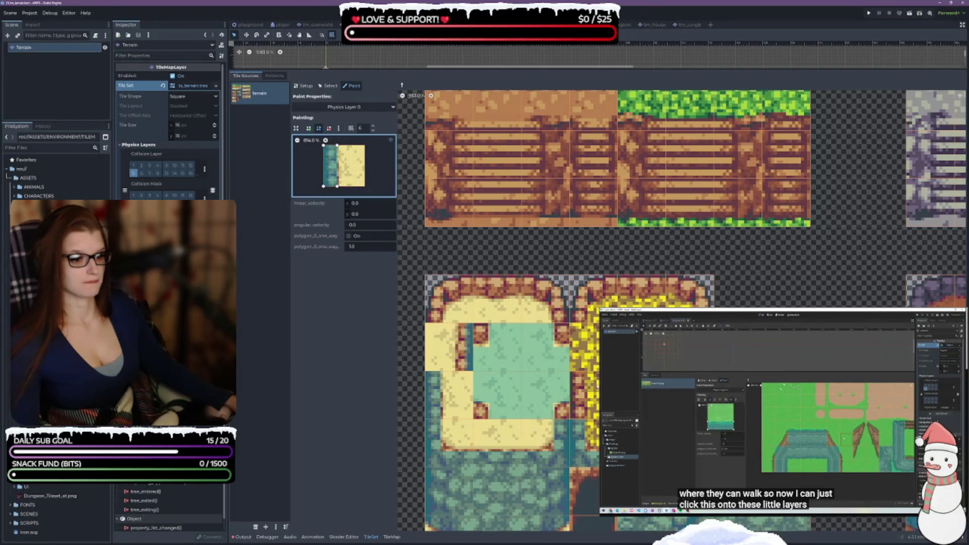
pyautogui.rightClick(481, 356)
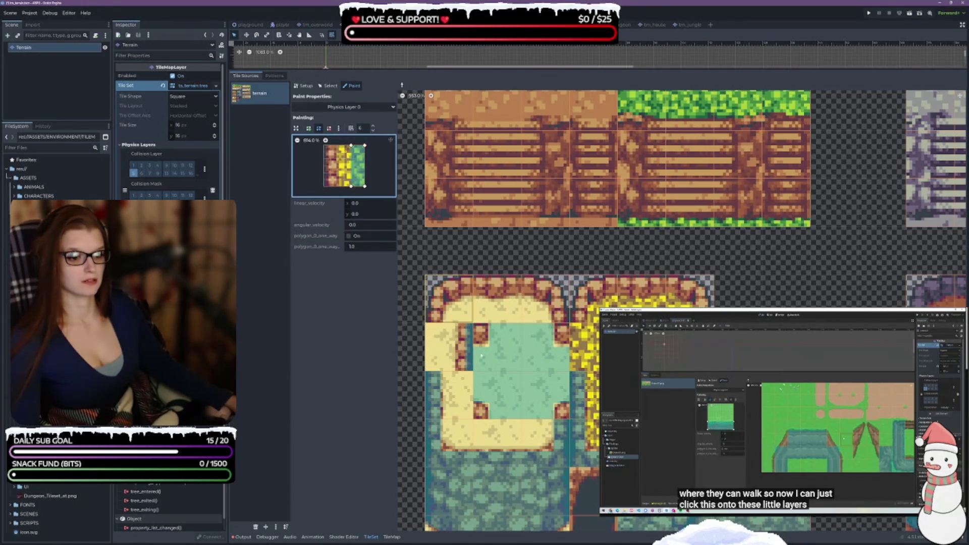
pyautogui.click(464, 347)
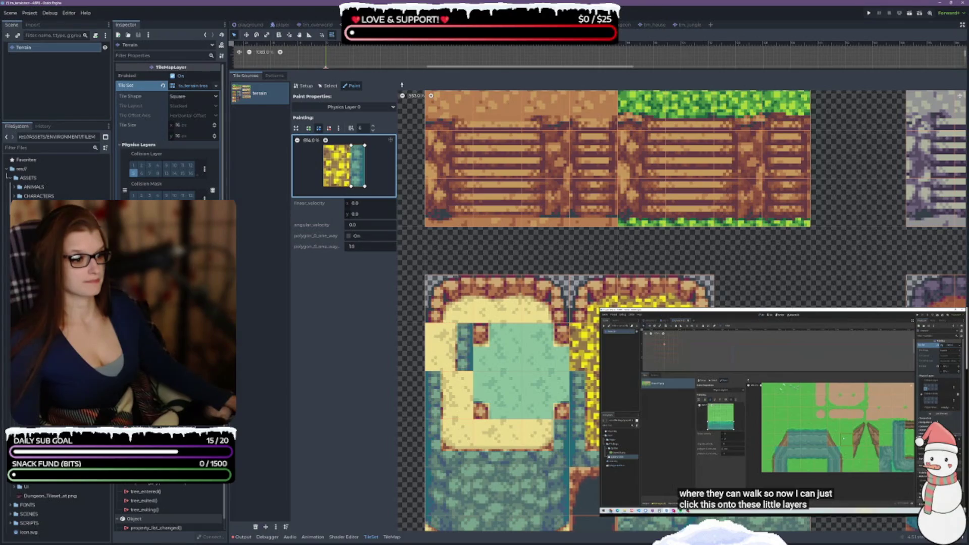
pyautogui.scroll(-5, 681, 252)
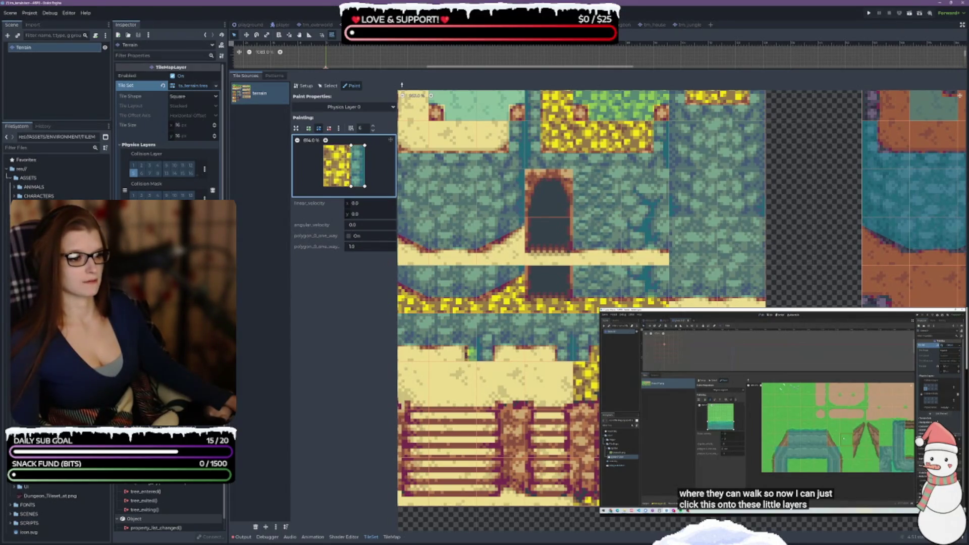
# Paint the current strip collision onto the grass tile
pyautogui.scroll(-2, 681, 310)
pyautogui.hscroll(5, 681, 310)
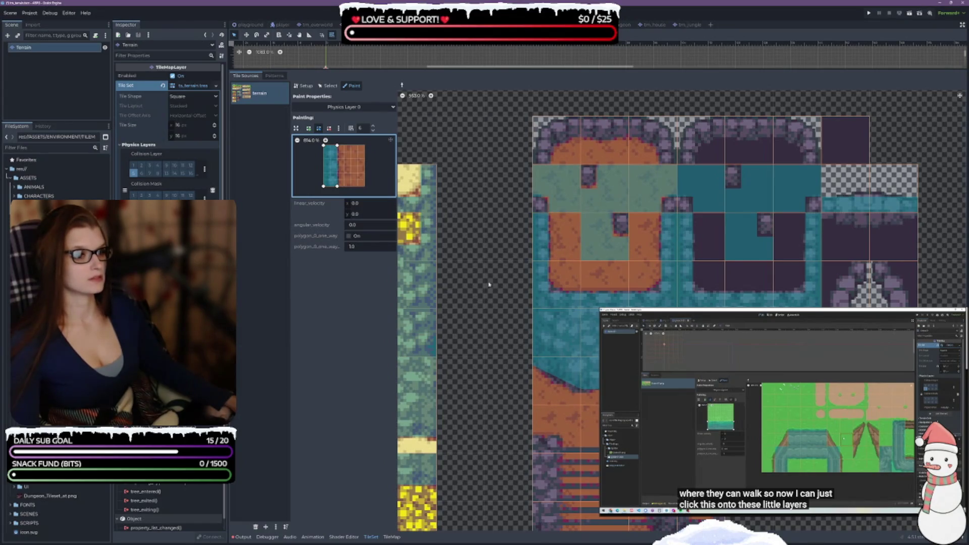
pyautogui.scroll(5, 492, 202)
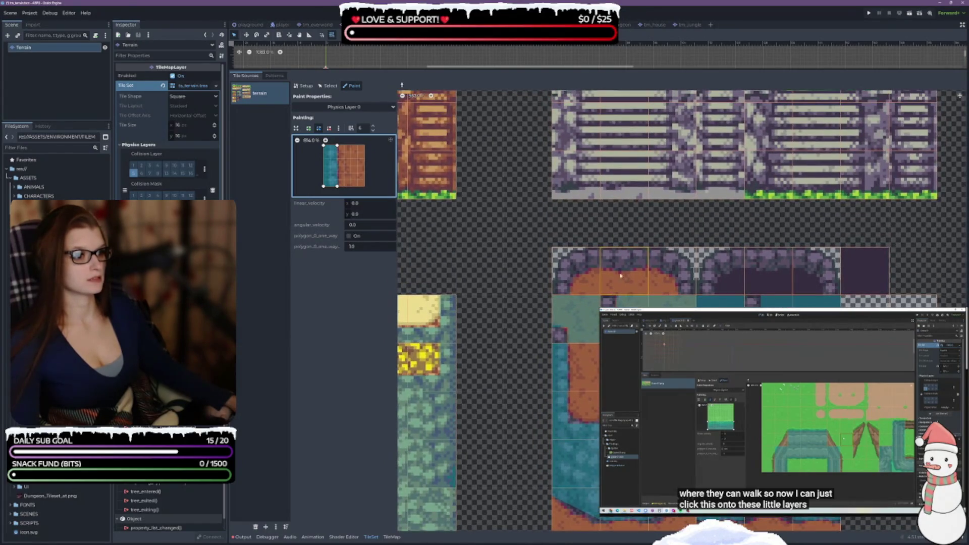
pyautogui.scroll(5, 509, 316)
pyautogui.scroll(5, 510, 315)
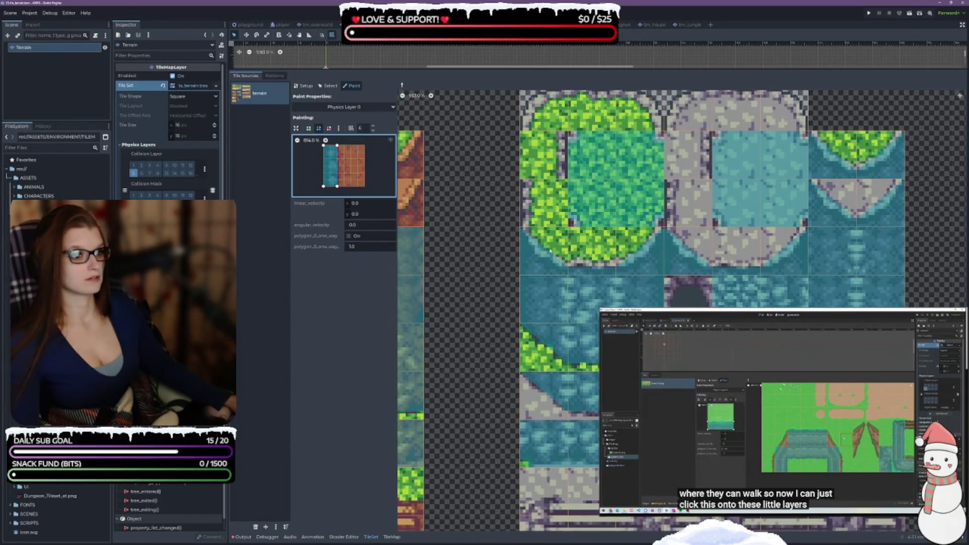
pyautogui.click(543, 206)
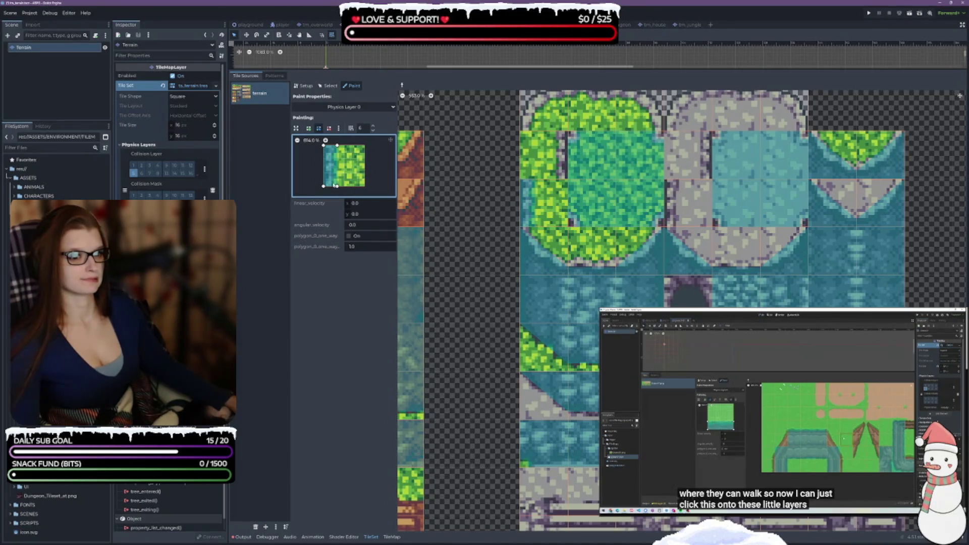
# Shift the strip to the left edge, paint the grey stone tile, and save the scene
pyautogui.moveTo(336, 188); pyautogui.dragTo(332, 188)
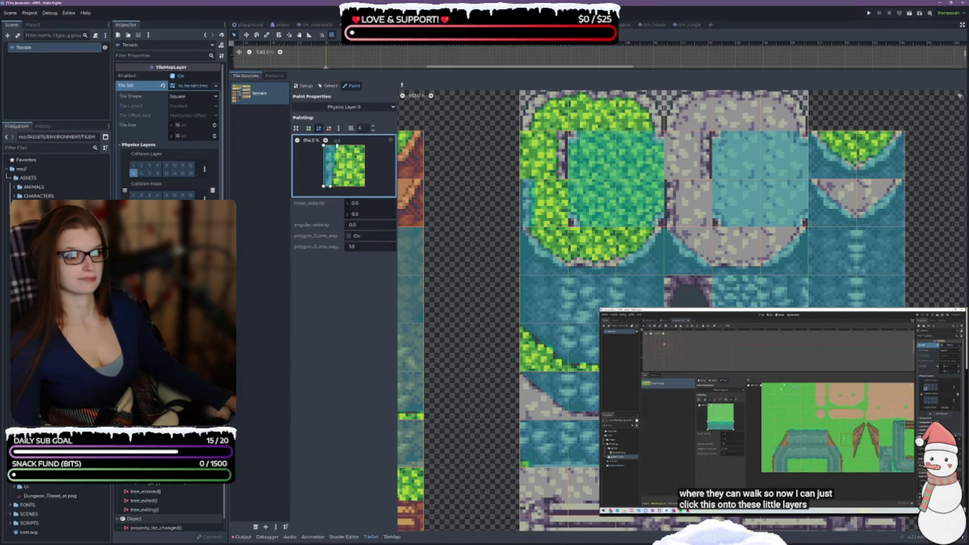
pyautogui.moveTo(337, 146); pyautogui.dragTo(330, 145)
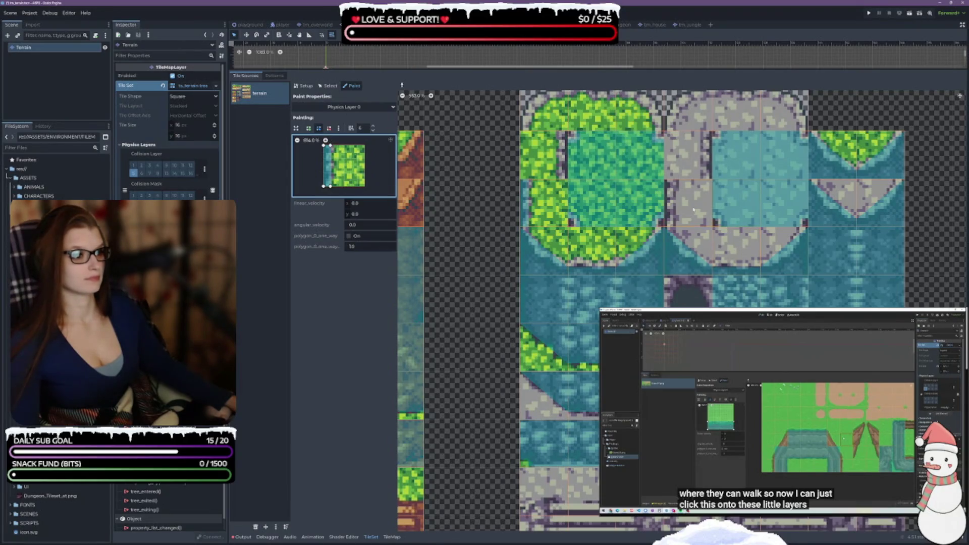
pyautogui.click(693, 209)
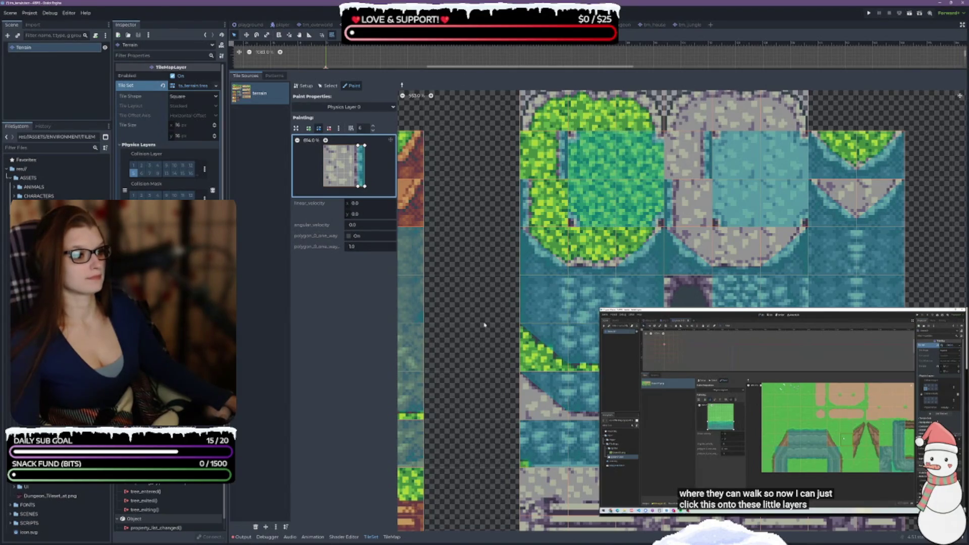
pyautogui.hotkey('ctrl', 's')
pyautogui.hscroll(-5, 483, 319)
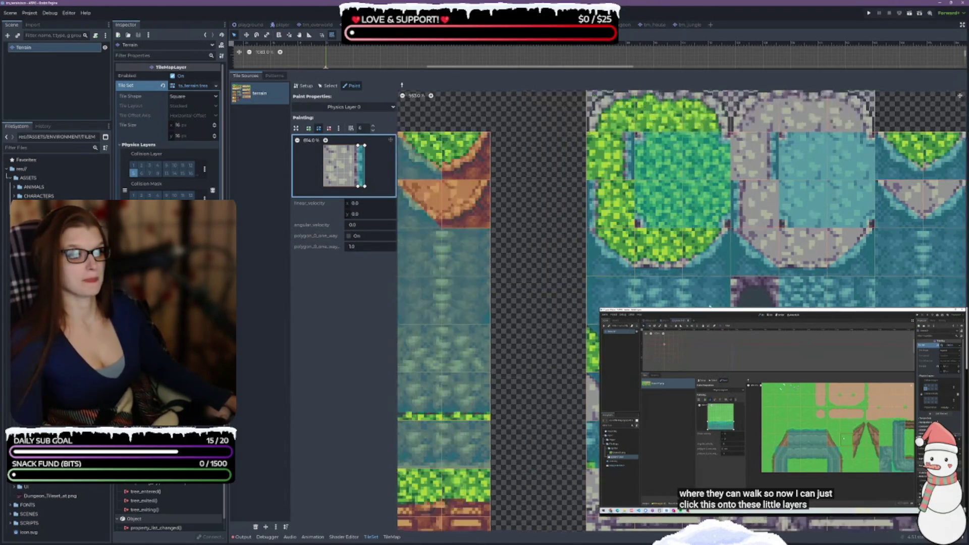
pyautogui.hscroll(5, 581, 323)
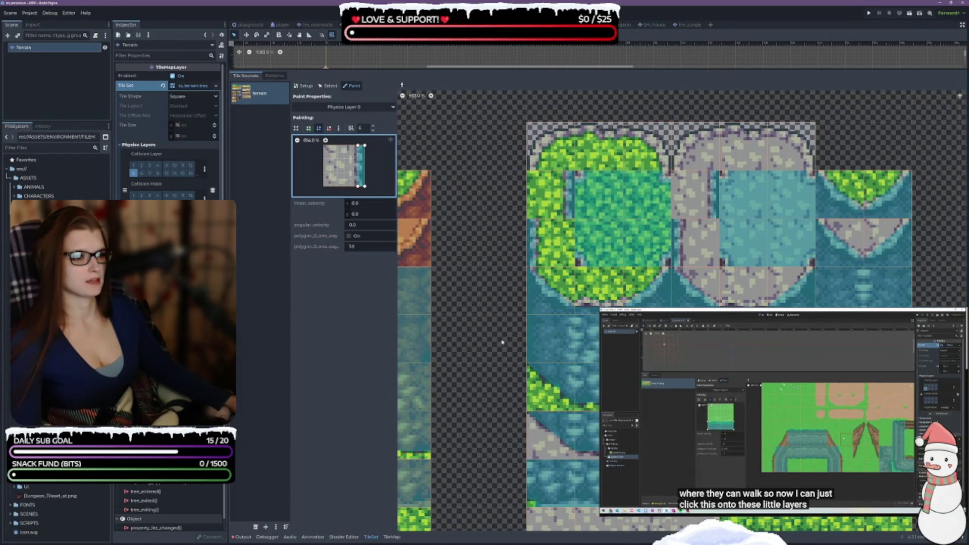
pyautogui.scroll(2, 501, 342)
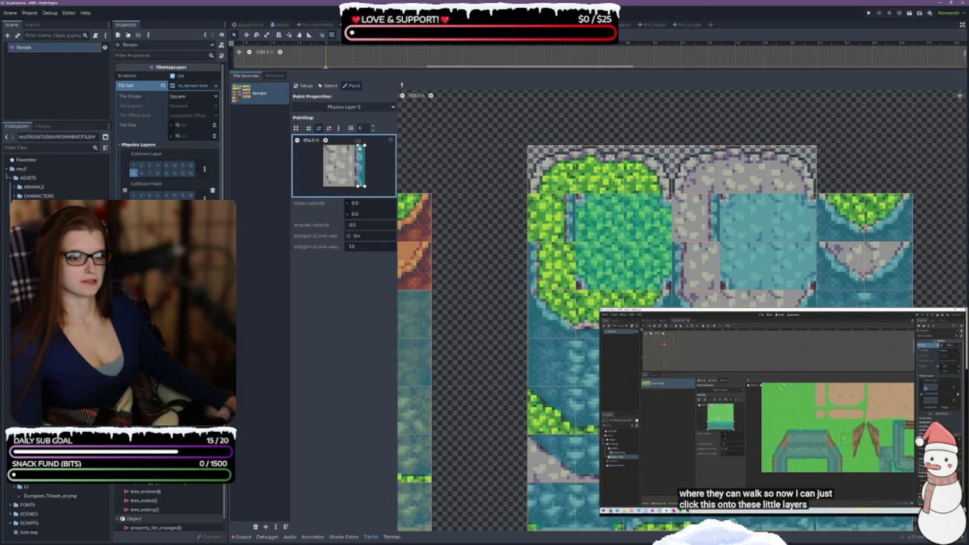
# Reshape the collision strip into a triangle and paint it onto the top grass, dirt and top-left grass tiles
pyautogui.moveTo(359, 147); pyautogui.dragTo(323, 145)
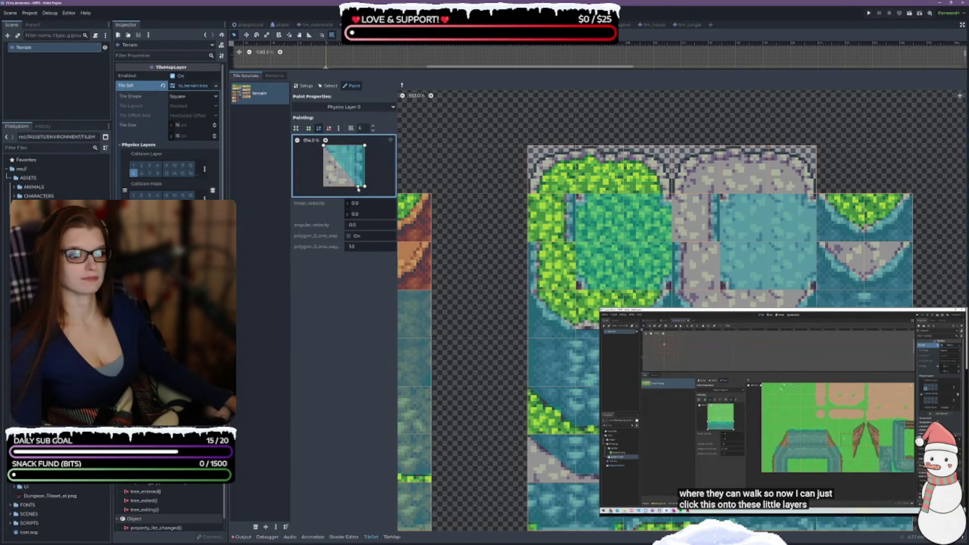
pyautogui.moveTo(358, 188); pyautogui.dragTo(324, 151)
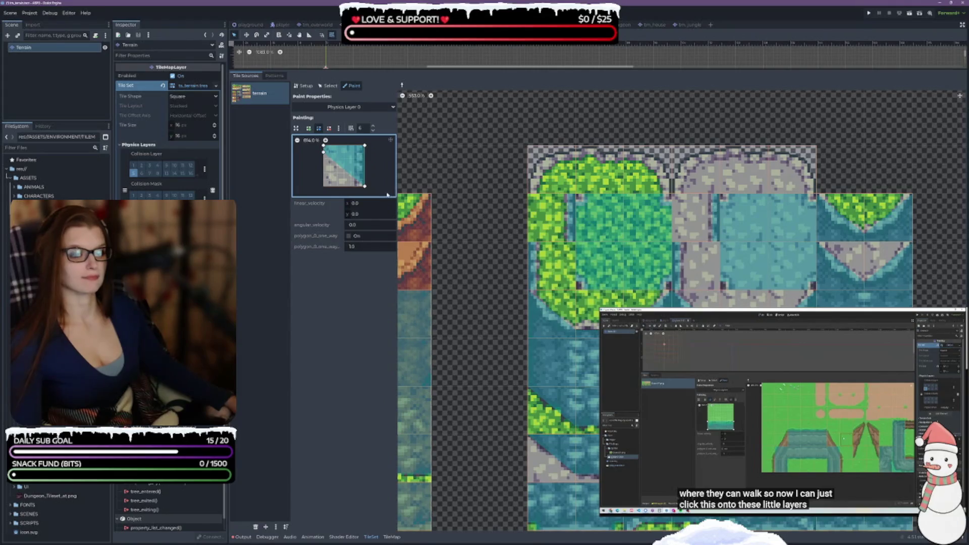
pyautogui.moveTo(364, 186); pyautogui.dragTo(364, 154)
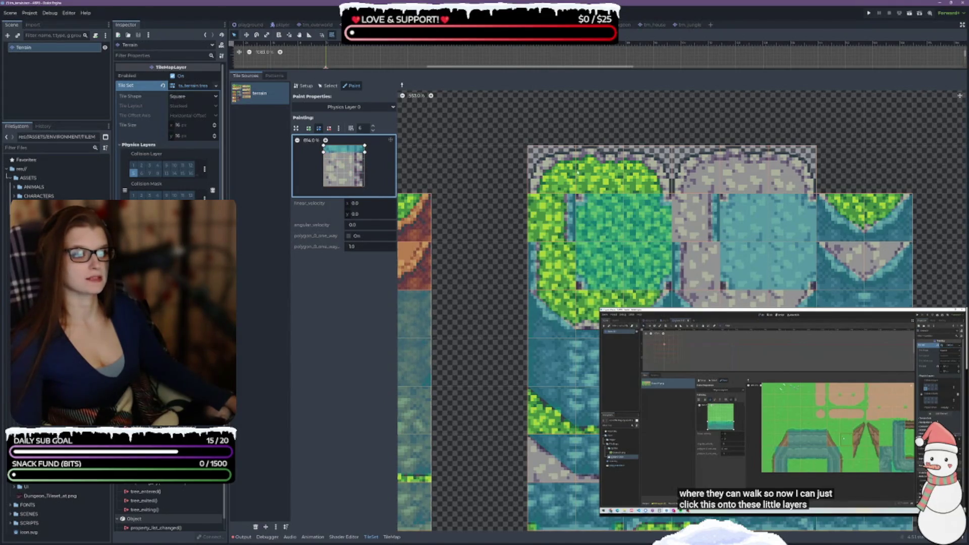
pyautogui.click(599, 166)
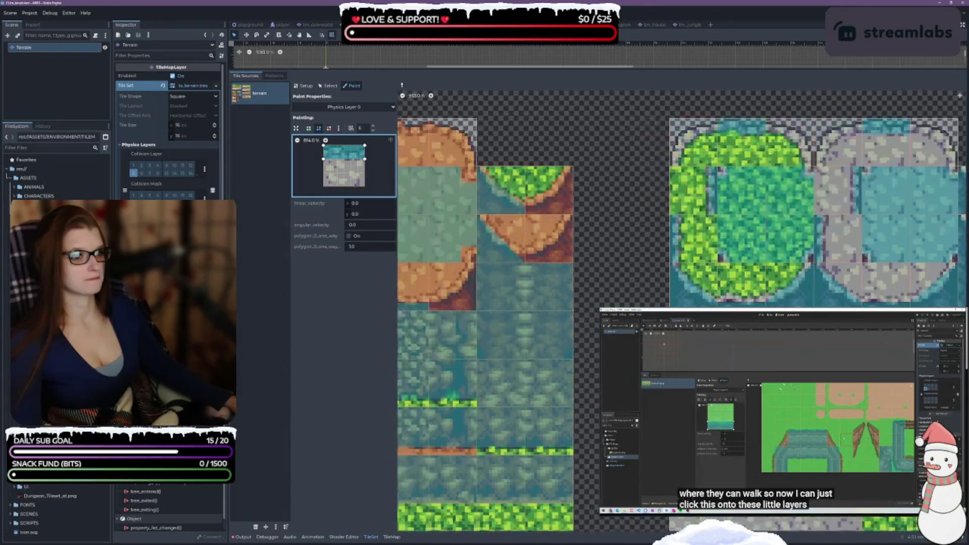
pyautogui.click(596, 171)
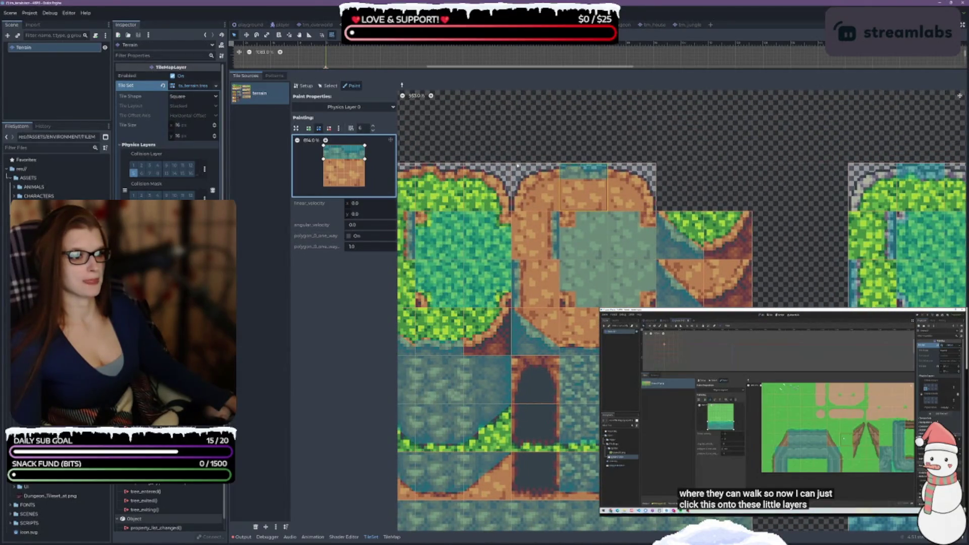
pyautogui.click(437, 195)
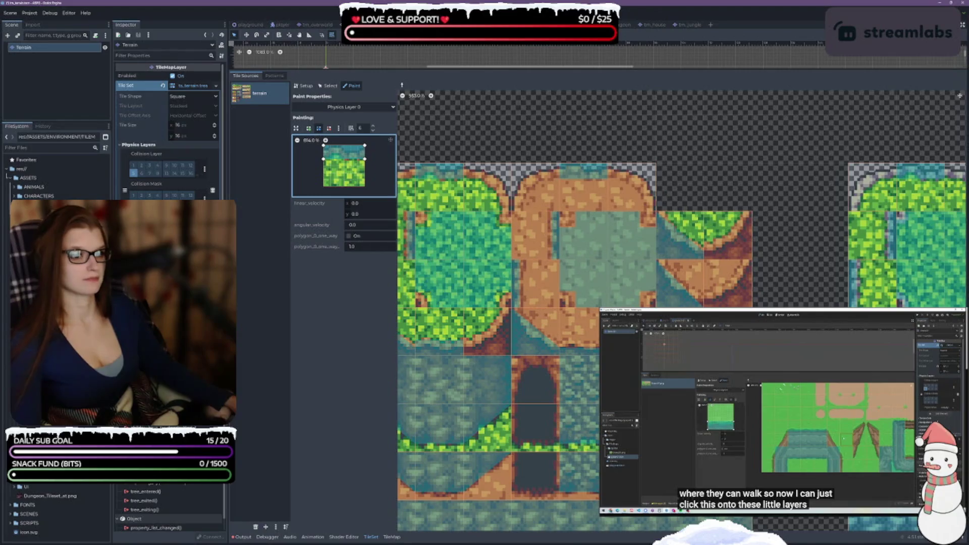
# Extend the polygon's lower-left corner downward and paint the adjusted shape onto a lower atlas tile
pyautogui.moveTo(708, 179)
pyautogui.mouseDown()
pyautogui.moveTo(792, 163)
pyautogui.moveTo(733, 138)
pyautogui.mouseUp()
pyautogui.scroll(-5, 681, 303)
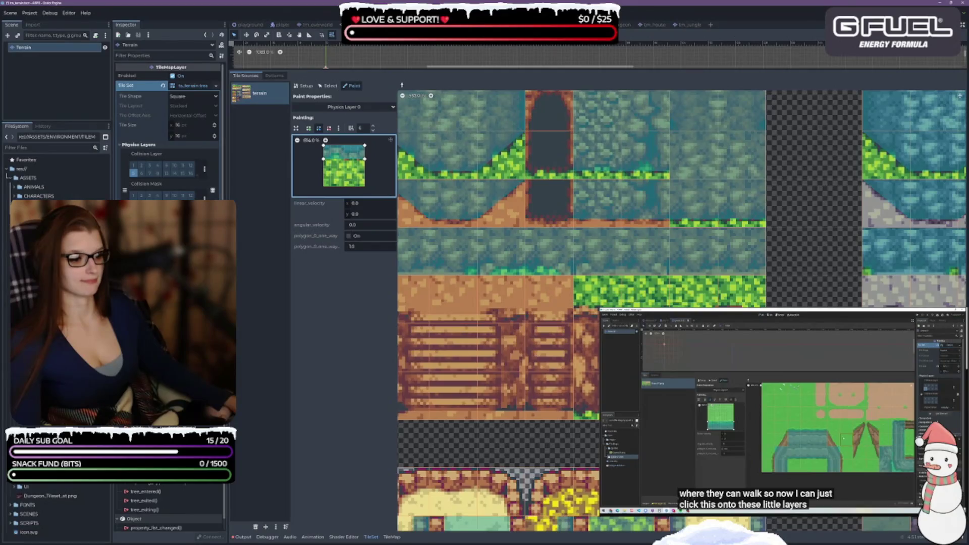
pyautogui.scroll(-4, 416, 236)
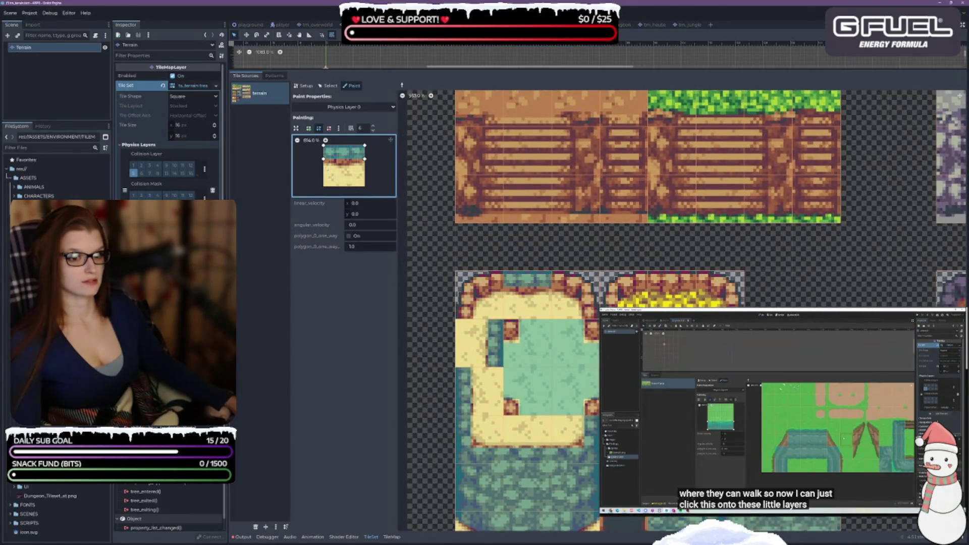
pyautogui.moveTo(324, 160); pyautogui.dragTo(365, 165)
pyautogui.click(677, 302)
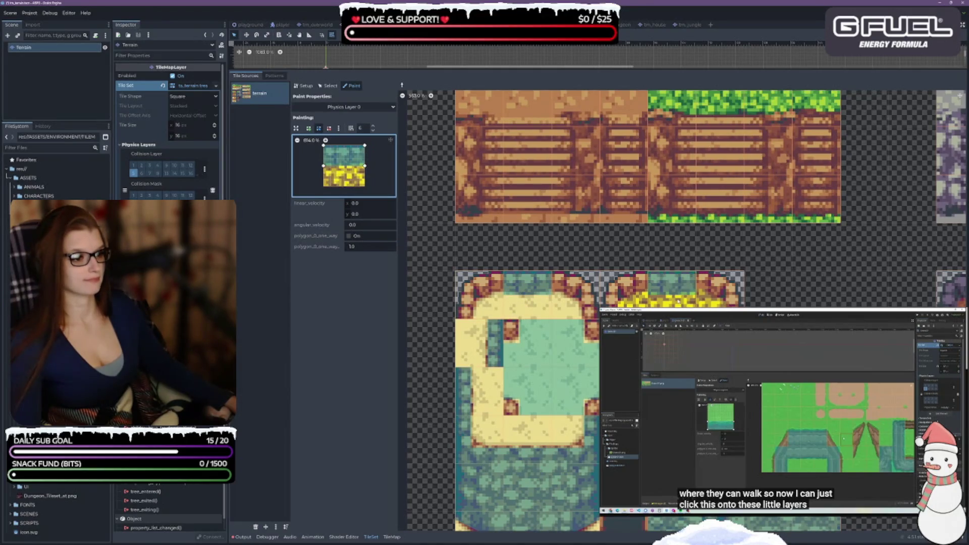
# Paint top-half collision onto two more tiles further along the atlas
pyautogui.scroll(-4, 678, 301)
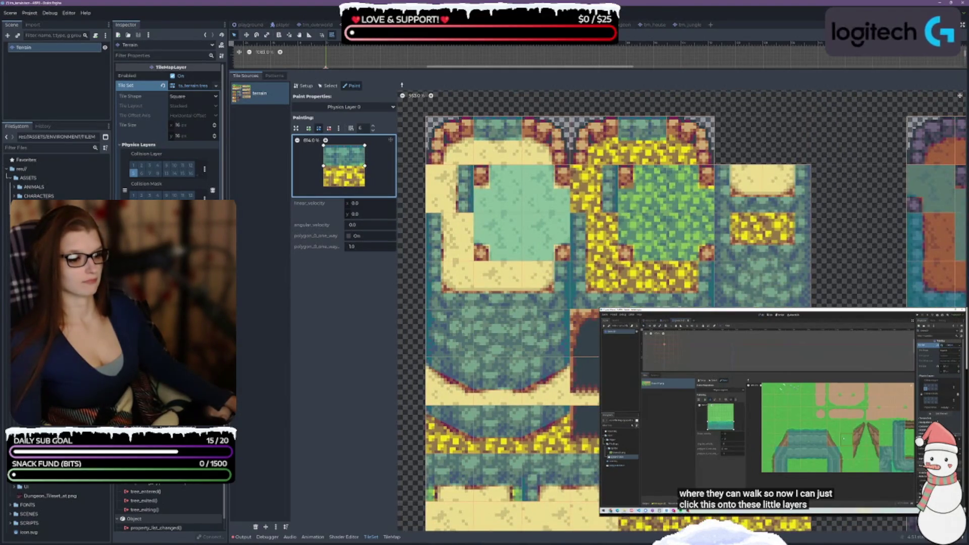
pyautogui.scroll(-4, 678, 301)
pyautogui.hscroll(5, 677, 301)
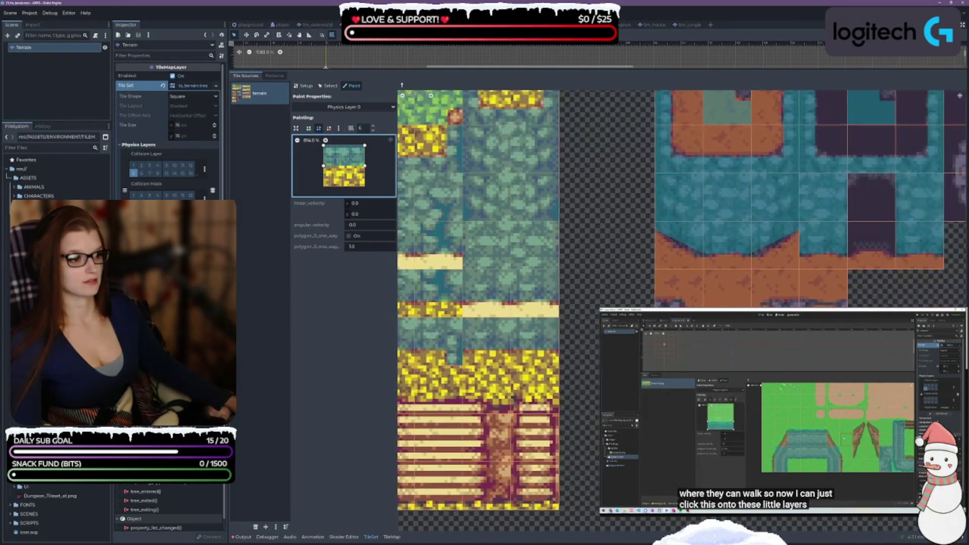
pyautogui.scroll(-3, 446, 188)
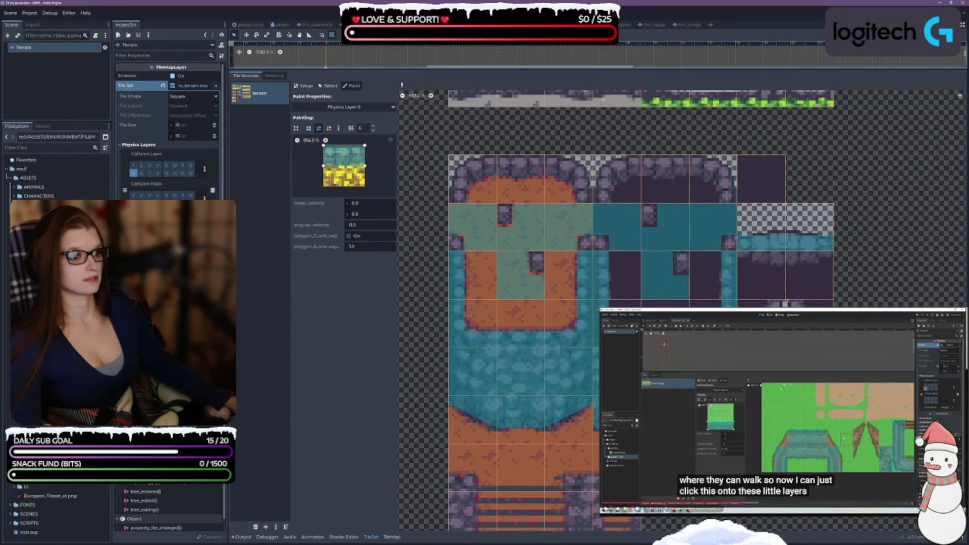
pyautogui.click(521, 166)
pyautogui.click(665, 166)
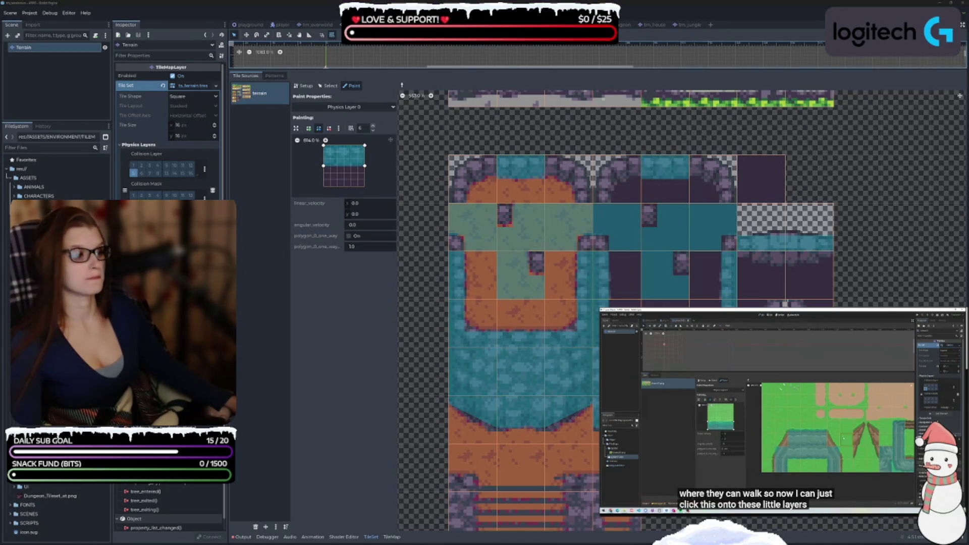
# Slant the polygon's lower-left corner, add vertices to bend the diagonal edge, and paint the top-left tile
pyautogui.scroll(-15, 645, 303)
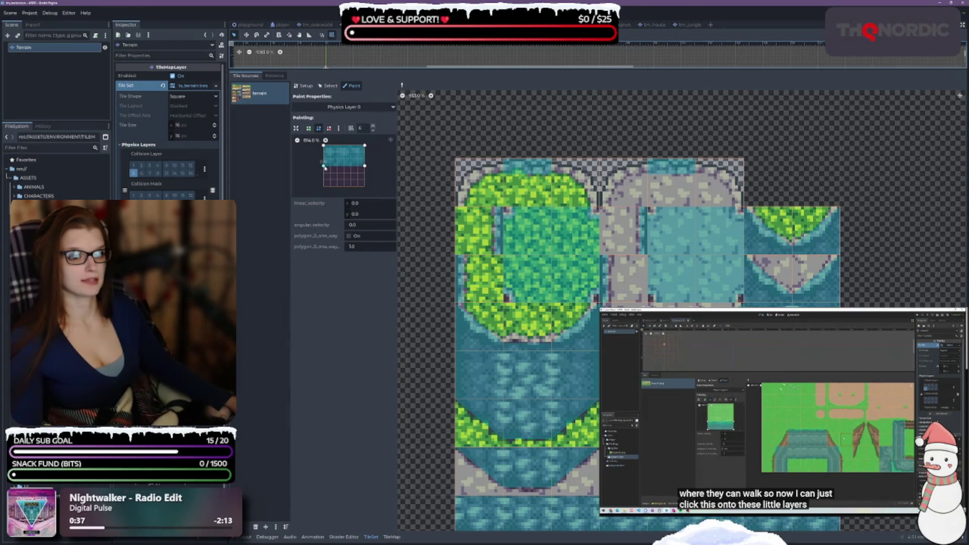
pyautogui.click(324, 167)
pyautogui.moveTo(325, 168); pyautogui.dragTo(327, 189)
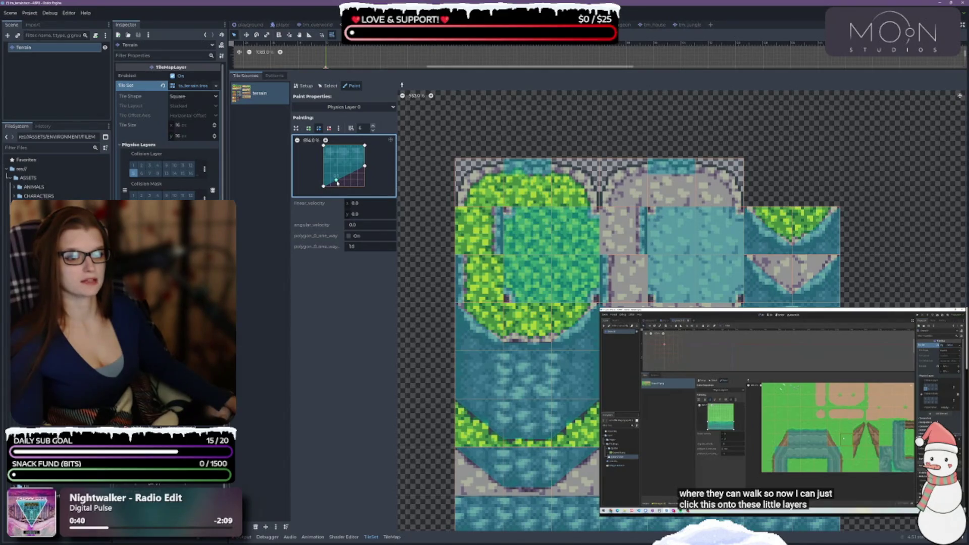
pyautogui.moveTo(337, 182)
pyautogui.mouseDown()
pyautogui.moveTo(330, 188)
pyautogui.moveTo(365, 160)
pyautogui.mouseUp()
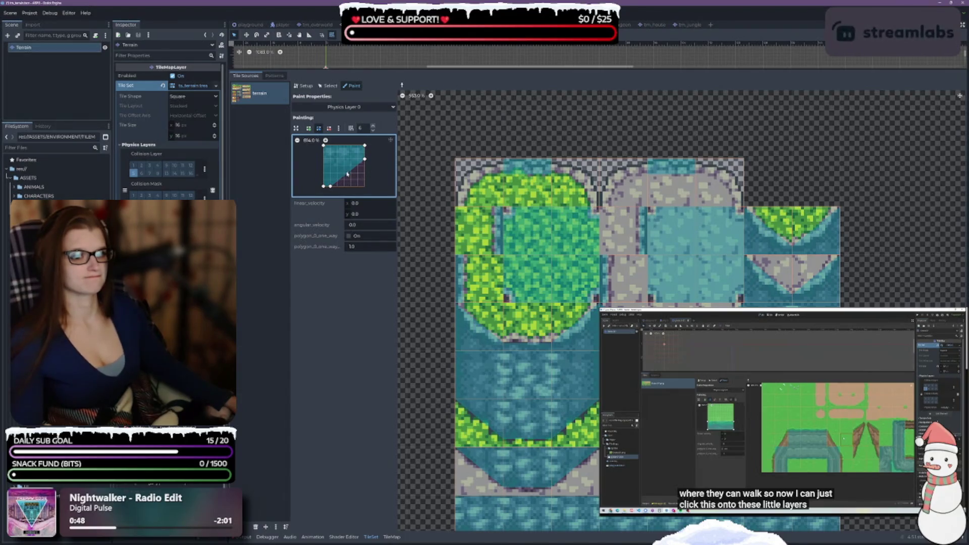
pyautogui.moveTo(347, 174); pyautogui.dragTo(337, 160)
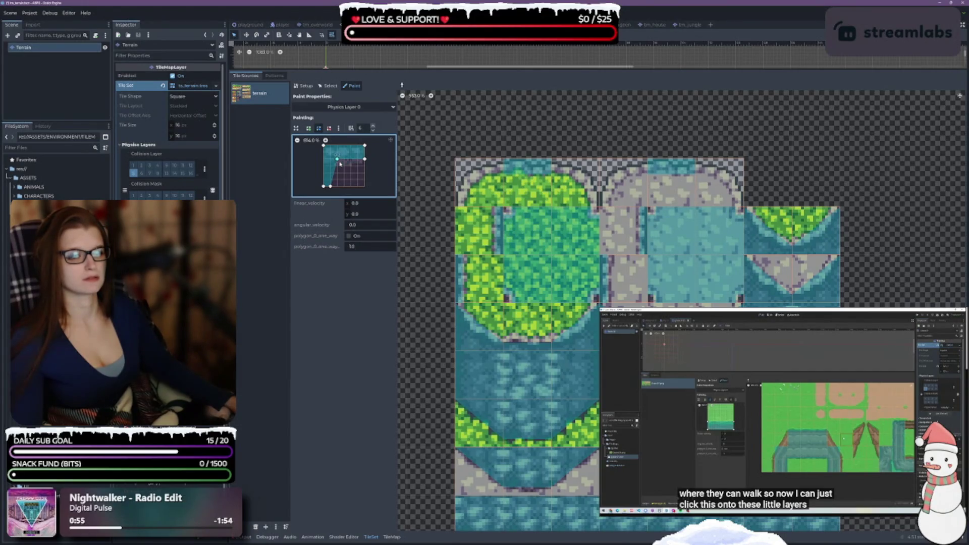
pyautogui.click(479, 184)
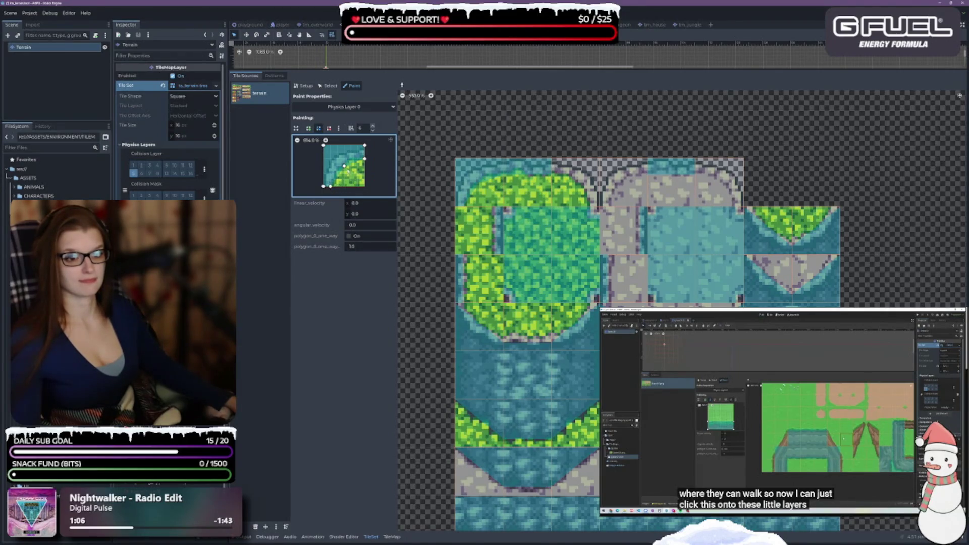
# Add a vertex, paint the top path tile, then rotate the shape 90° and paint the sand-corner tile
pyautogui.click(337, 166)
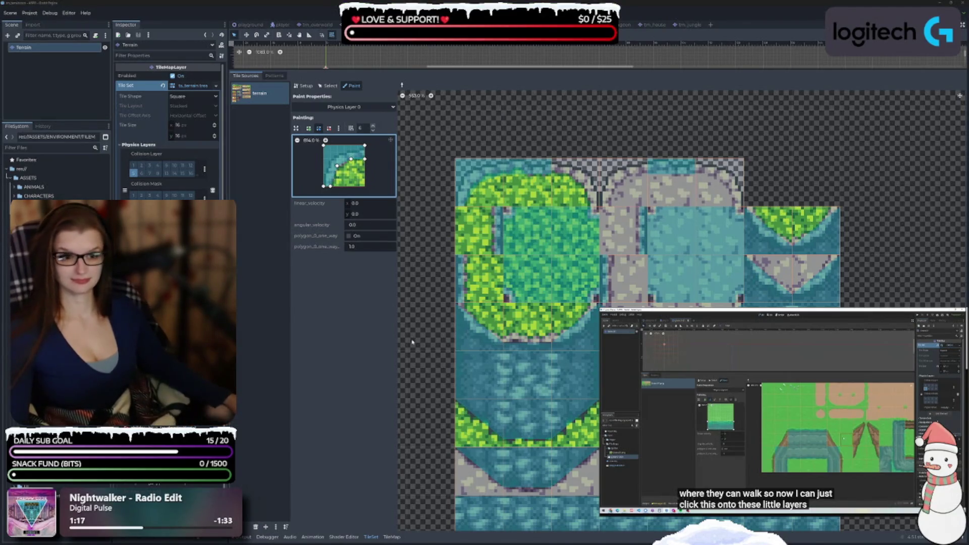
pyautogui.click(623, 184)
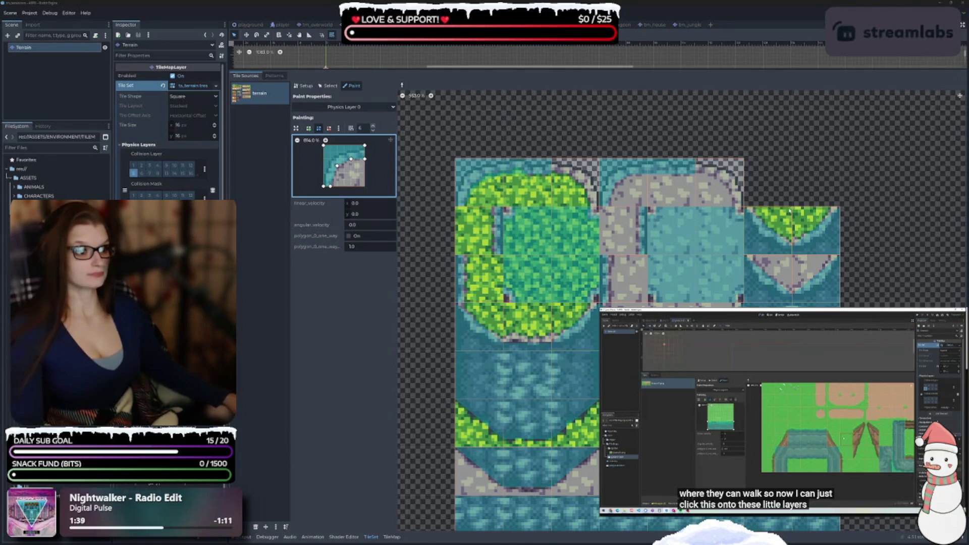
pyautogui.press('x')
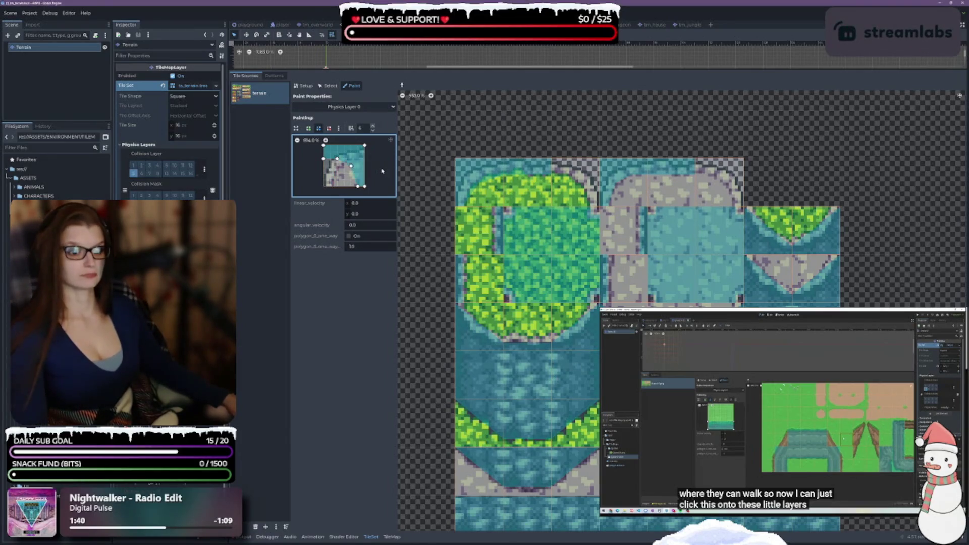
pyautogui.click(722, 182)
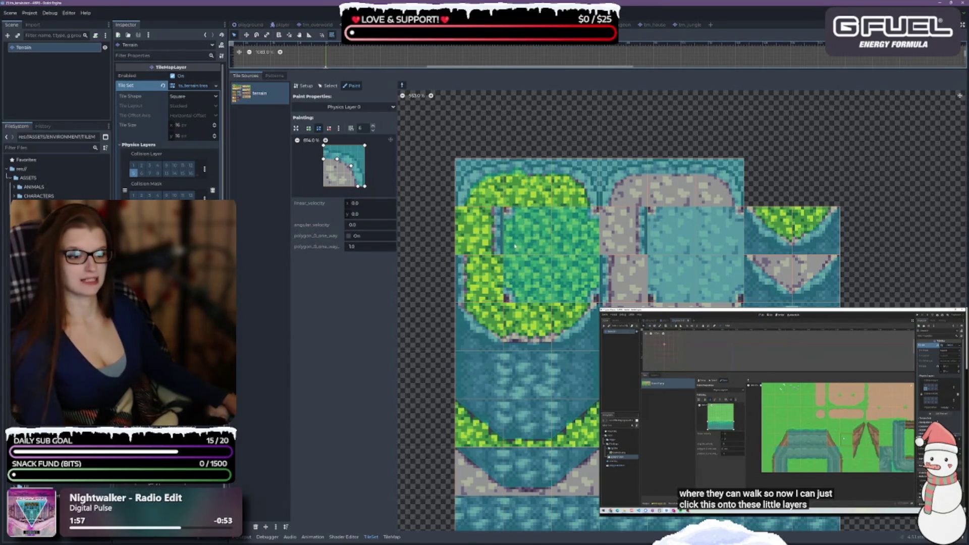
# Copy the full-square polygon from a green grass tile and remove its top-left corner point
pyautogui.keyDown('ctrl'); pyautogui.click(547, 252); pyautogui.keyUp('ctrl')
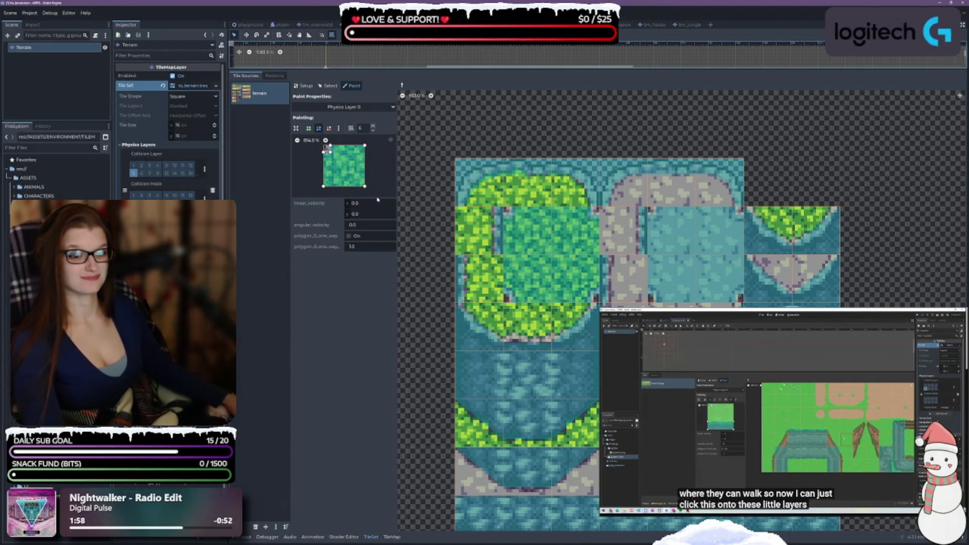
pyautogui.click(338, 128)
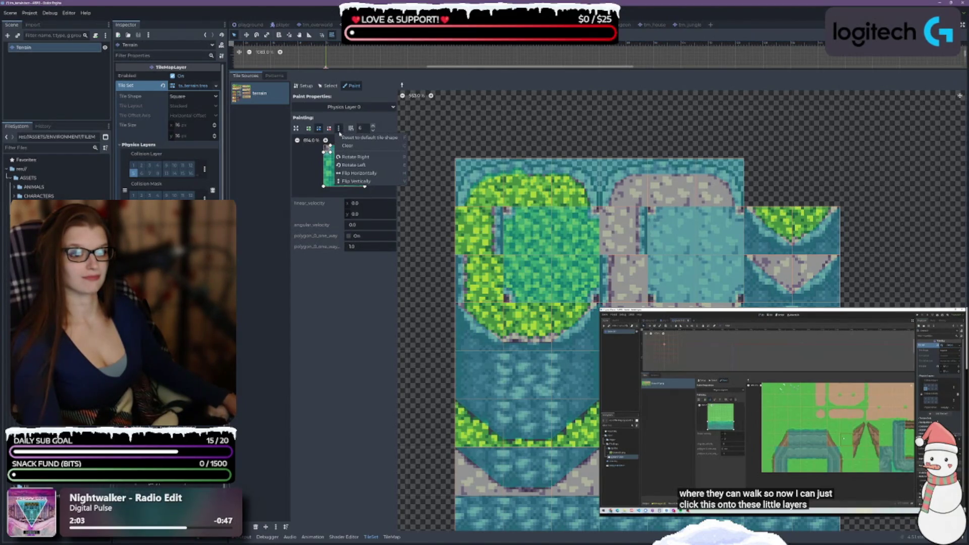
pyautogui.click(322, 165)
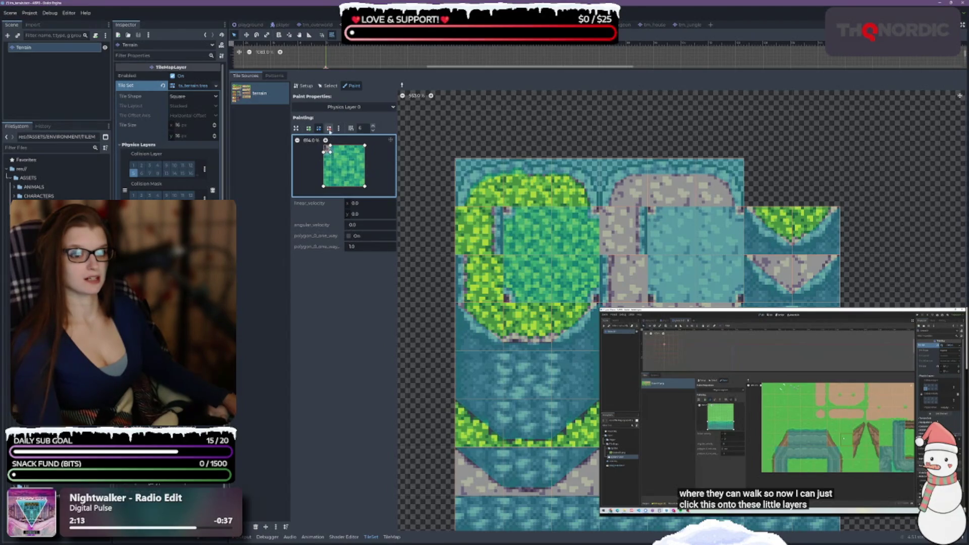
pyautogui.click(329, 131)
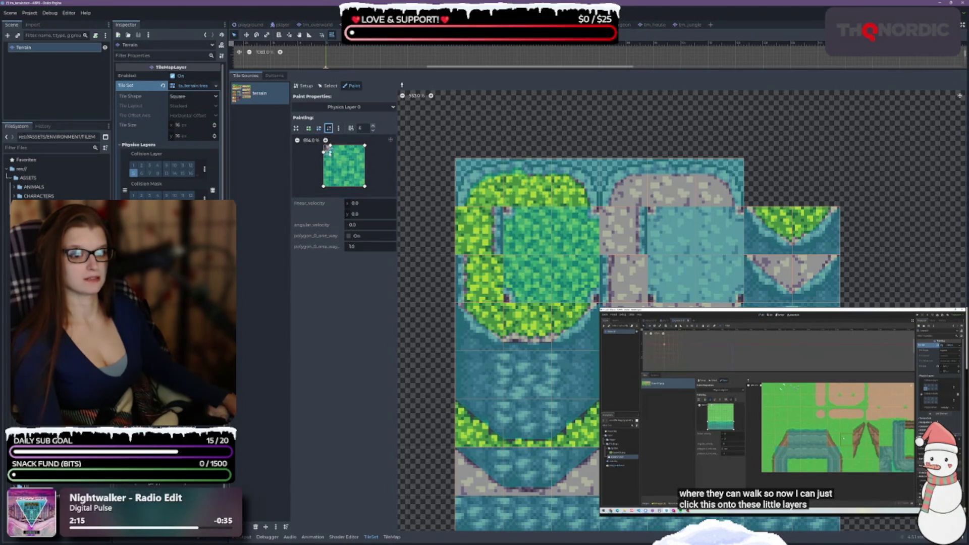
pyautogui.click(327, 149)
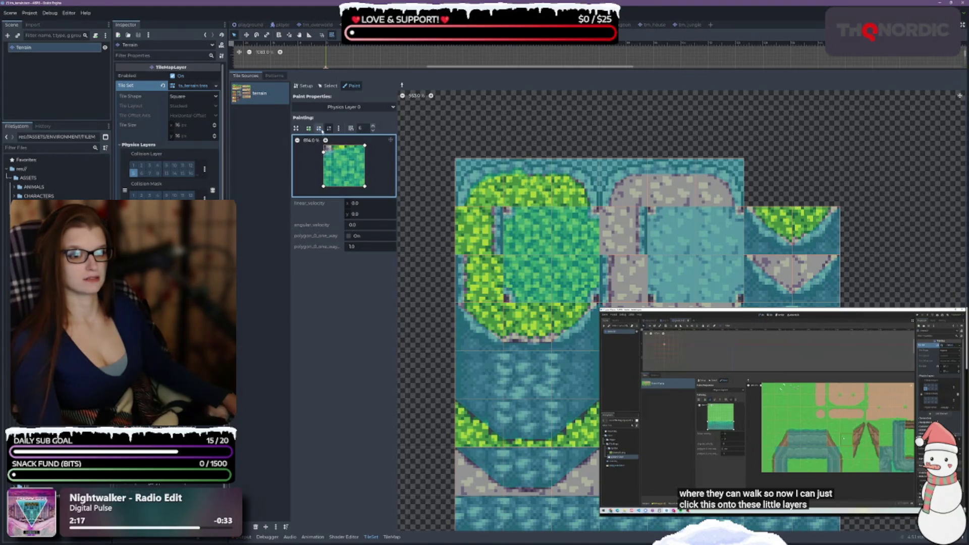
pyautogui.click(319, 128)
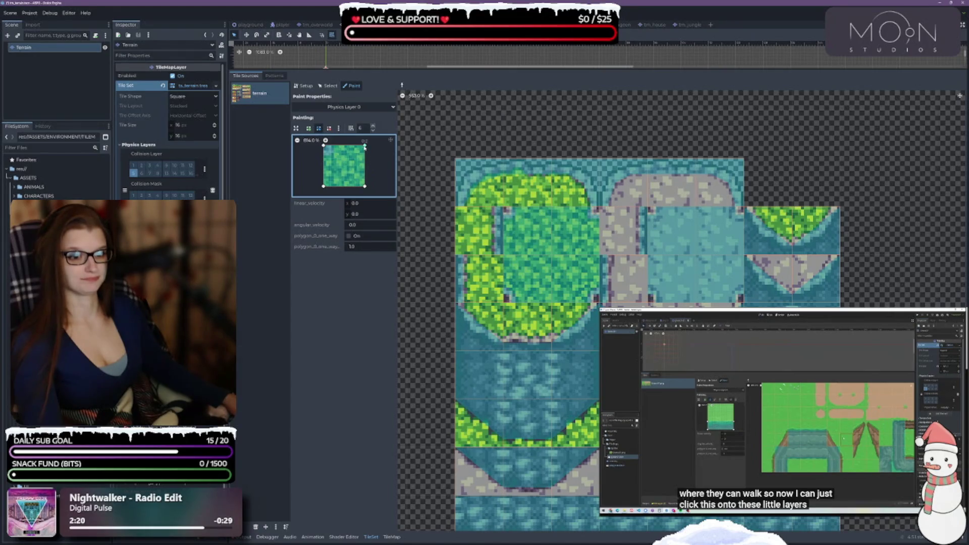
# Rework the polygon into a diagonal band and paint it onto a grass tile and a stone tile
pyautogui.click(364, 145)
pyautogui.click(330, 145)
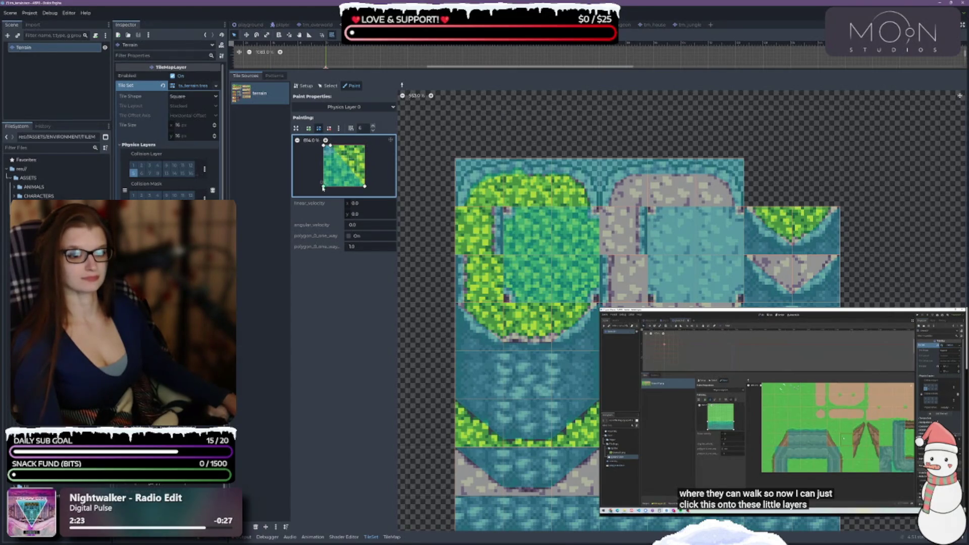
pyautogui.click(324, 158)
pyautogui.moveTo(323, 158); pyautogui.dragTo(323, 150)
pyautogui.moveTo(365, 187); pyautogui.dragTo(327, 149)
pyautogui.click(535, 237)
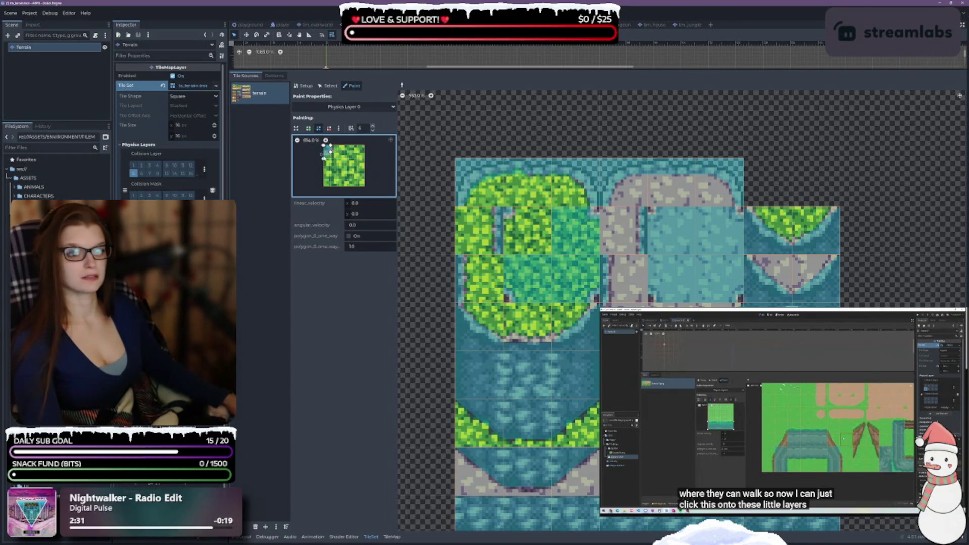
pyautogui.click(668, 235)
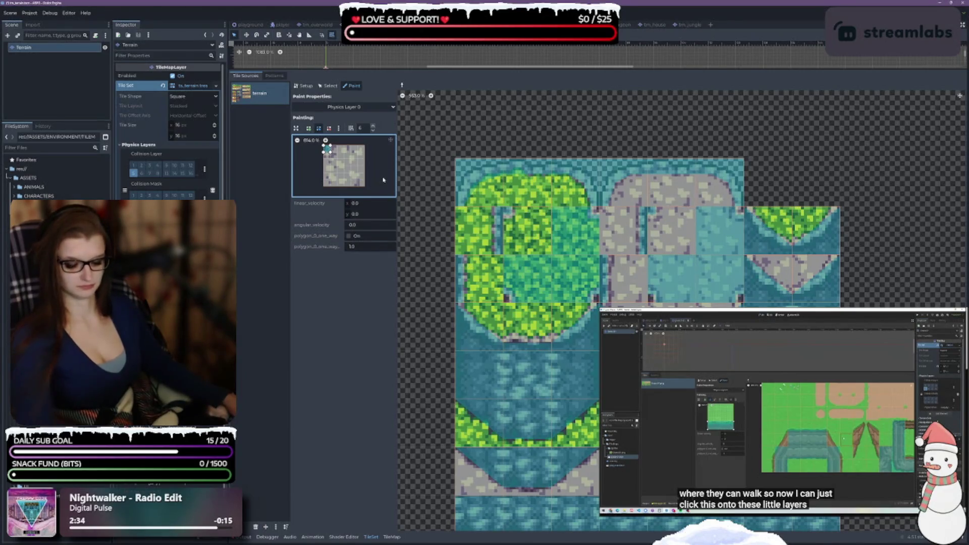
# Load a green tile's shape and narrow it to a small lower-left collision
pyautogui.click(527, 279)
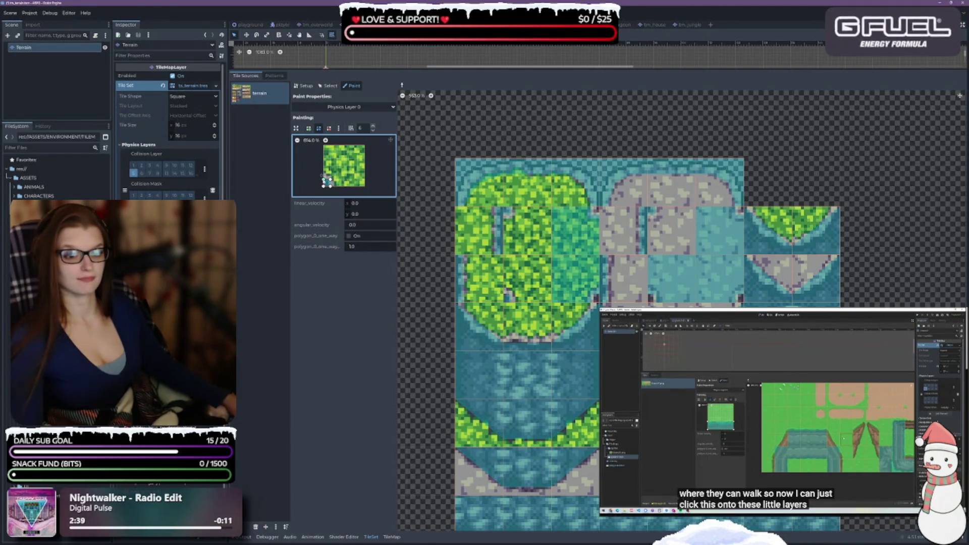
pyautogui.click(328, 184)
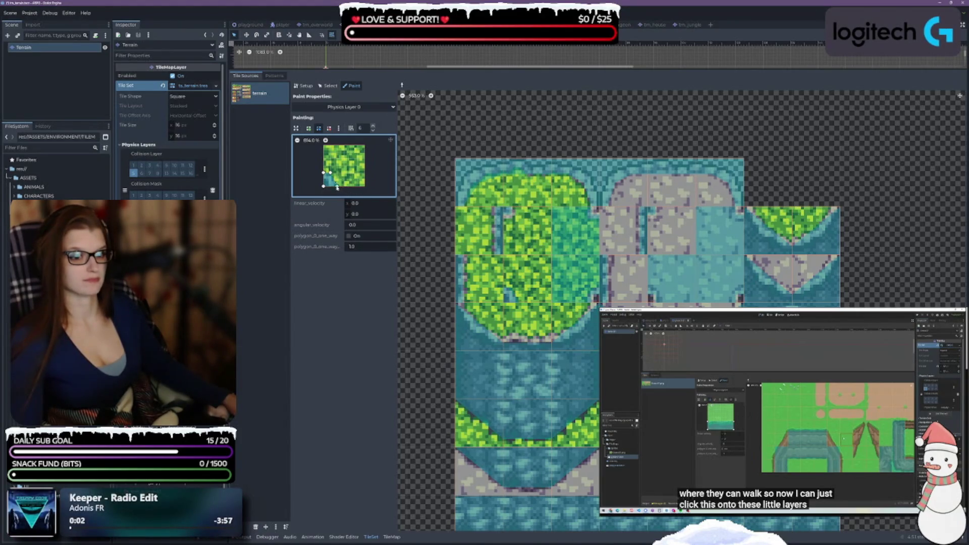
pyautogui.moveTo(337, 187); pyautogui.dragTo(331, 187)
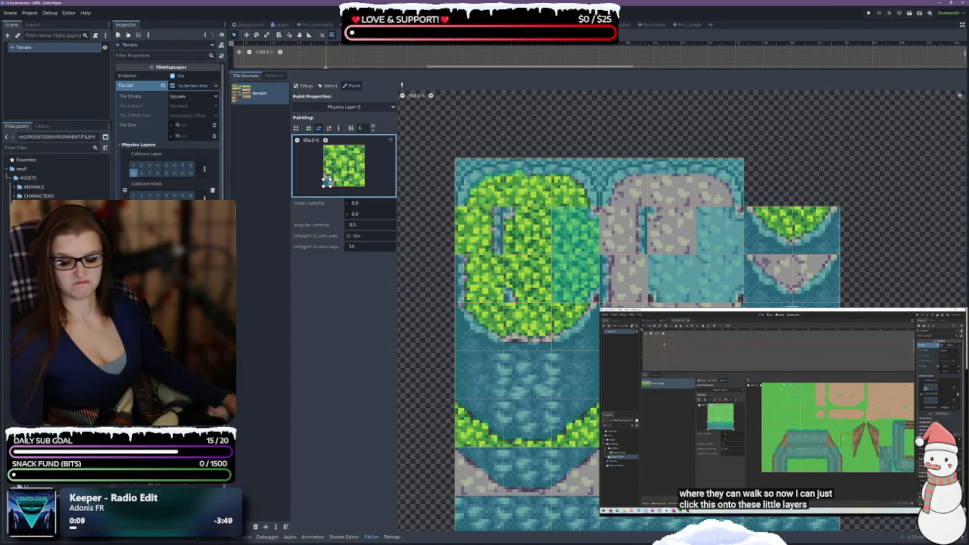
# Paint the small shape on a stone tile, shift it right, then top-right, painting remaining grass and stone tiles
pyautogui.click(671, 278)
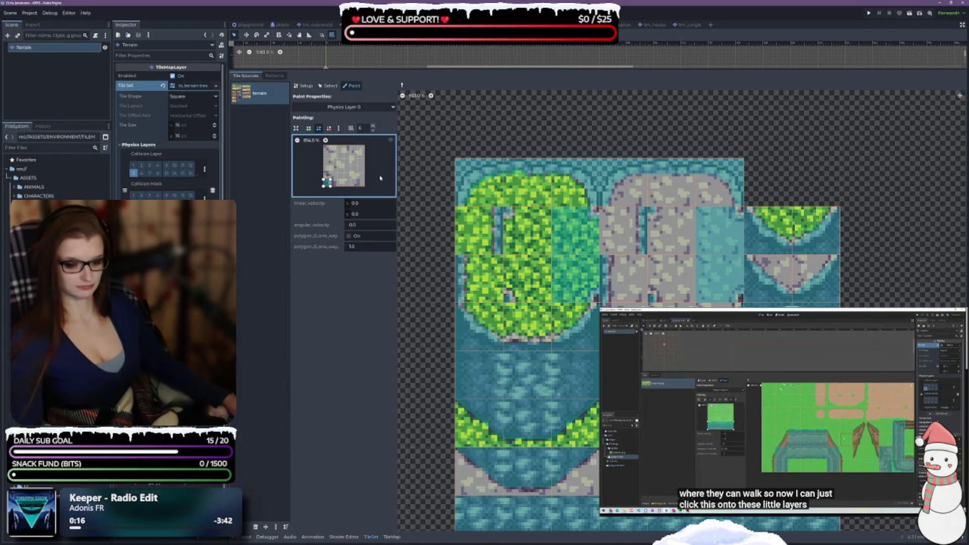
pyautogui.moveTo(327, 182); pyautogui.dragTo(361, 182)
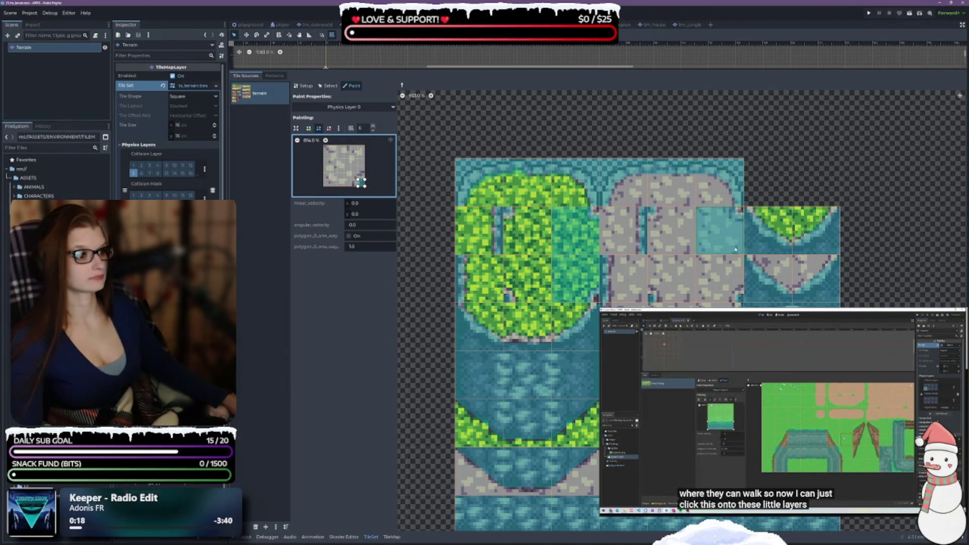
pyautogui.click(587, 300)
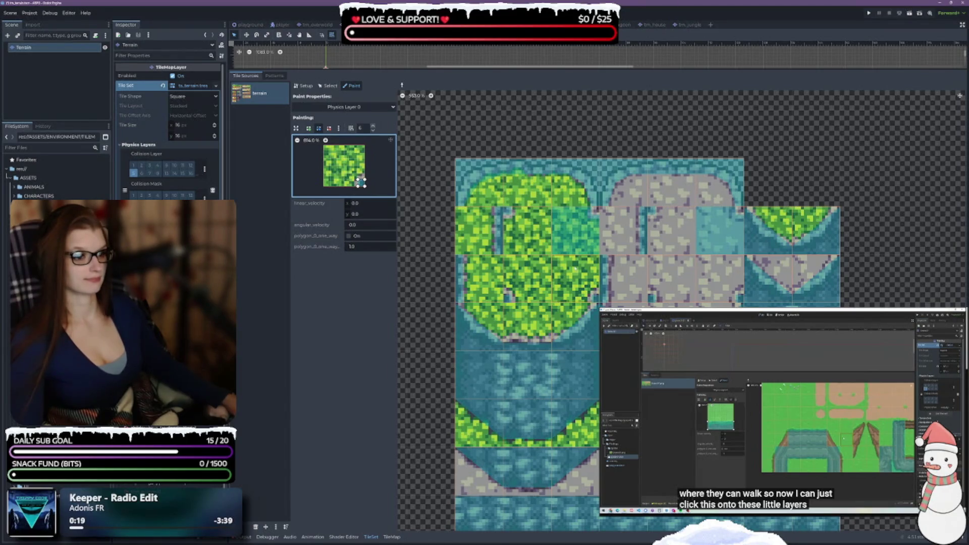
pyautogui.moveTo(360, 181); pyautogui.dragTo(361, 147)
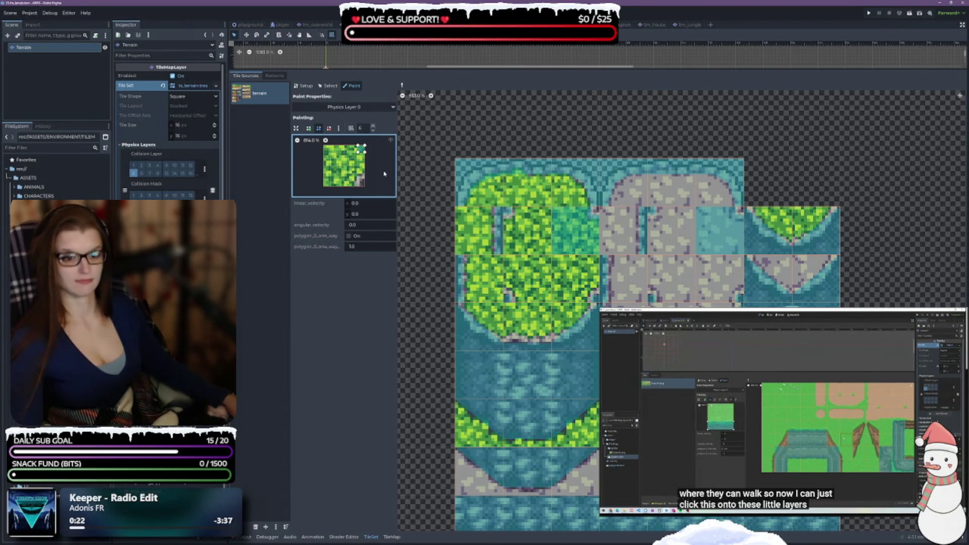
pyautogui.click(575, 230)
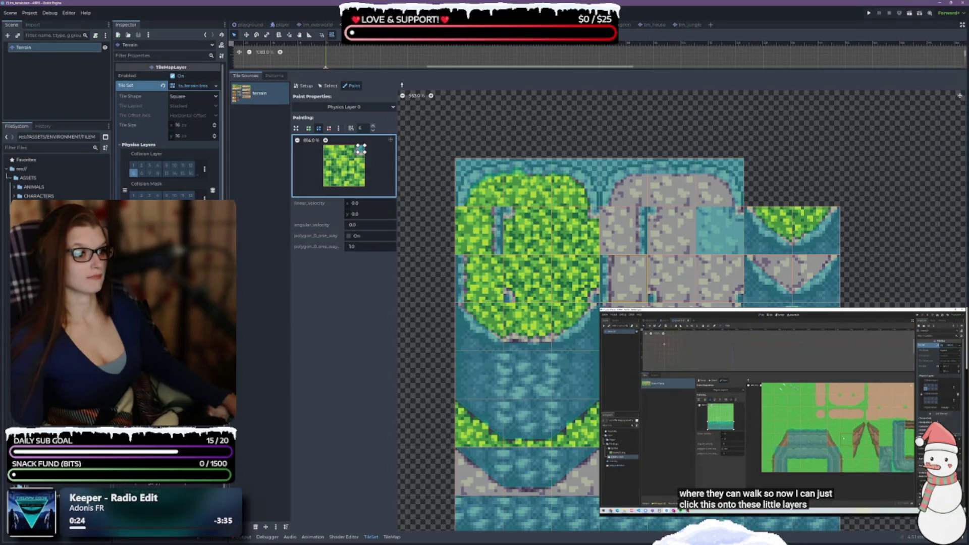
pyautogui.click(720, 229)
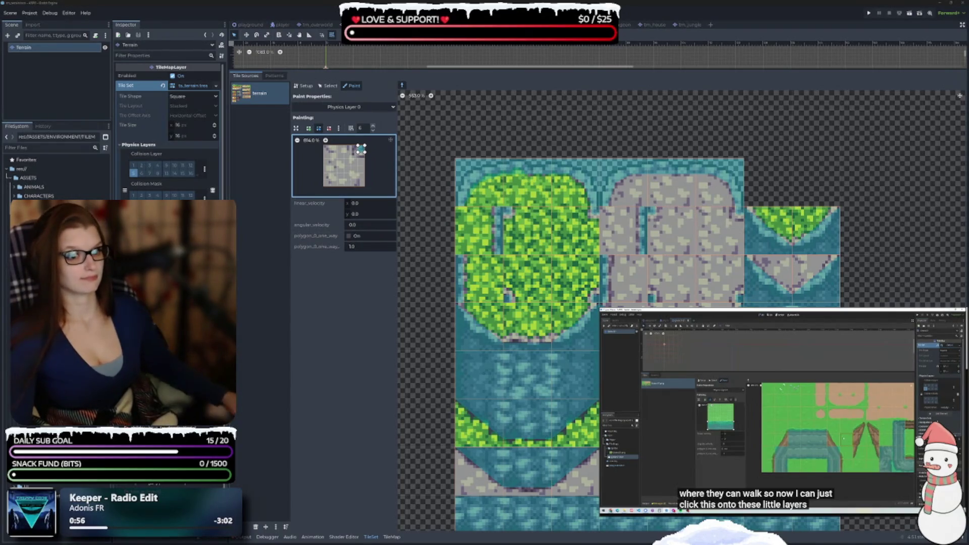
# Copy a teal tile's notched shape, strip its vertices into a small top-right square, and paint it onto a tile
pyautogui.scroll(-10, 681, 303)
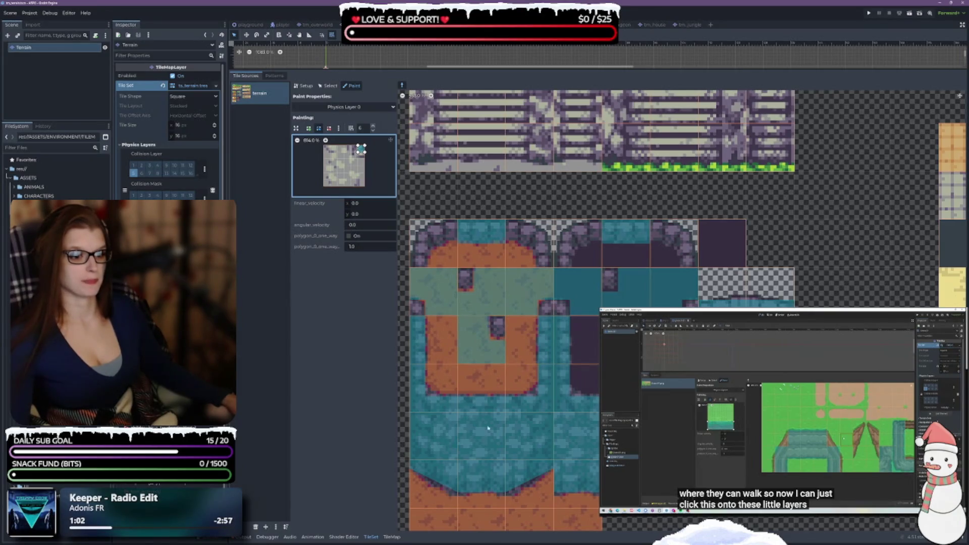
pyautogui.rightClick(477, 337)
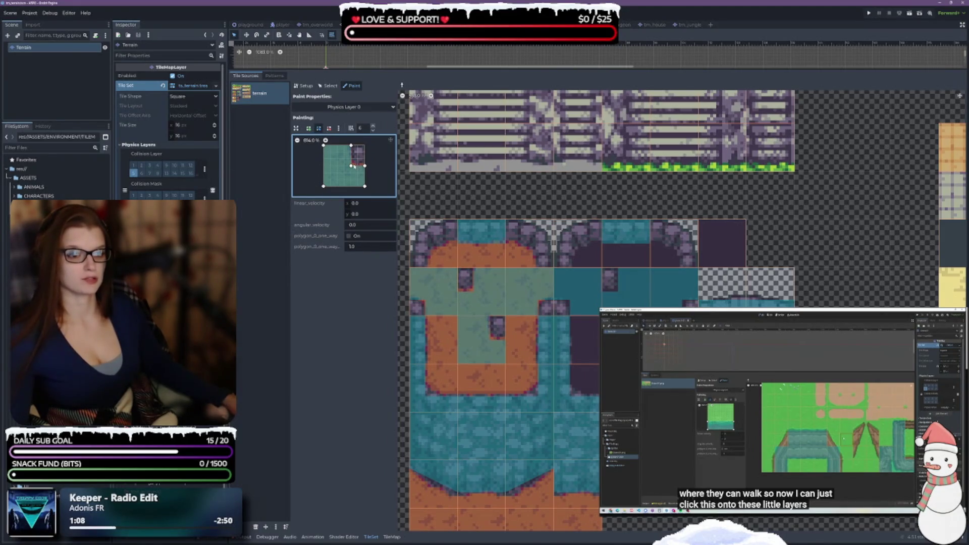
pyautogui.click(328, 128)
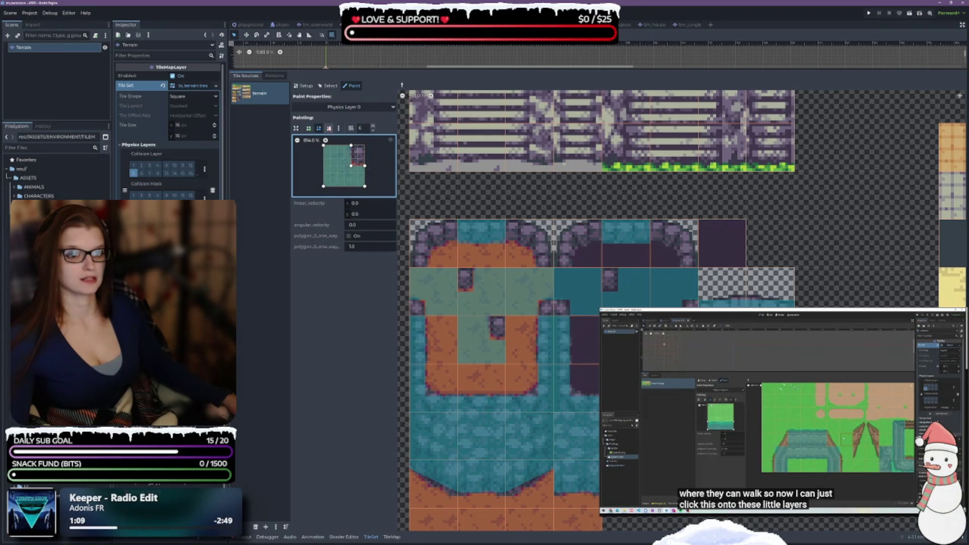
pyautogui.click(351, 166)
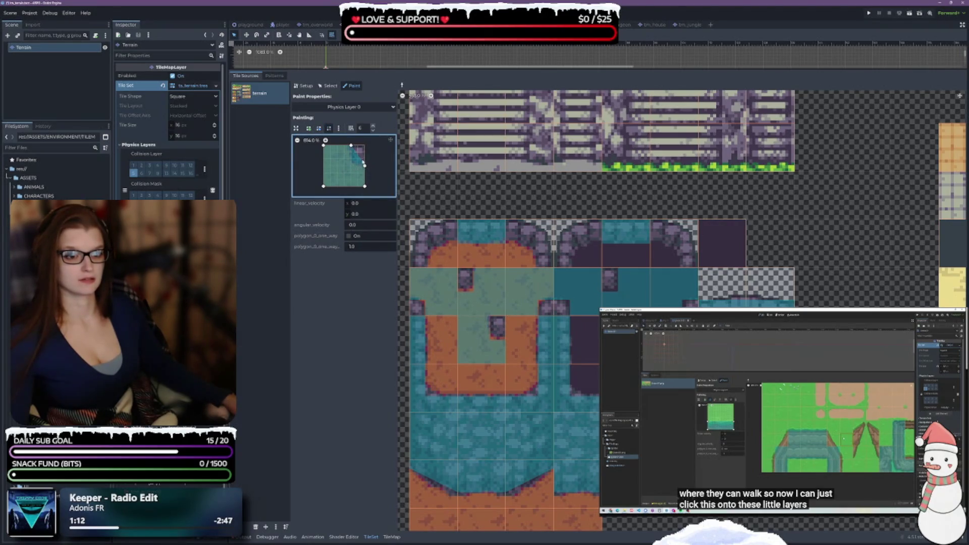
pyautogui.click(352, 147)
pyautogui.click(318, 127)
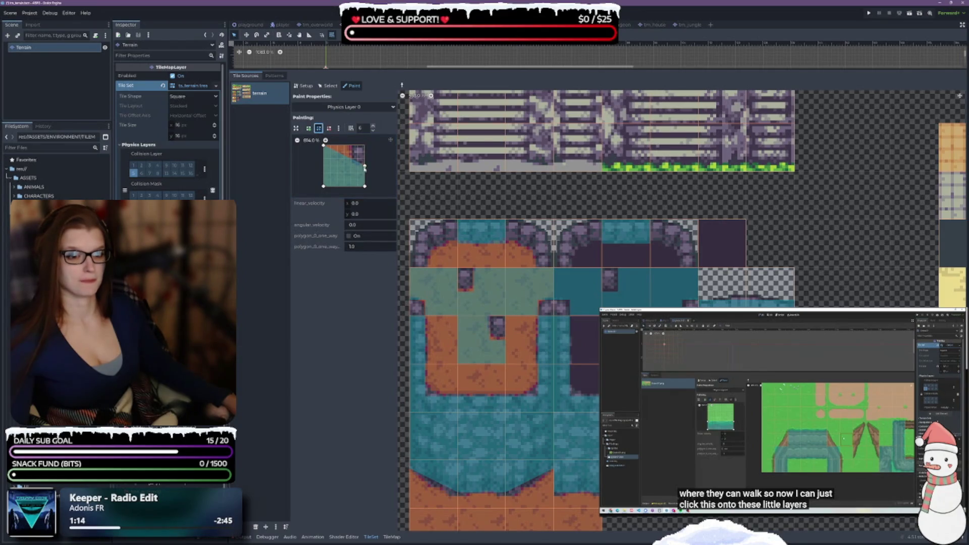
pyautogui.moveTo(364, 167)
pyautogui.mouseDown()
pyautogui.moveTo(364, 145)
pyautogui.moveTo(351, 145)
pyautogui.mouseUp()
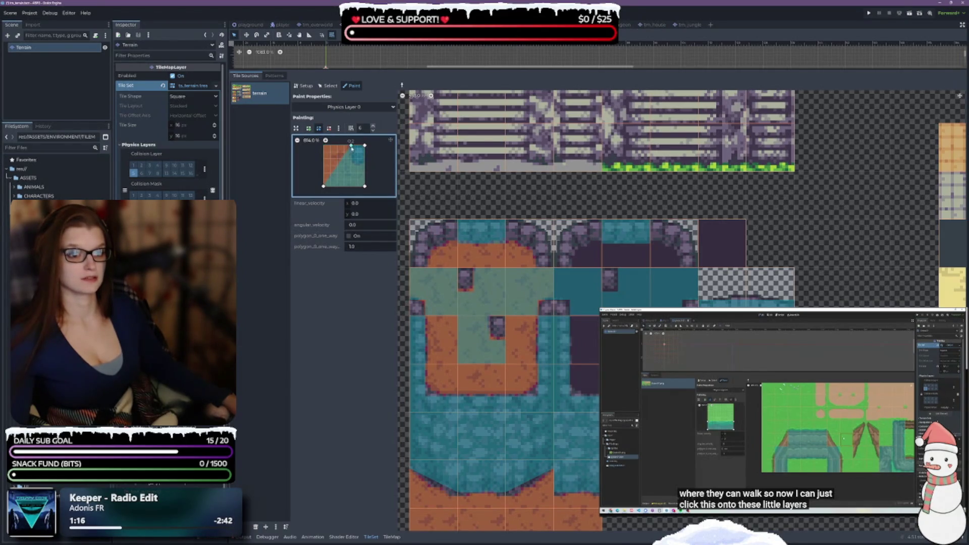
pyautogui.moveTo(323, 186); pyautogui.dragTo(365, 165)
pyautogui.click(504, 356)
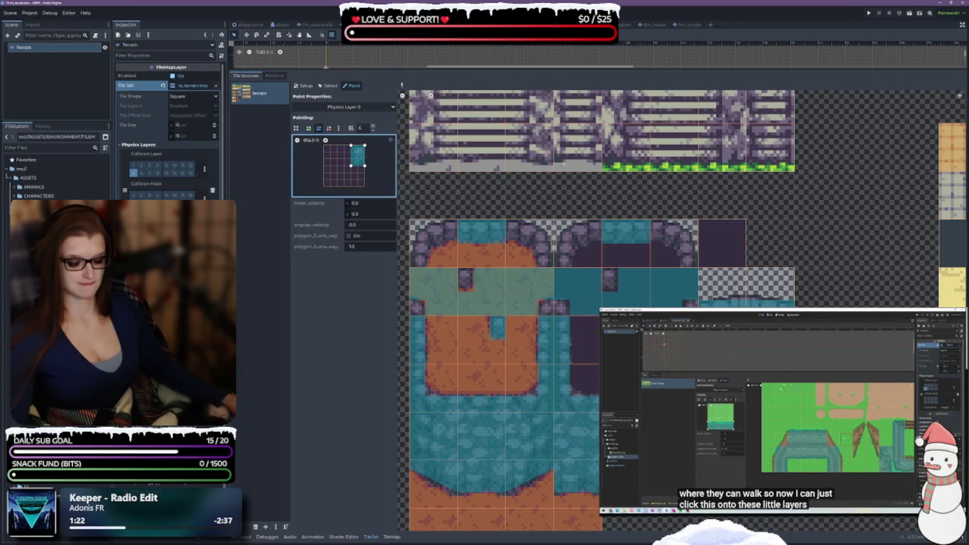
# Move the small shape to top-left, bottom-left and bottom-right corners, painting the matching orange-and-teal tiles
pyautogui.moveTo(357, 156); pyautogui.dragTo(330, 155)
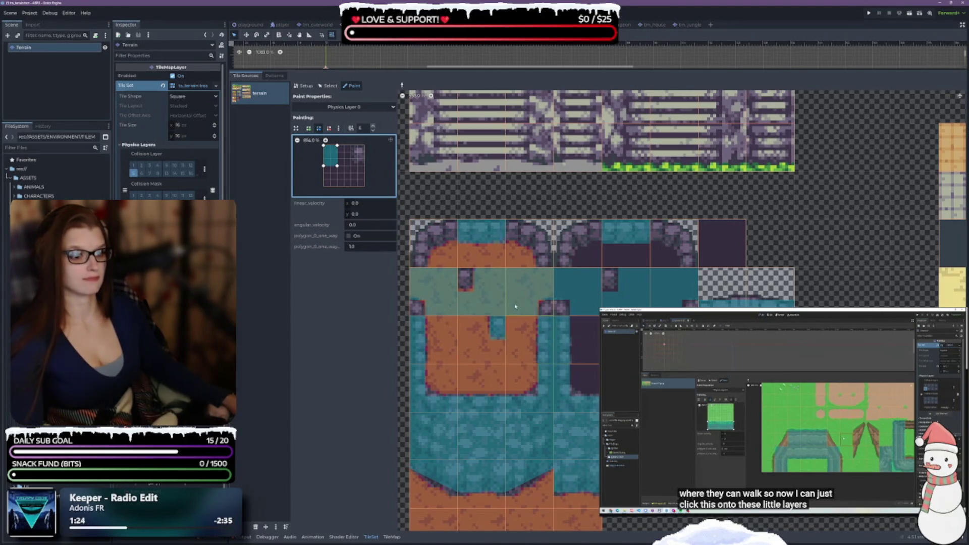
pyautogui.click(479, 291)
pyautogui.click(625, 287)
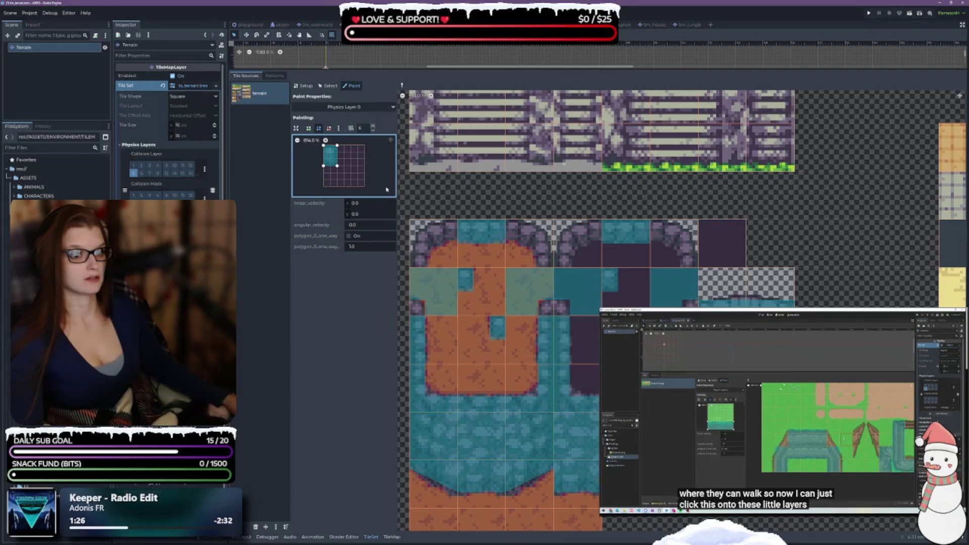
pyautogui.moveTo(330, 155); pyautogui.dragTo(330, 175)
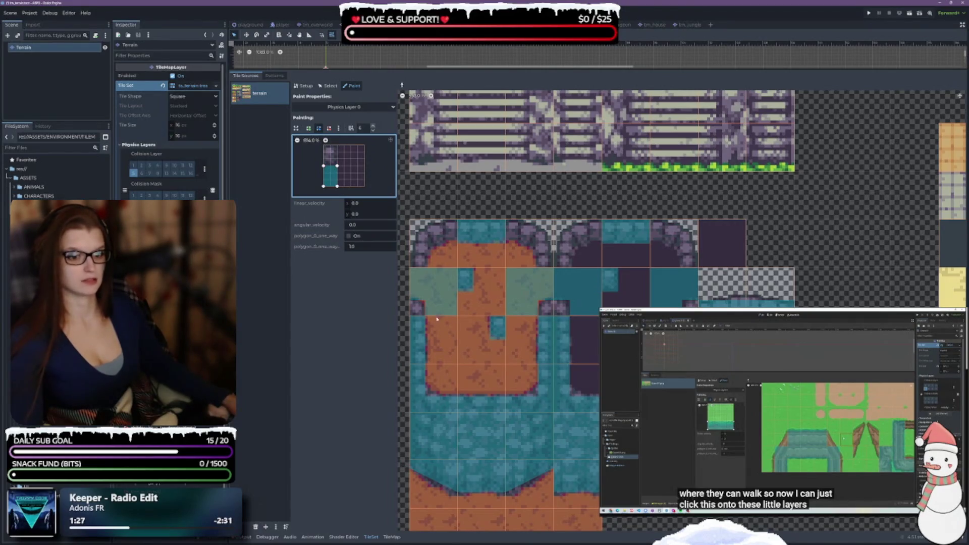
pyautogui.click(428, 295)
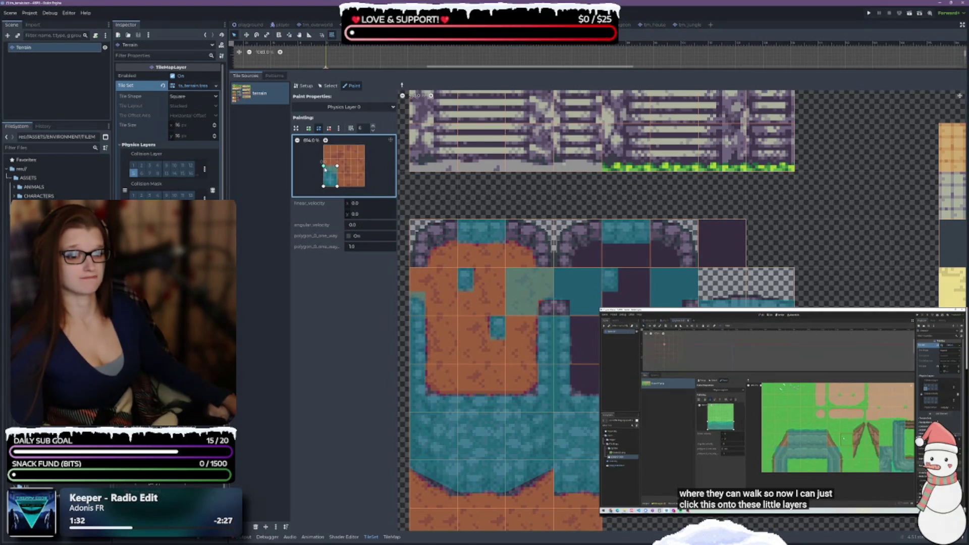
pyautogui.moveTo(324, 166); pyautogui.dragTo(324, 172)
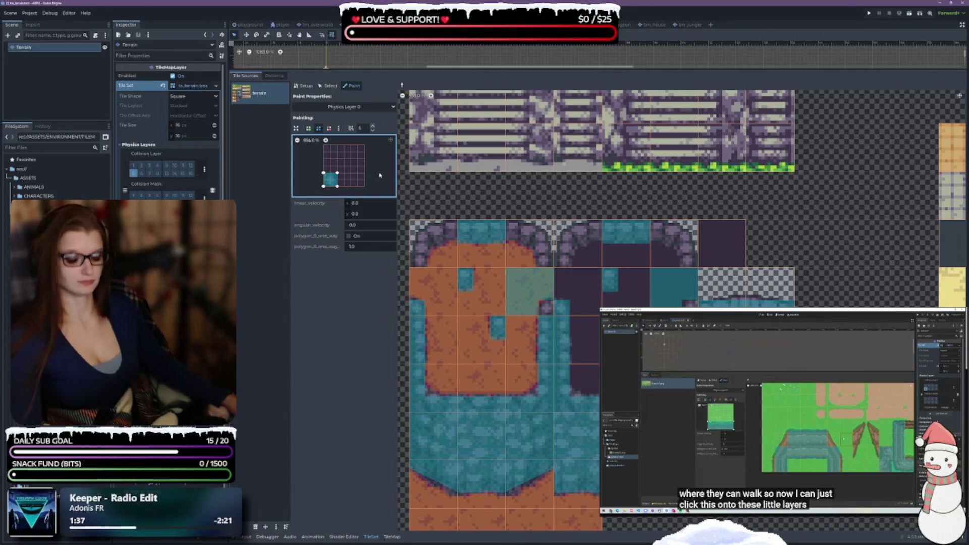
pyautogui.moveTo(330, 179); pyautogui.dragTo(357, 179)
pyautogui.click(529, 293)
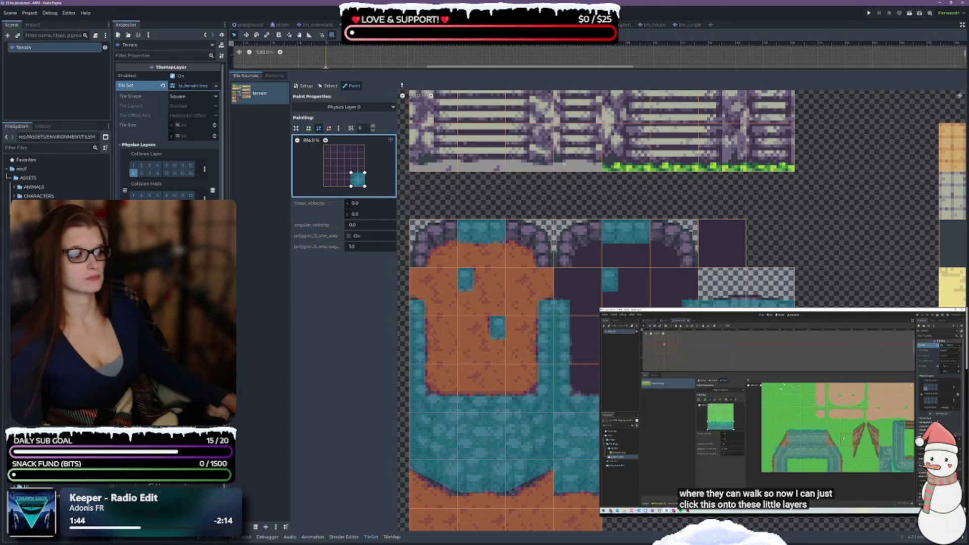
# Paint the corner collision shapes onto the sand and yellow terrain tiles
pyautogui.scroll(-5, 681, 310)
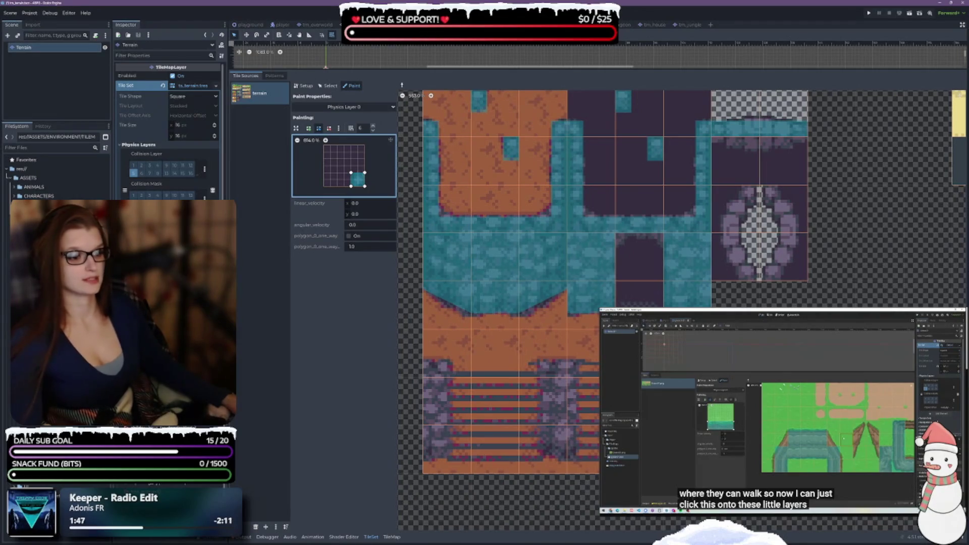
pyautogui.hscroll(8, 408, 347)
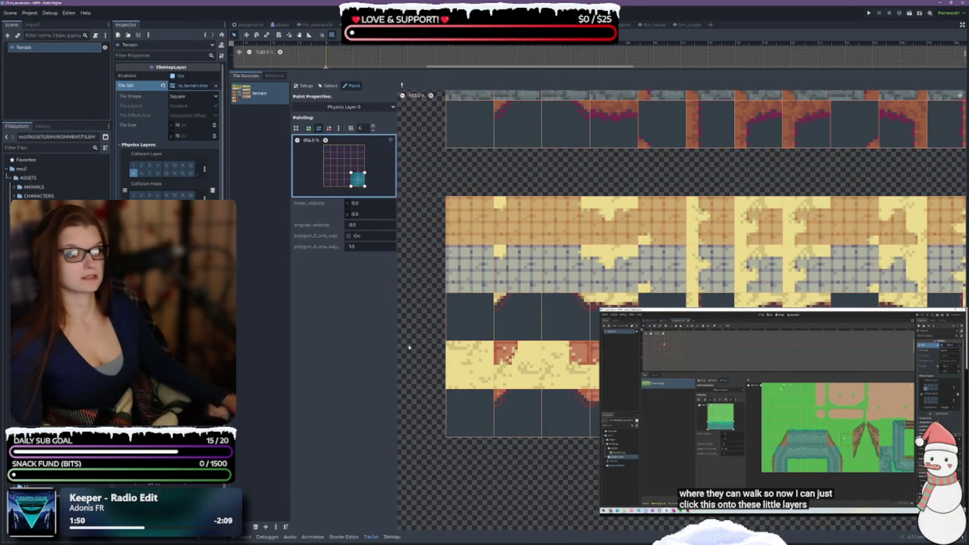
pyautogui.hscroll(-10, 418, 272)
pyautogui.scroll(5, 418, 272)
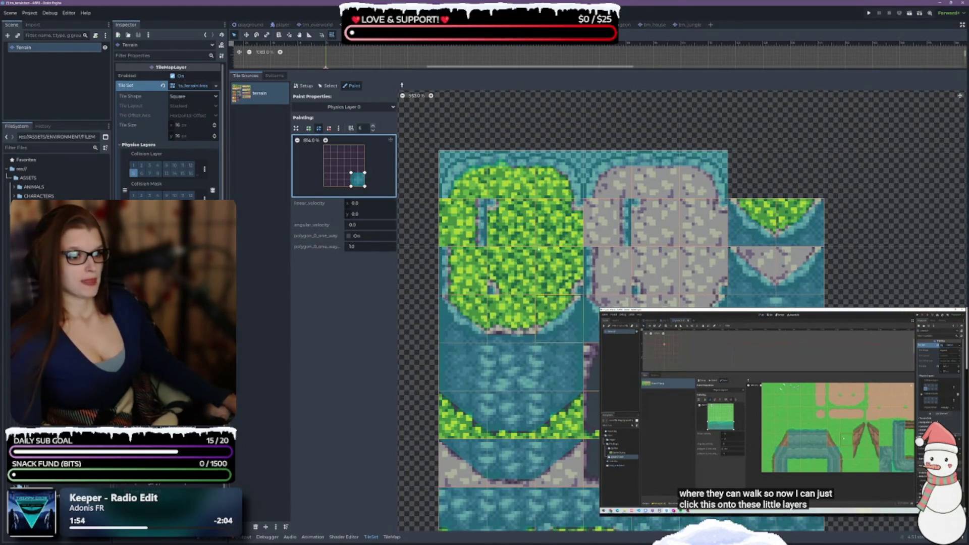
pyautogui.hscroll(-4, 830, 248)
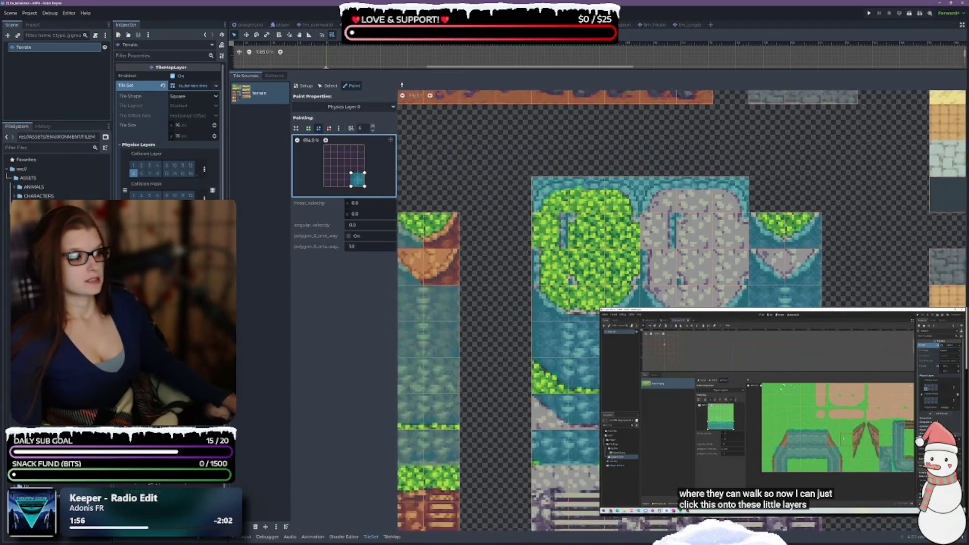
pyautogui.scroll(-8, 830, 248)
pyautogui.scroll(-10, 681, 310)
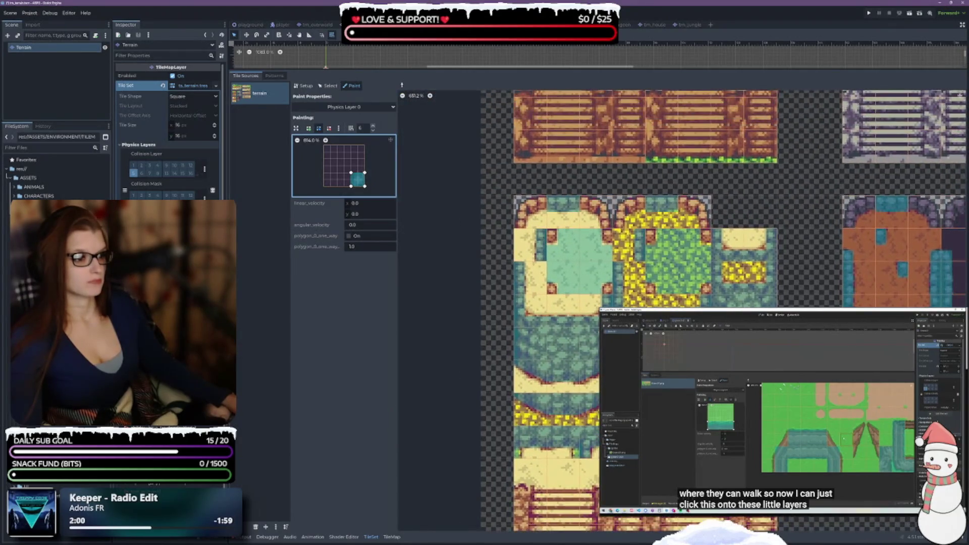
pyautogui.scroll(5, 569, 149)
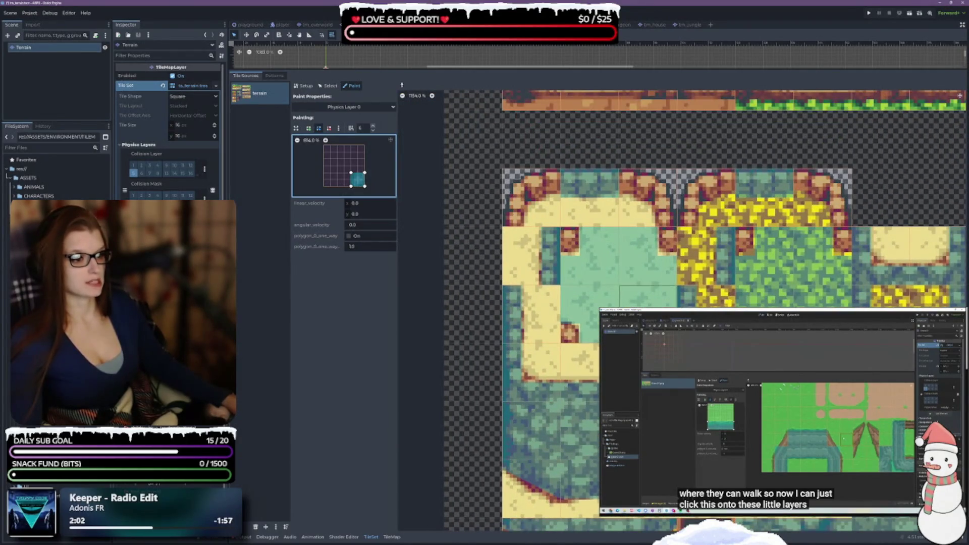
pyautogui.click(647, 296)
pyautogui.click(823, 296)
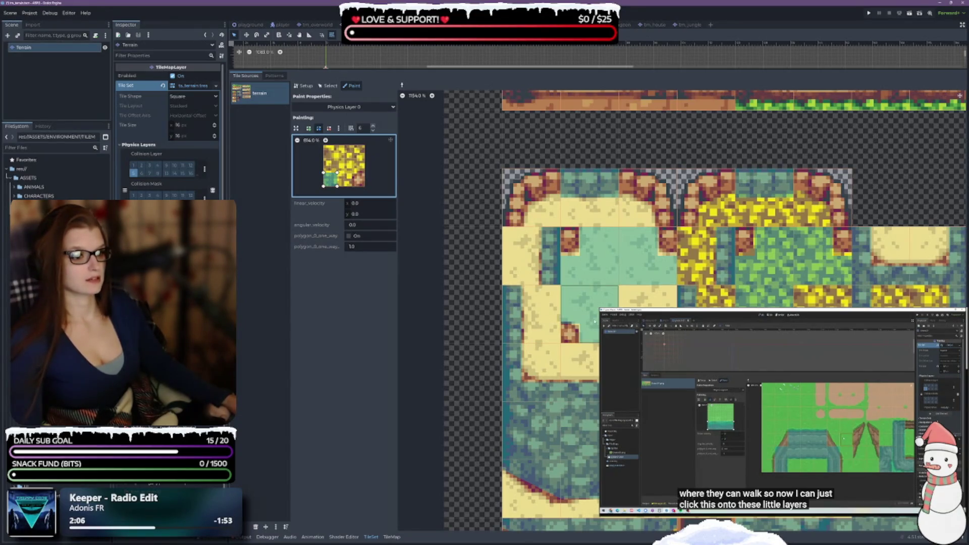
pyautogui.click(573, 328)
pyautogui.click(755, 296)
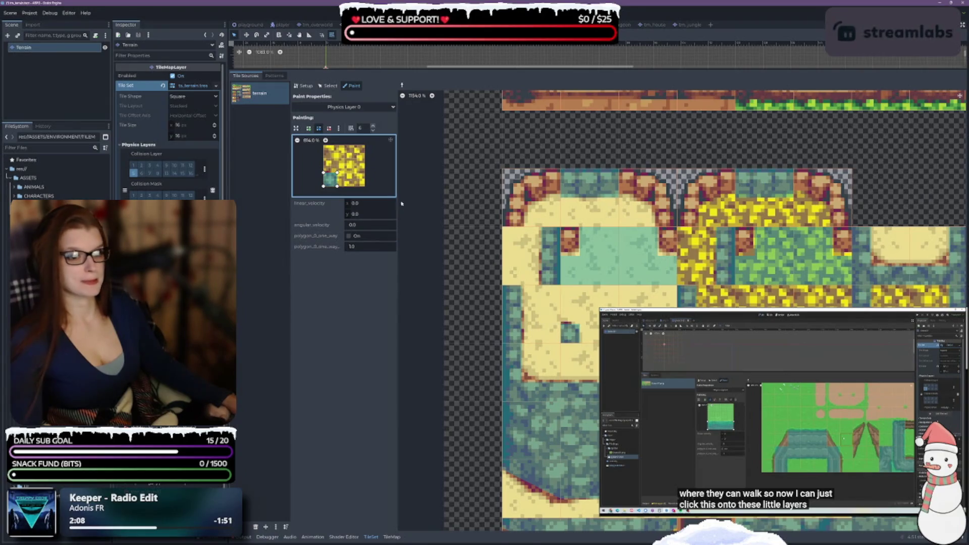
pyautogui.click(589, 256)
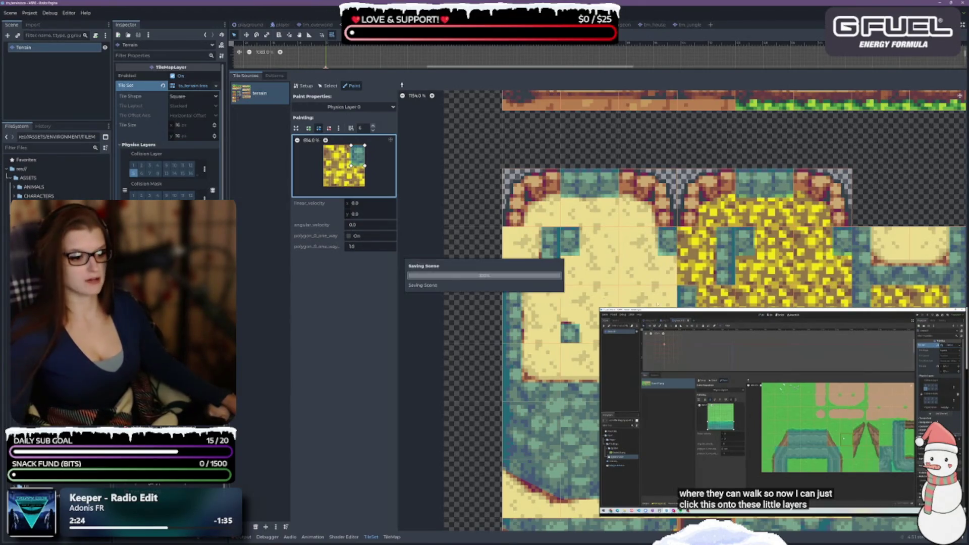
# Paint top-right, top-left and bottom-left corner collision shapes onto the green and orange tiles
pyautogui.scroll(-1, 671, 297)
pyautogui.scroll(-1, 939, 200)
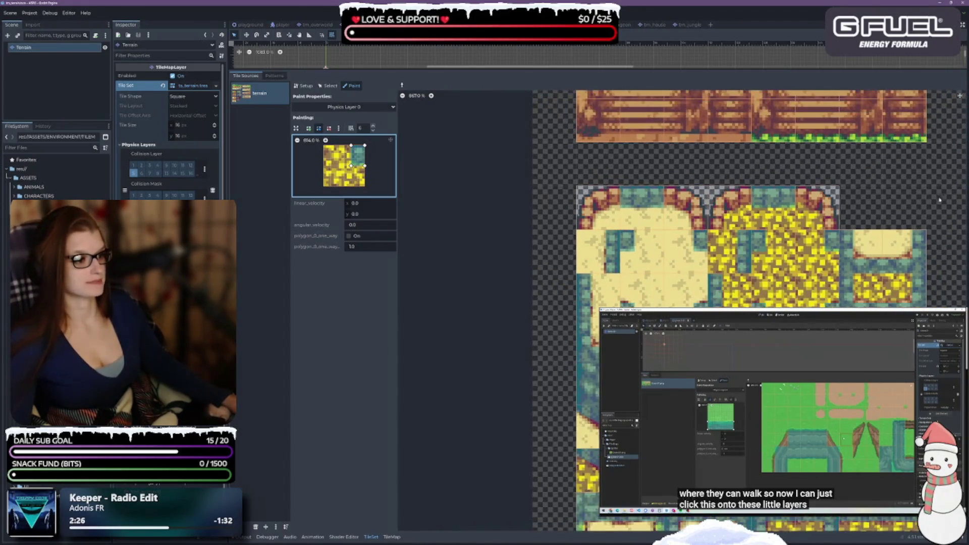
pyautogui.scroll(10, 926, 223)
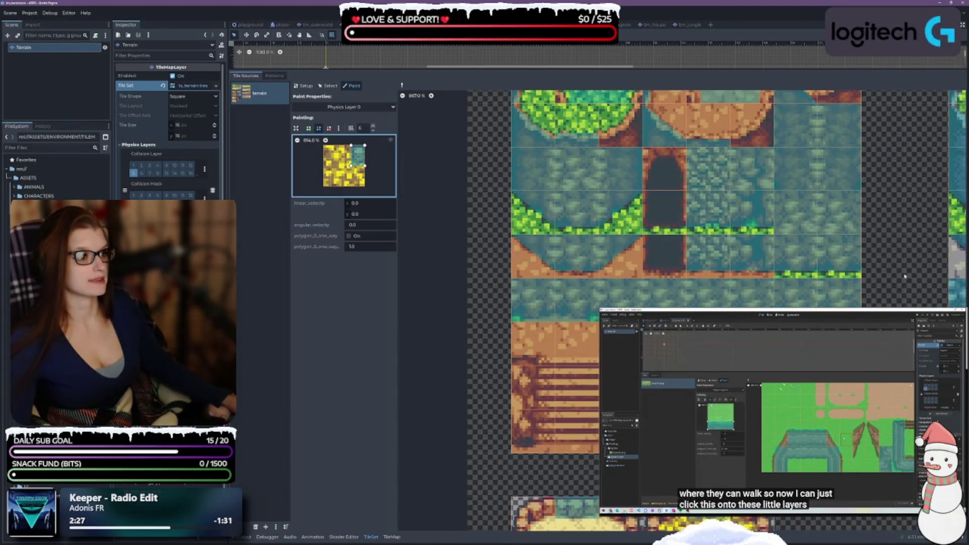
pyautogui.scroll(1, 599, 233)
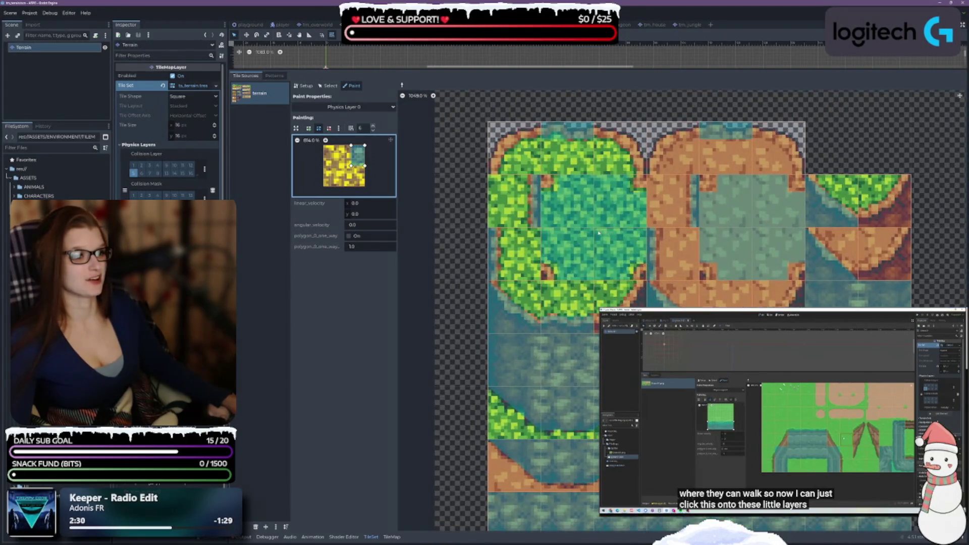
pyautogui.click(790, 214)
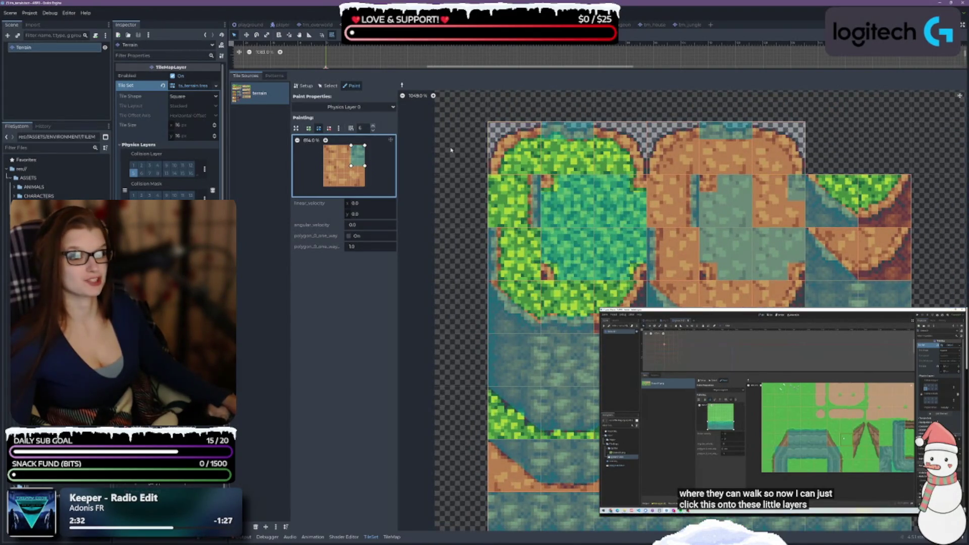
pyautogui.moveTo(351, 165); pyautogui.dragTo(365, 159)
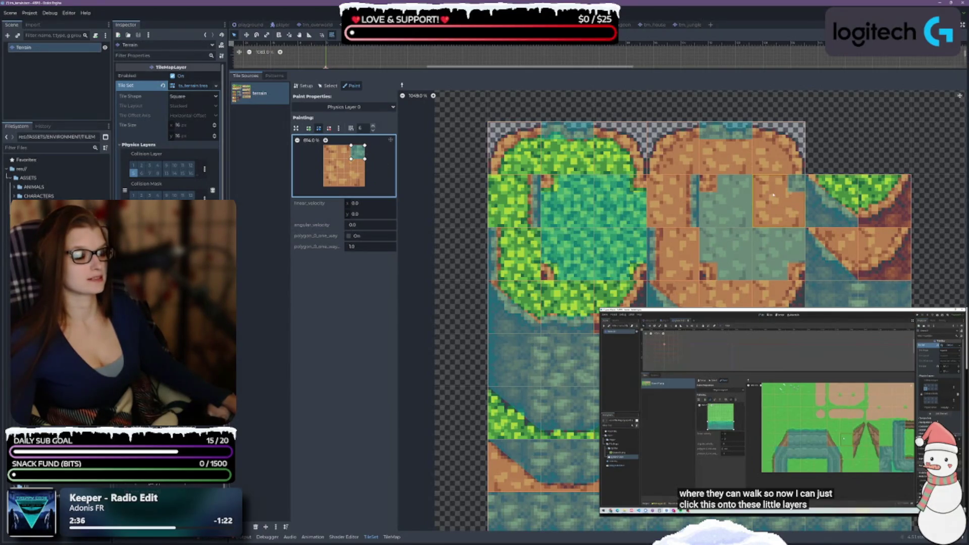
pyautogui.click(629, 198)
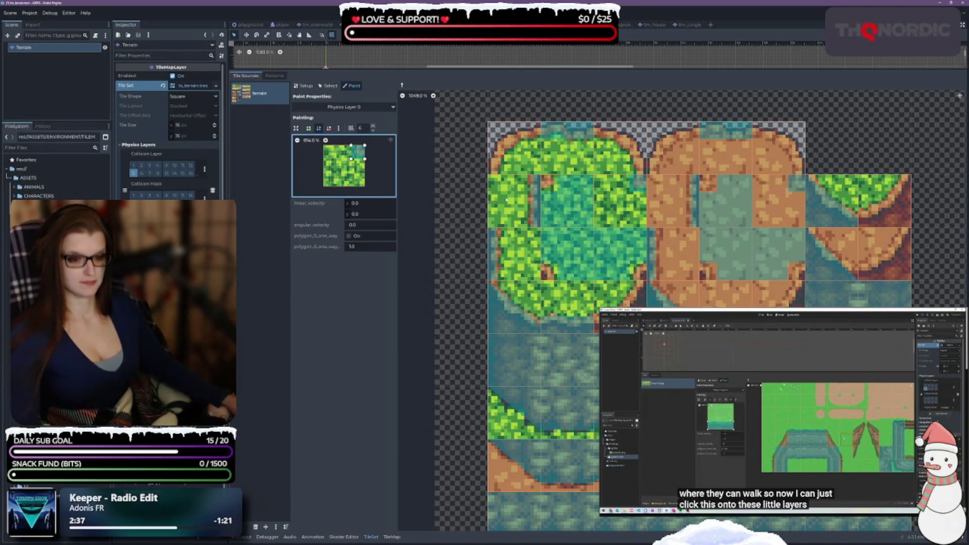
pyautogui.rightClick(569, 216)
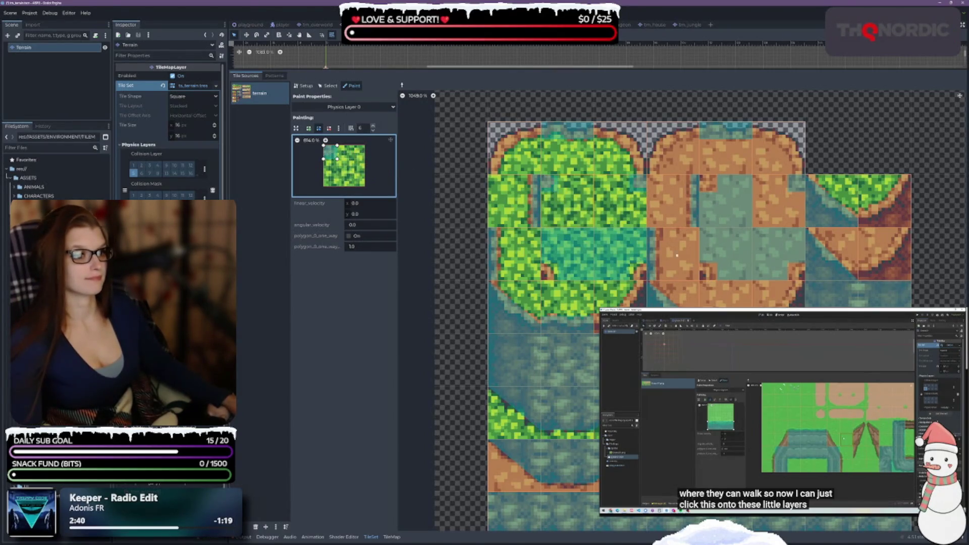
pyautogui.click(716, 202)
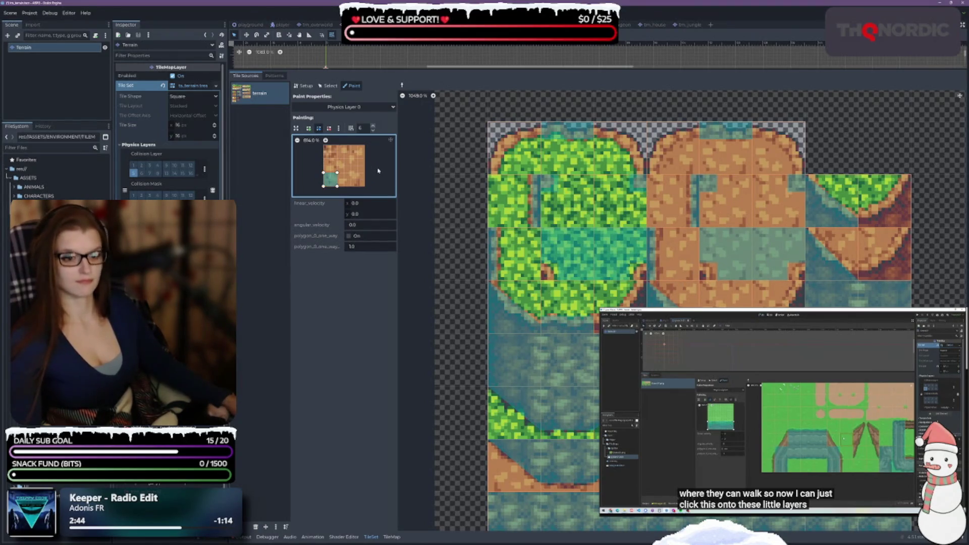
pyautogui.click(716, 261)
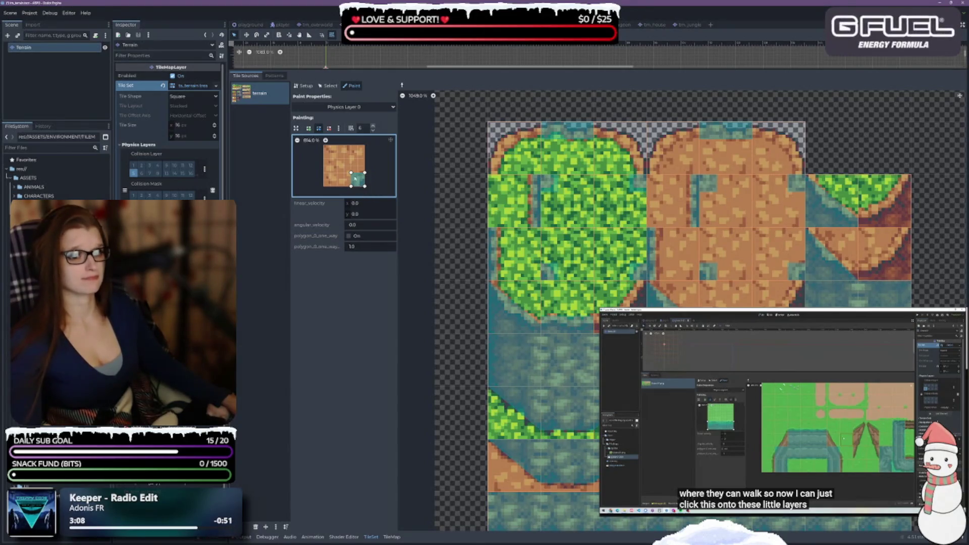
# Drag the polygon into a slanted quadrilateral and paint it onto the two right-side diagonal tiles
pyautogui.moveTo(364, 174)
pyautogui.mouseDown()
pyautogui.moveTo(364, 147)
pyautogui.moveTo(351, 146)
pyautogui.mouseUp()
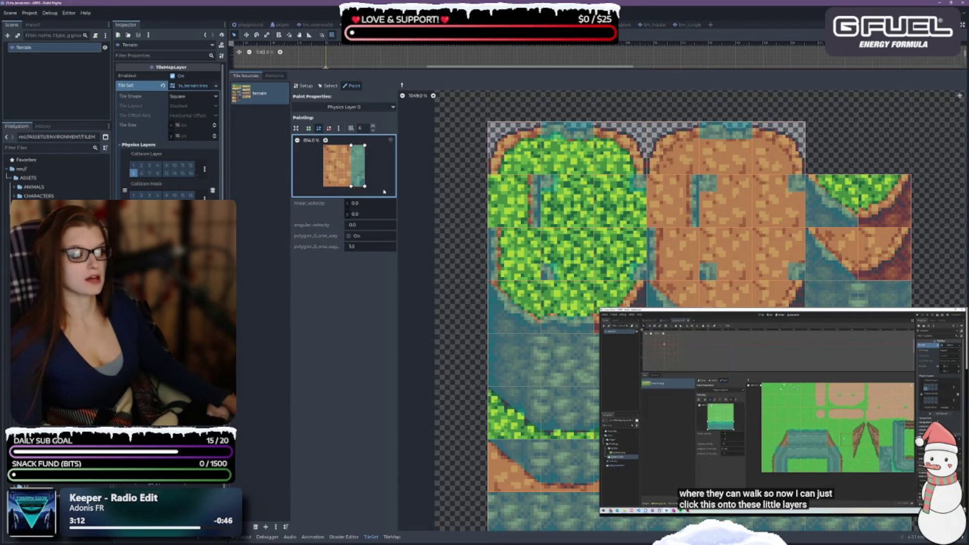
pyautogui.moveTo(352, 186)
pyautogui.mouseDown()
pyautogui.moveTo(323, 187)
pyautogui.moveTo(324, 172)
pyautogui.moveTo(352, 173)
pyautogui.mouseUp()
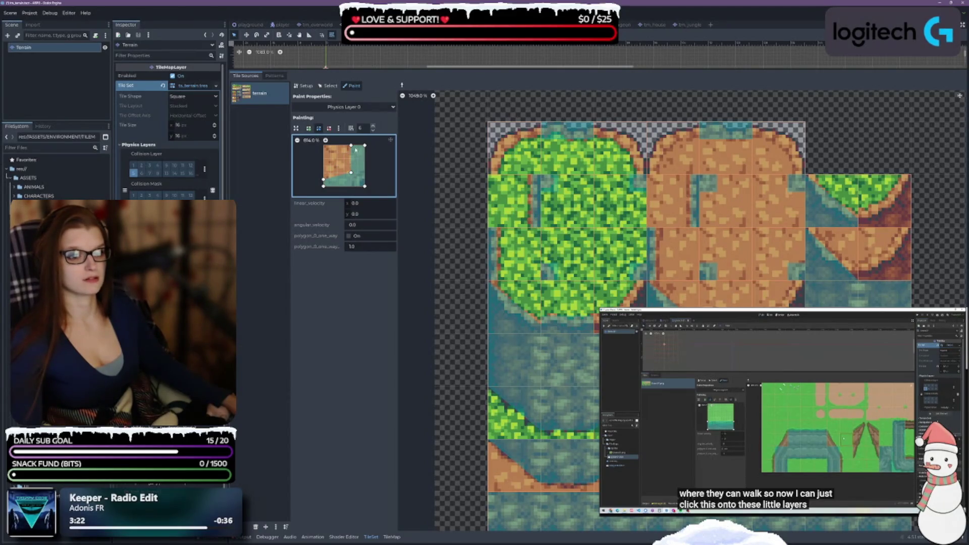
pyautogui.moveTo(351, 146); pyautogui.dragTo(357, 146)
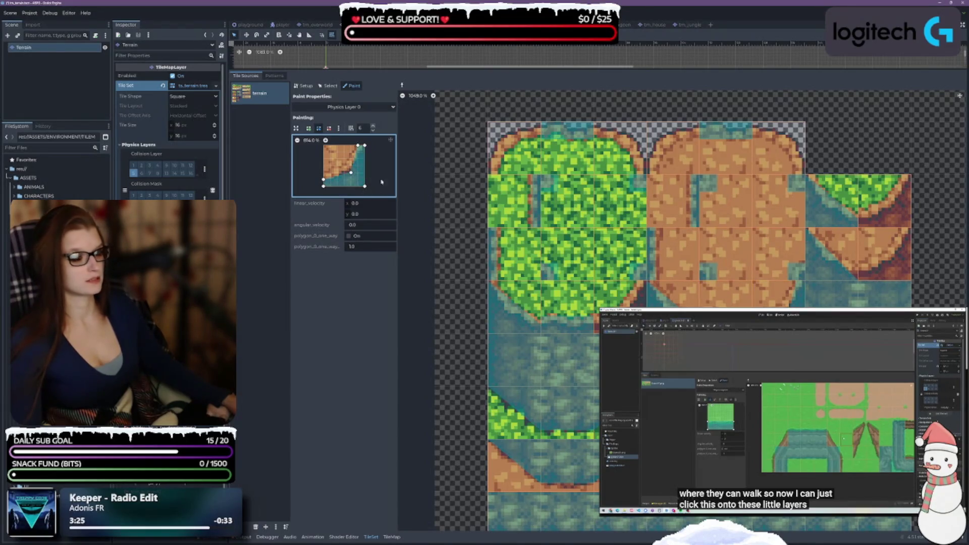
pyautogui.moveTo(351, 173); pyautogui.dragTo(323, 172)
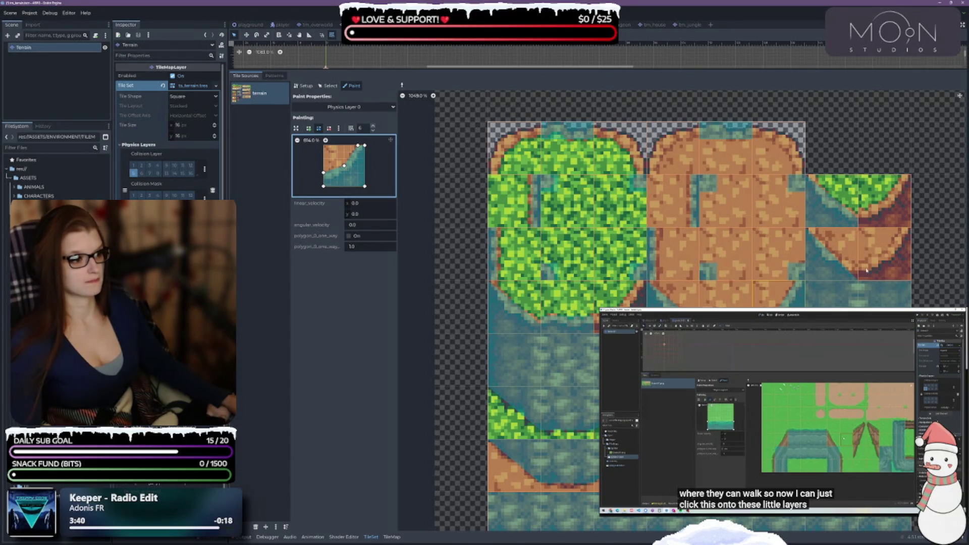
pyautogui.click(894, 275)
pyautogui.click(883, 214)
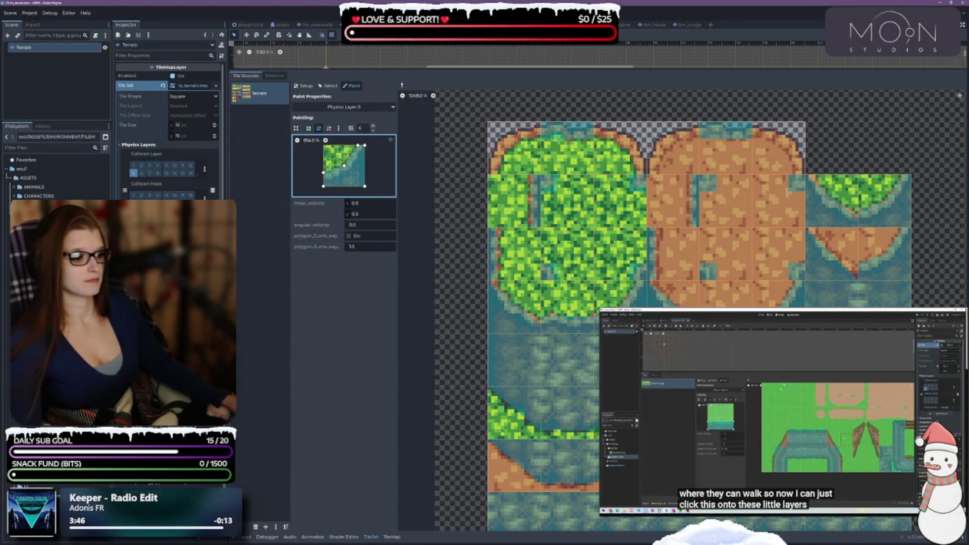
# Scroll and pan the atlas down to bring the orange and purple terrain tiles into view
pyautogui.scroll(-3, 873, 214)
pyautogui.scroll(3, 873, 215)
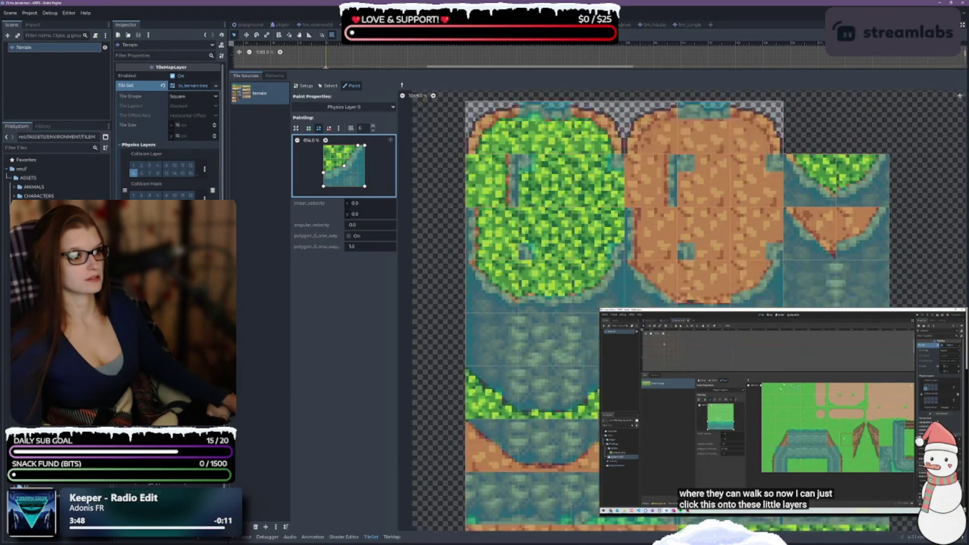
pyautogui.scroll(-5, 872, 215)
pyautogui.scroll(-5, 873, 214)
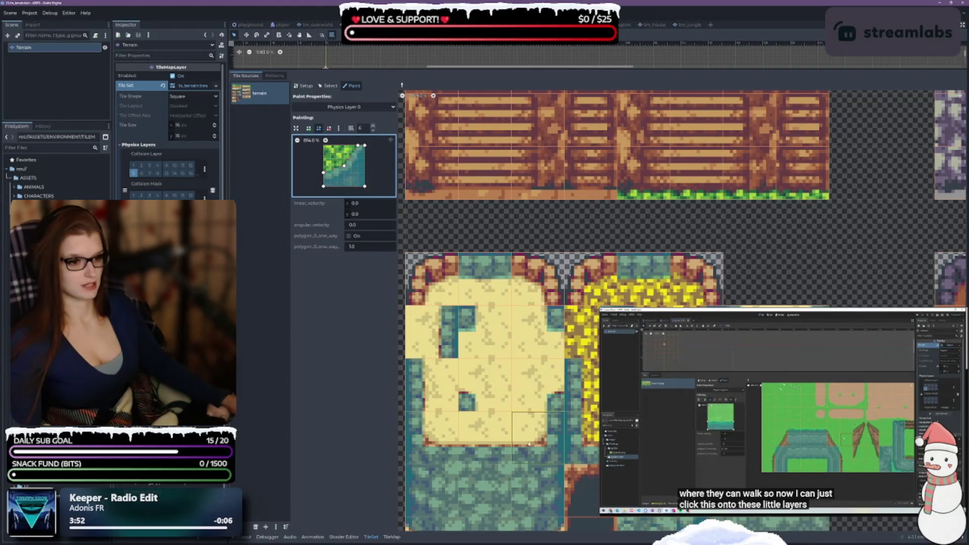
pyautogui.scroll(-3, 848, 293)
pyautogui.hscroll(5, 847, 293)
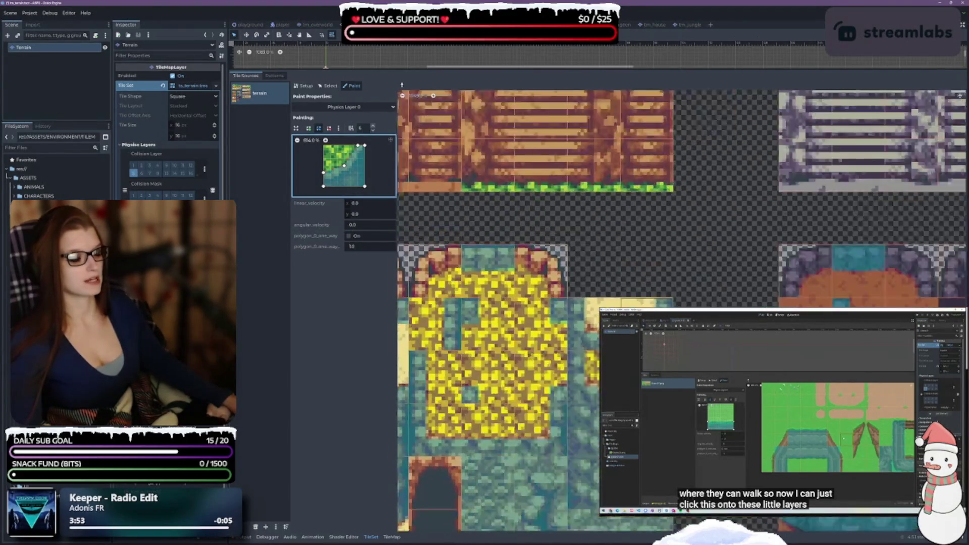
pyautogui.scroll(3, 617, 264)
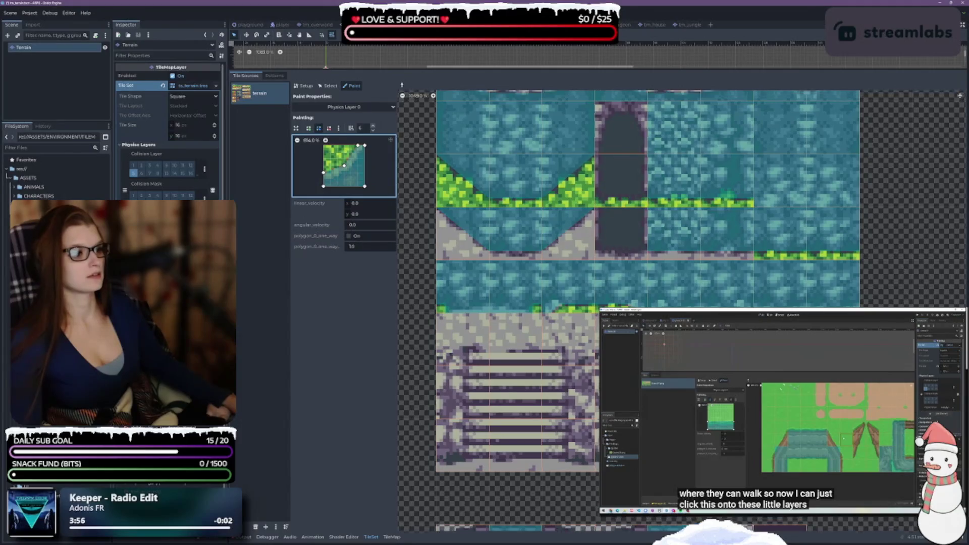
pyautogui.hscroll(-3, 616, 264)
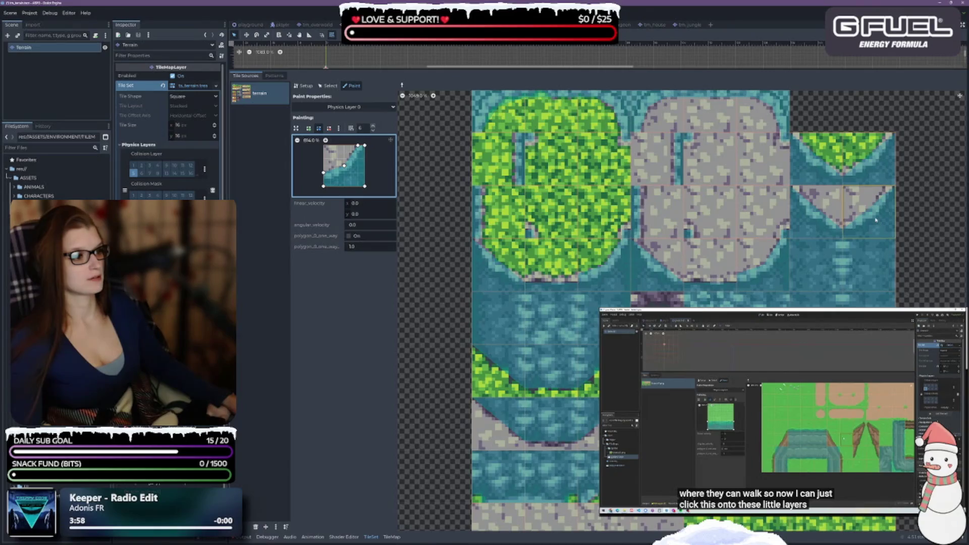
pyautogui.scroll(2, 928, 291)
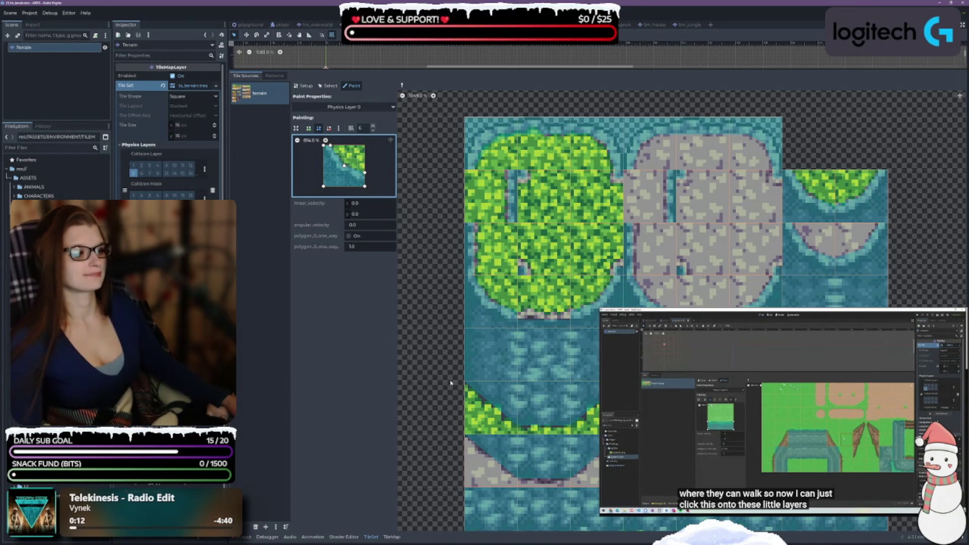
pyautogui.moveTo(451, 383); pyautogui.dragTo(468, 235)
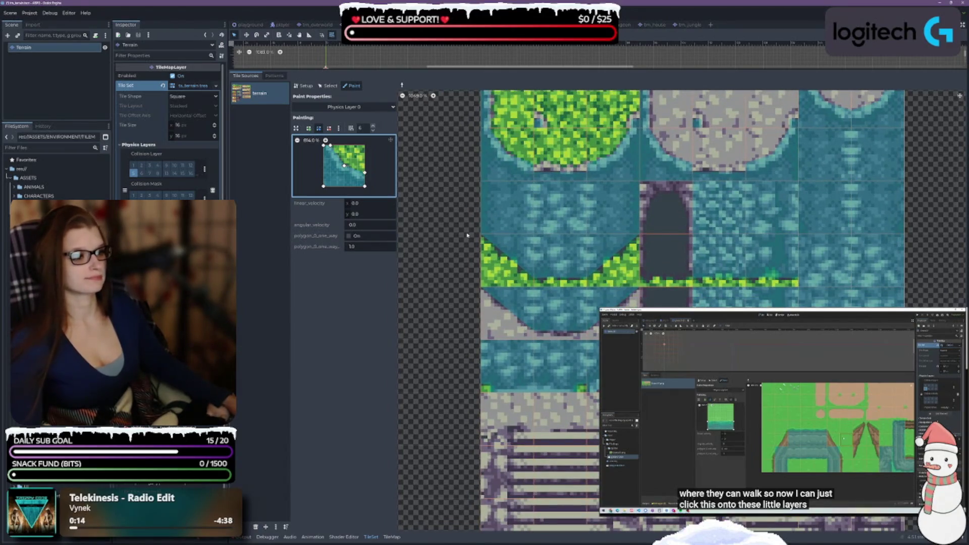
pyautogui.scroll(-4, 467, 235)
# Load an orange tile's collision polygon and try reshaping its inner corner, then undo both edits
pyautogui.scroll(-2, 437, 175)
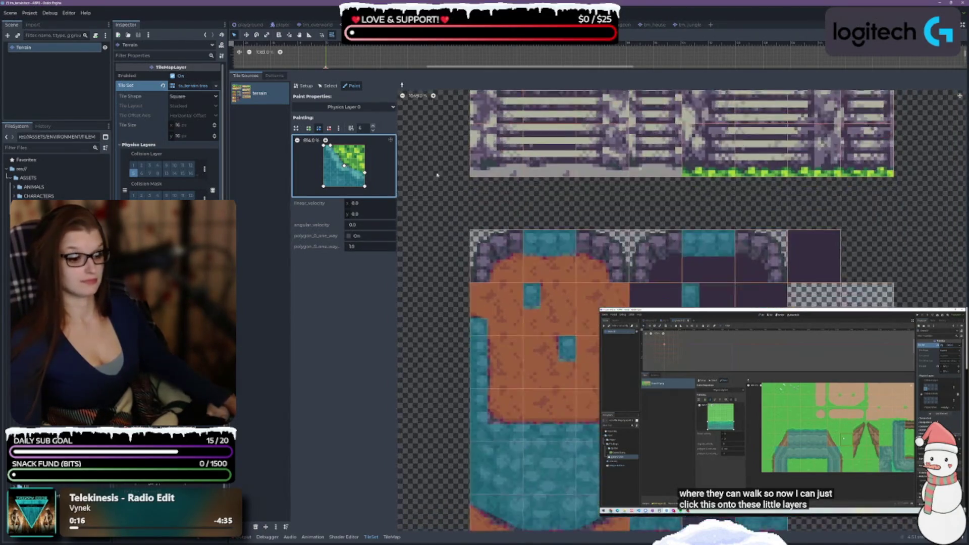
pyautogui.scroll(-1, 436, 174)
pyautogui.click(468, 392)
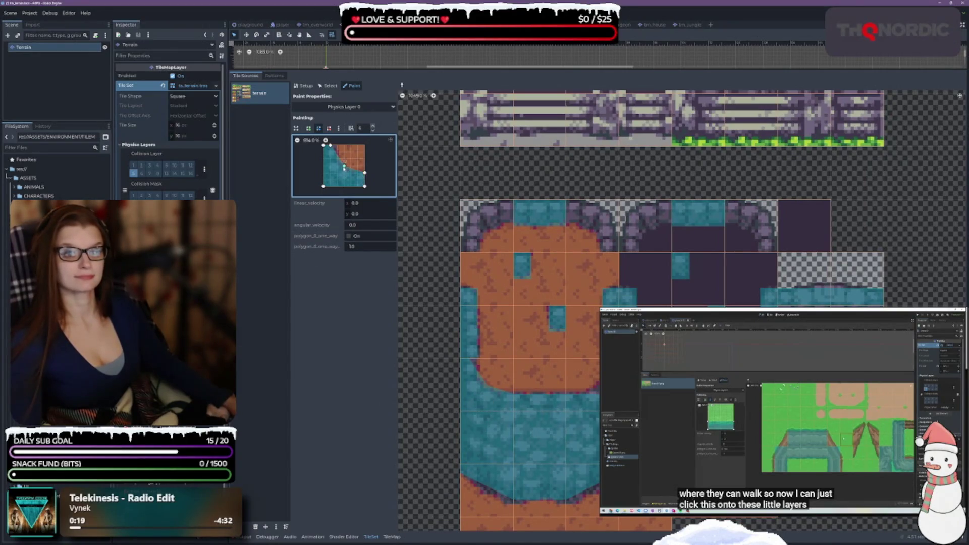
pyautogui.moveTo(344, 168); pyautogui.dragTo(337, 145)
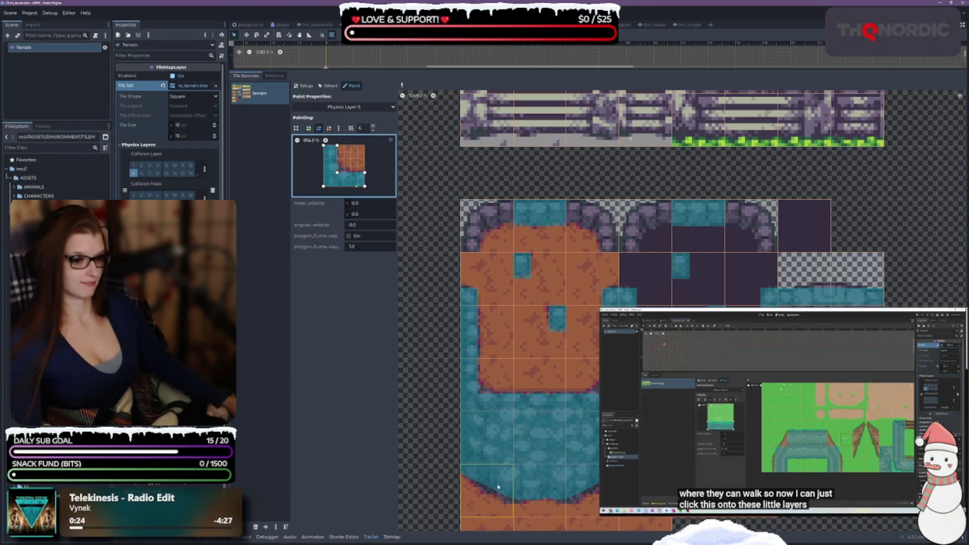
pyautogui.moveTo(338, 173); pyautogui.dragTo(344, 165)
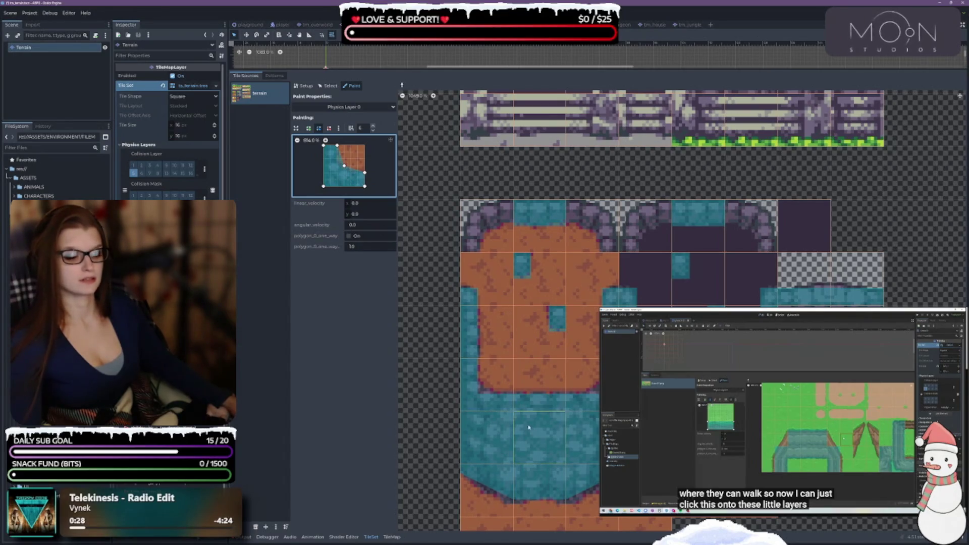
pyautogui.hotkey('ctrl', 'z')
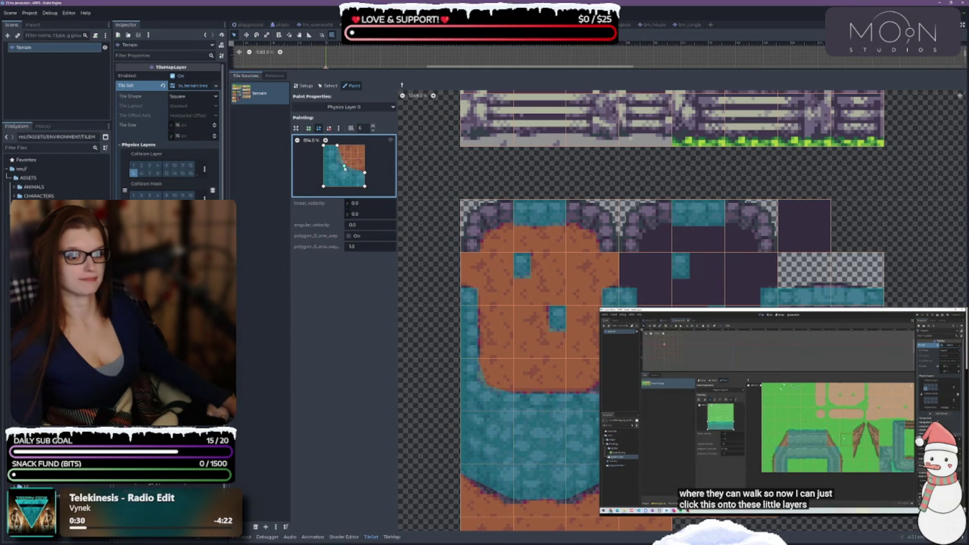
pyautogui.hotkey('ctrl', 'z')
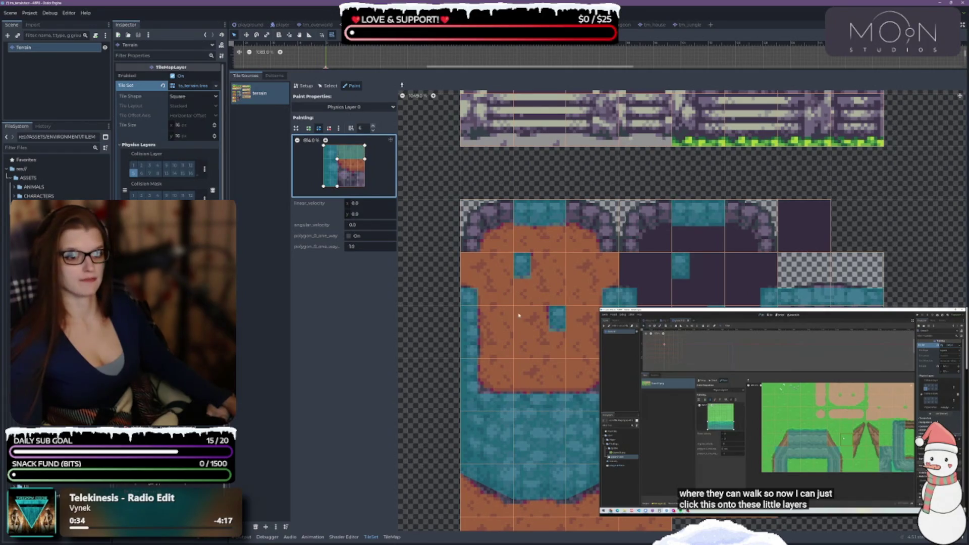
# Fit the top-left corner tile's polygon to the rock corner and paint it onto the purple rock tiles
pyautogui.click(494, 230)
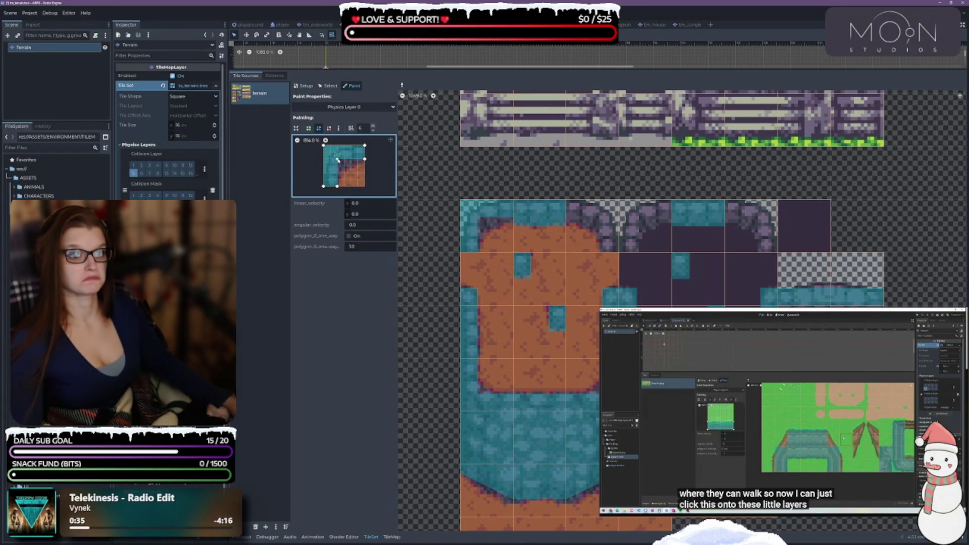
pyautogui.moveTo(337, 159); pyautogui.dragTo(344, 167)
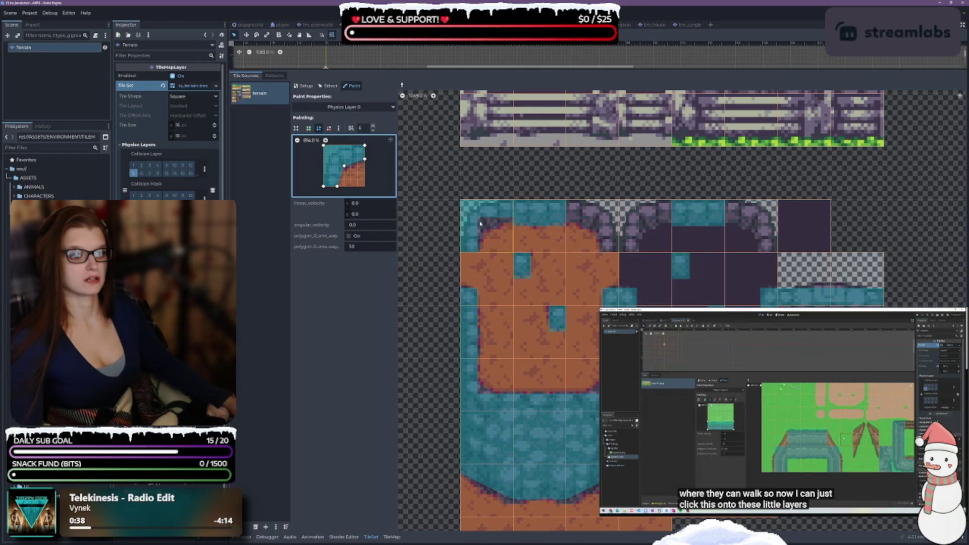
pyautogui.moveTo(364, 159); pyautogui.dragTo(366, 166)
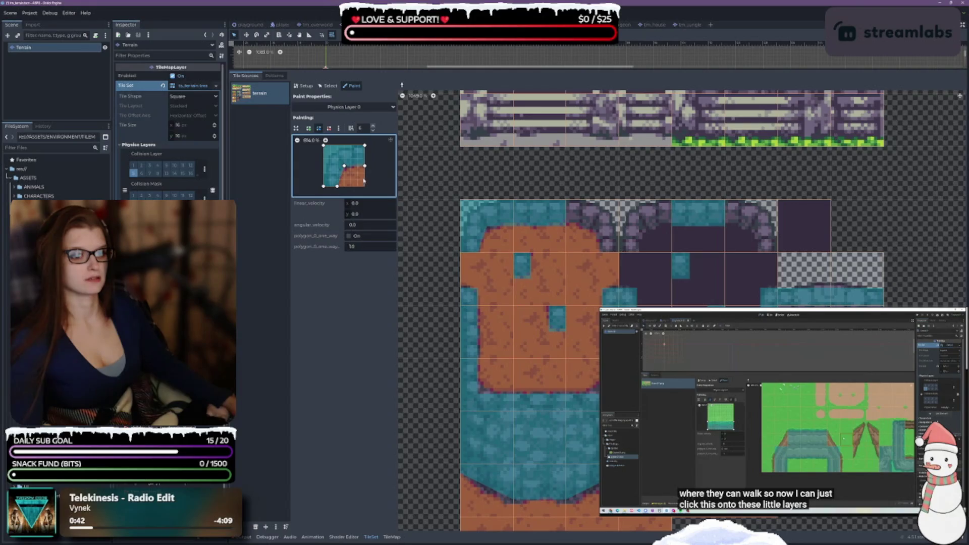
pyautogui.click(655, 228)
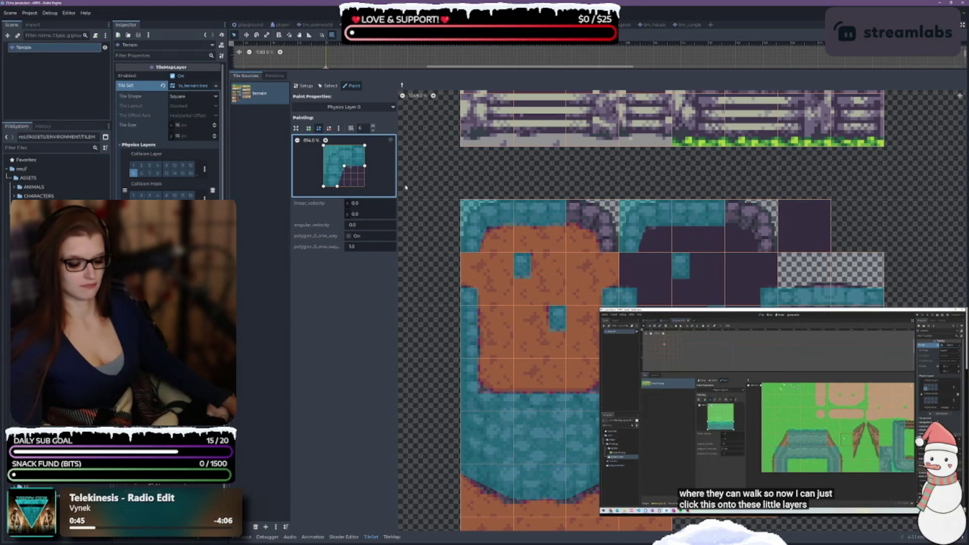
pyautogui.keyDown('ctrl'); pyautogui.click(597, 247); pyautogui.keyUp('ctrl')
pyautogui.click(597, 247)
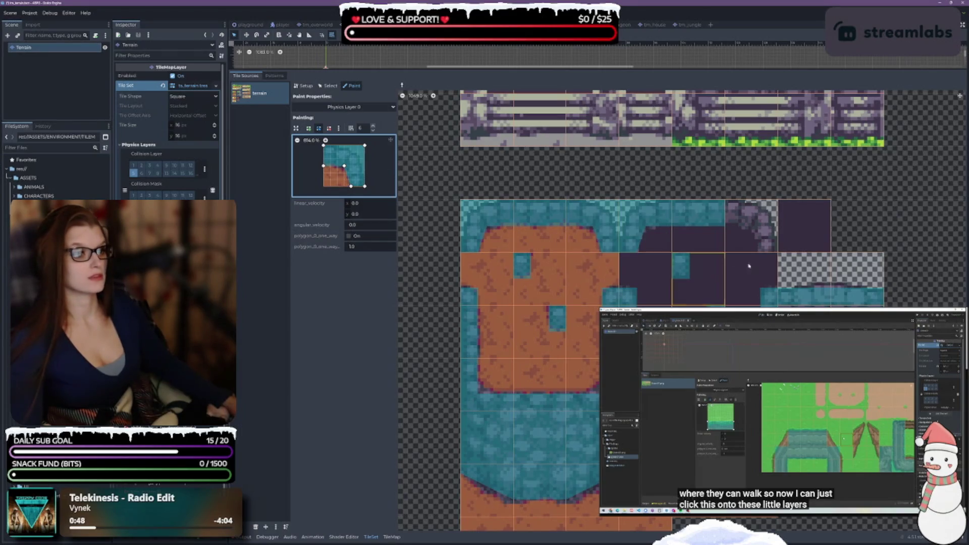
pyautogui.click(751, 225)
# Navigate to the sand tiles and load the sand-and-stone tile's collision polygon
pyautogui.scroll(-5, 451, 423)
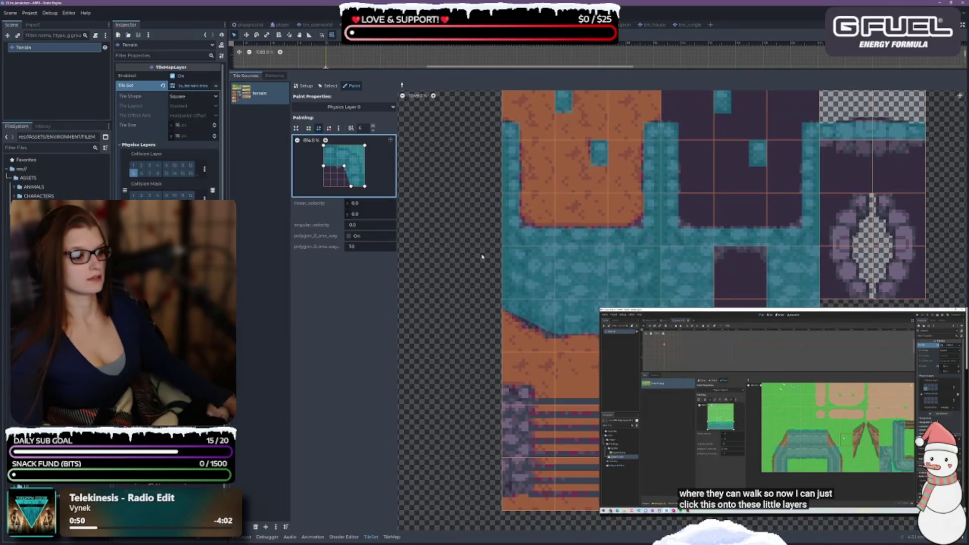
pyautogui.scroll(5, 450, 423)
pyautogui.hscroll(-8, 451, 423)
pyautogui.hscroll(-2, 703, 225)
pyautogui.scroll(4, 702, 225)
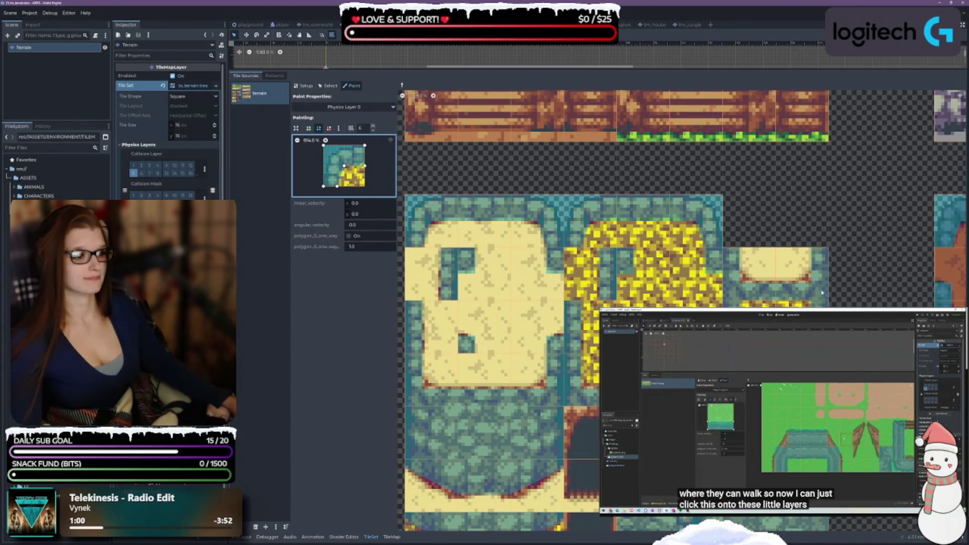
pyautogui.scroll(1, 859, 298)
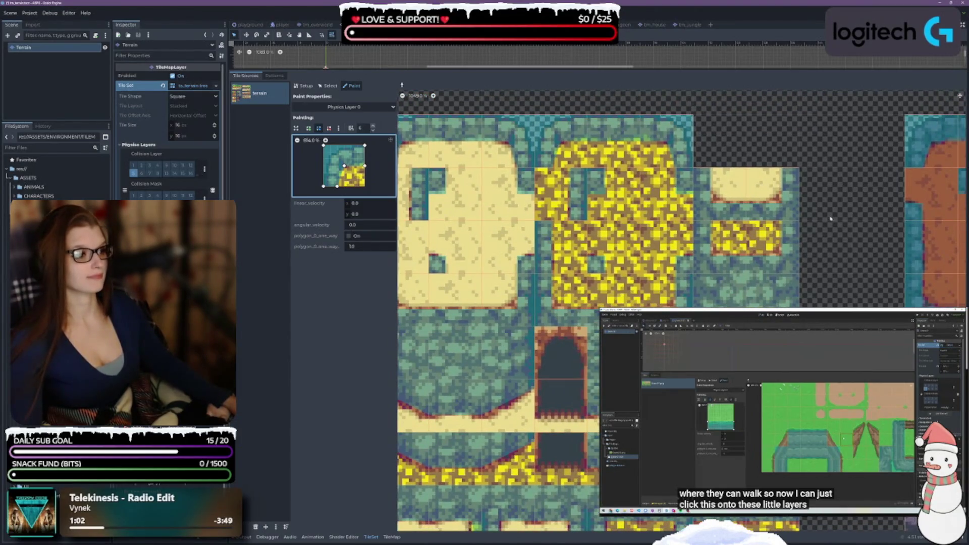
pyautogui.scroll(-1, 807, 264)
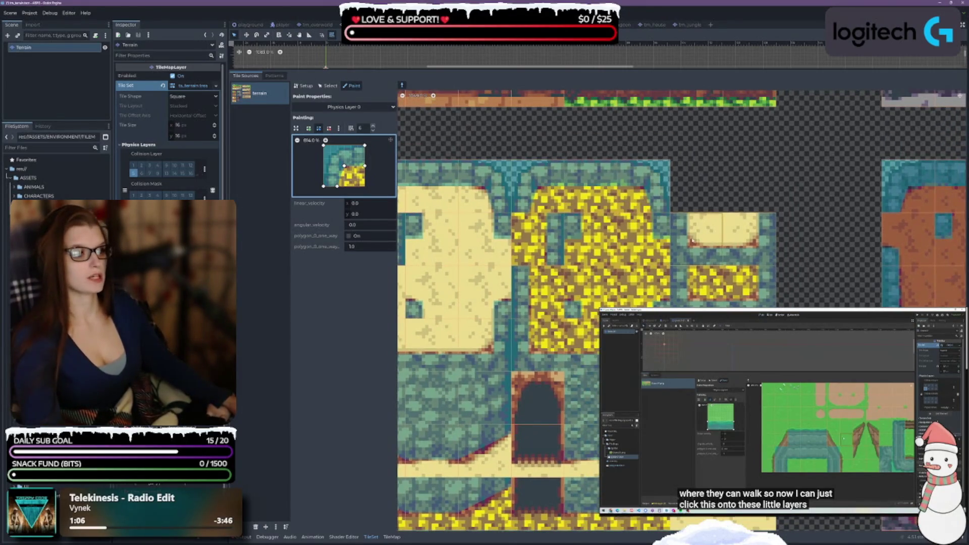
pyautogui.click(484, 184)
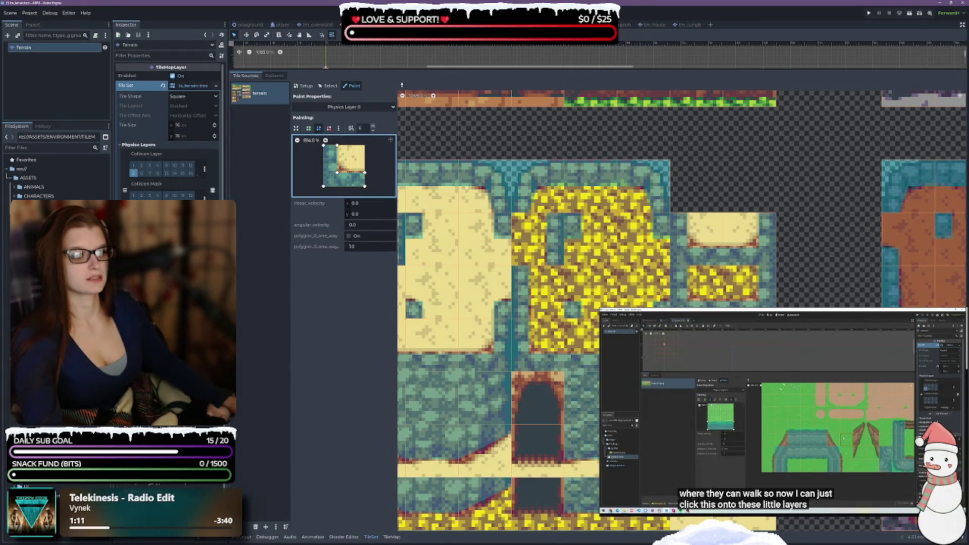
# Load the diagonal sand slope polygon, add a diagonal-edge vertex, and paint it onto the yellow-flower tile
pyautogui.moveTo(807, 405); pyautogui.dragTo(835, 261)
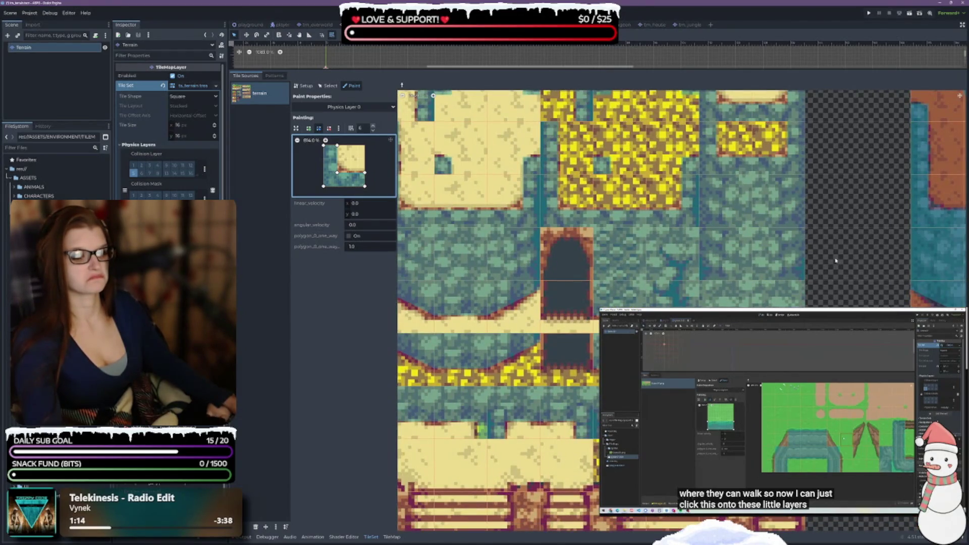
pyautogui.scroll(2, 454, 292)
pyautogui.click(442, 292)
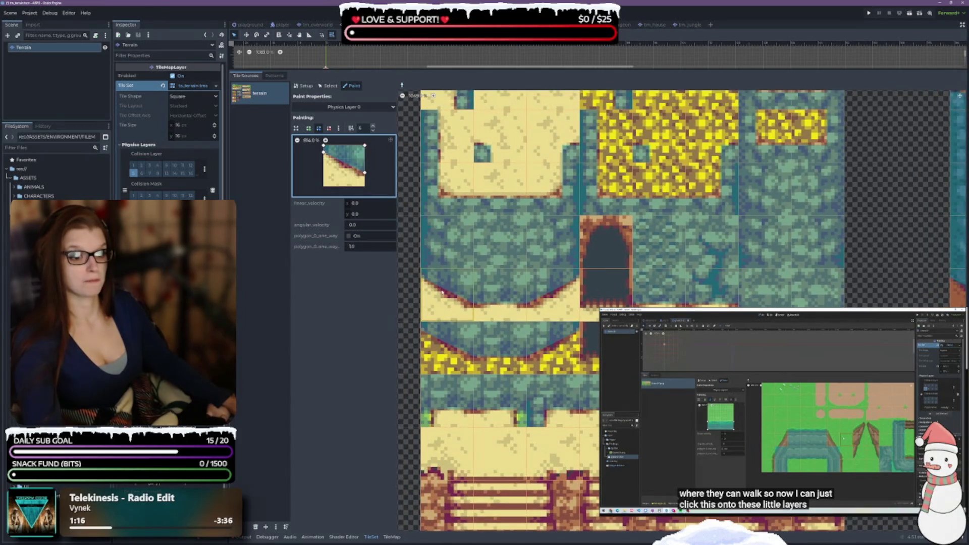
pyautogui.moveTo(364, 173); pyautogui.dragTo(364, 173)
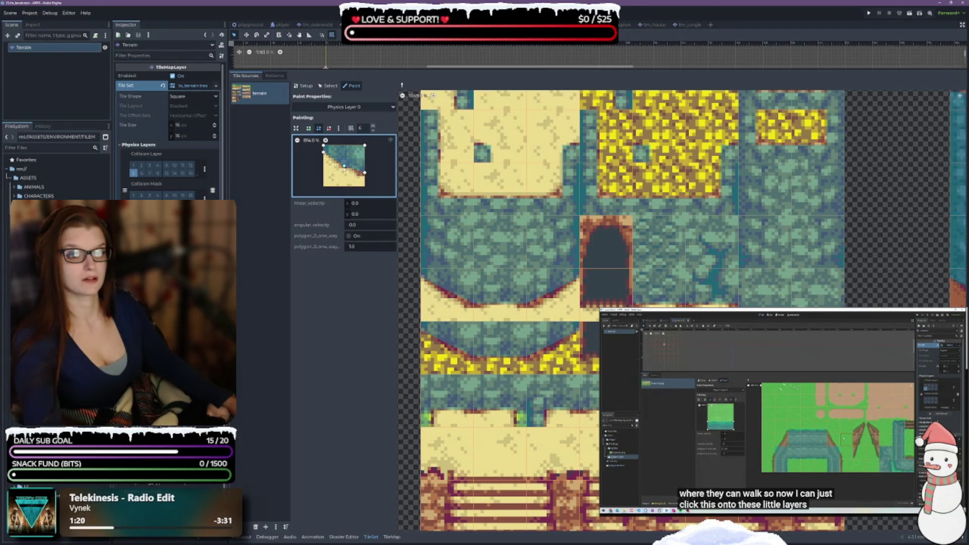
pyautogui.click(344, 166)
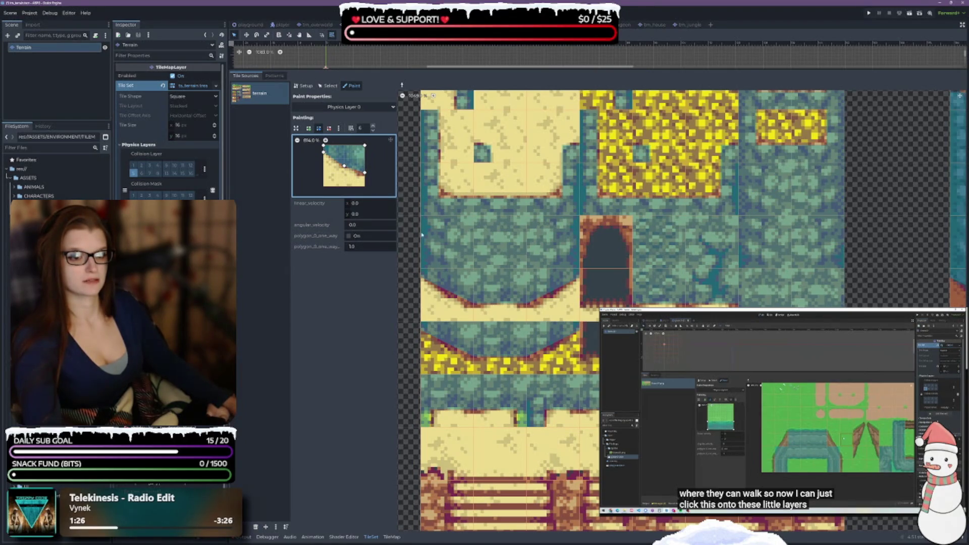
pyautogui.click(447, 347)
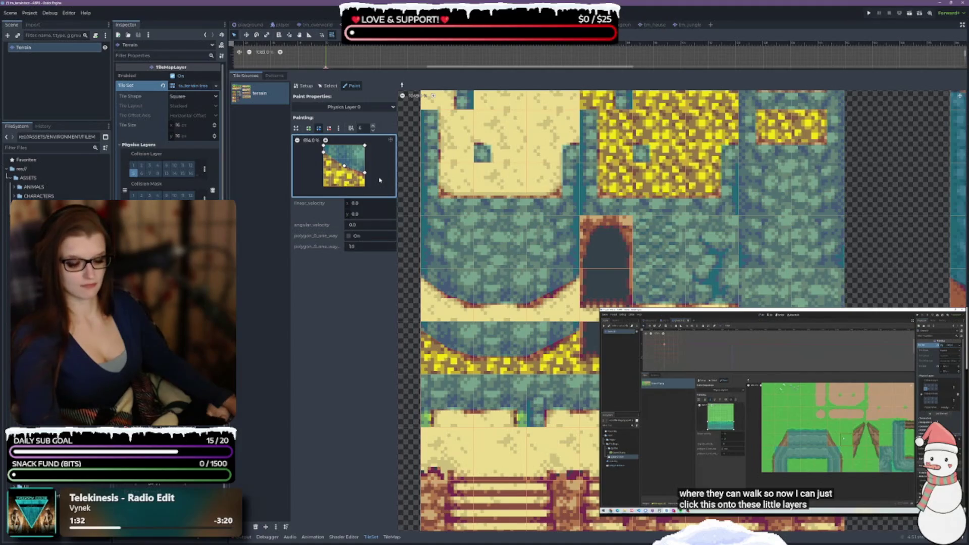
pyautogui.click(570, 366)
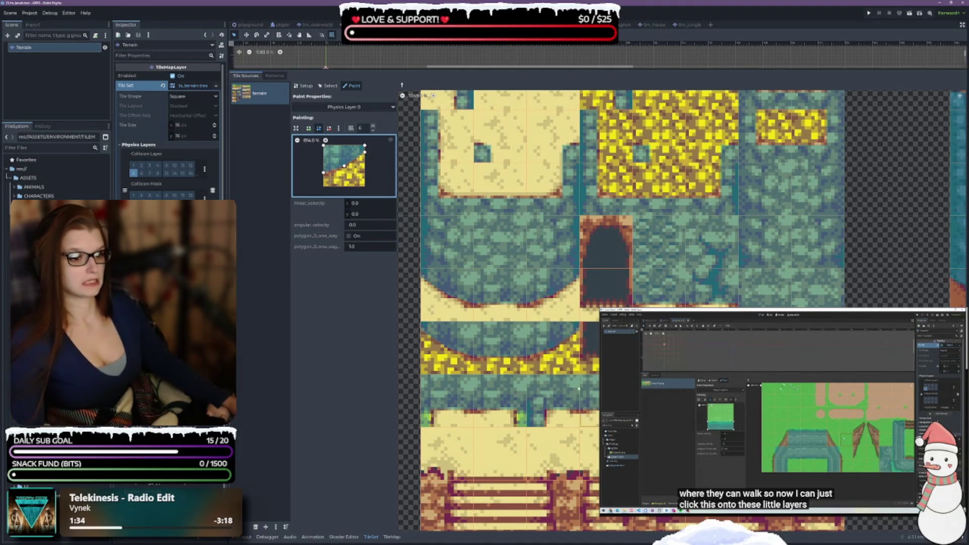
pyautogui.scroll(-5, 568, 323)
pyautogui.scroll(-10, 567, 318)
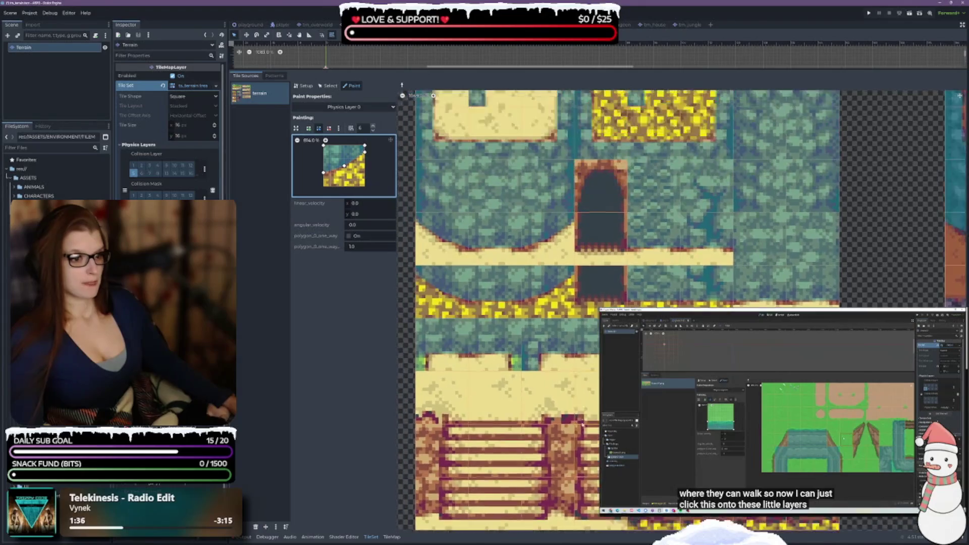
pyautogui.scroll(-1, 882, 291)
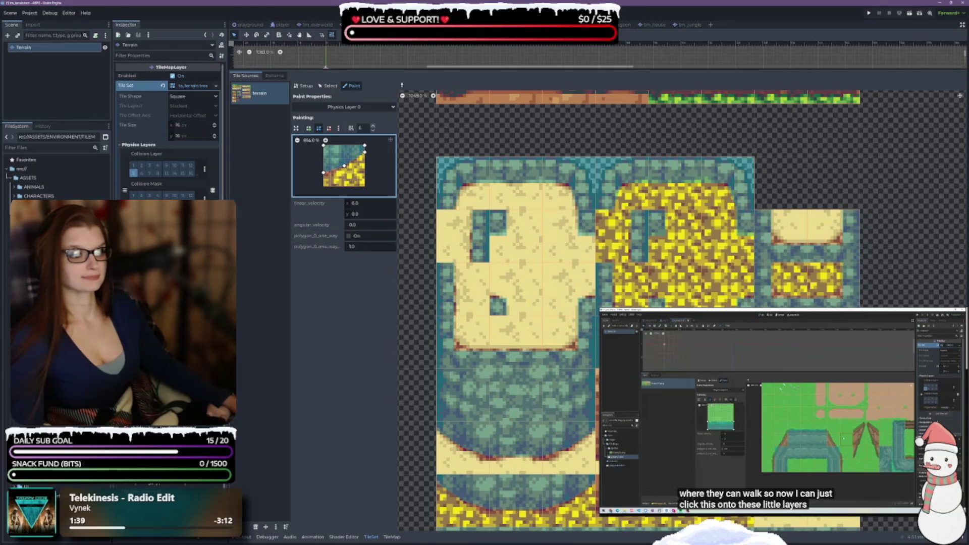
# Paint the collision polygon onto the grass corner tile
pyautogui.scroll(7, 530, 273)
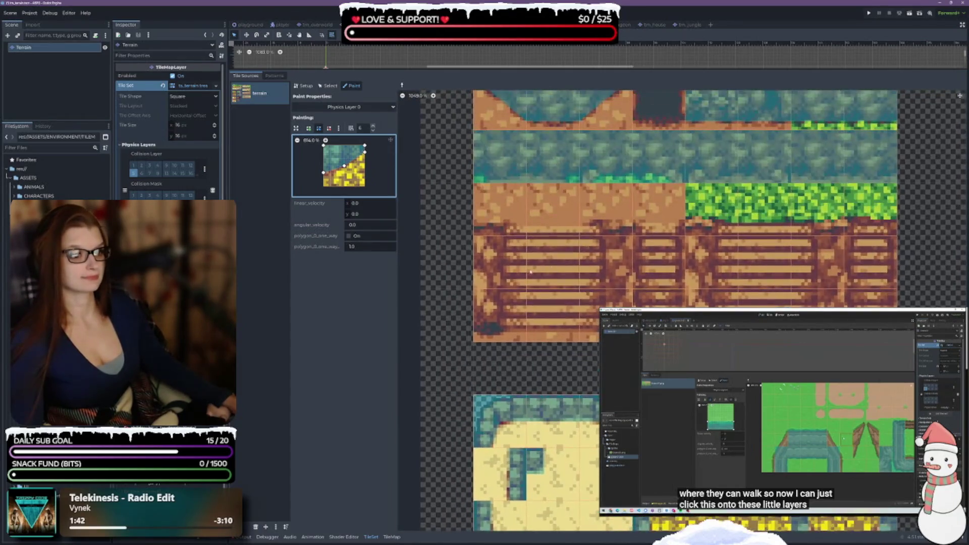
pyautogui.scroll(5, 530, 227)
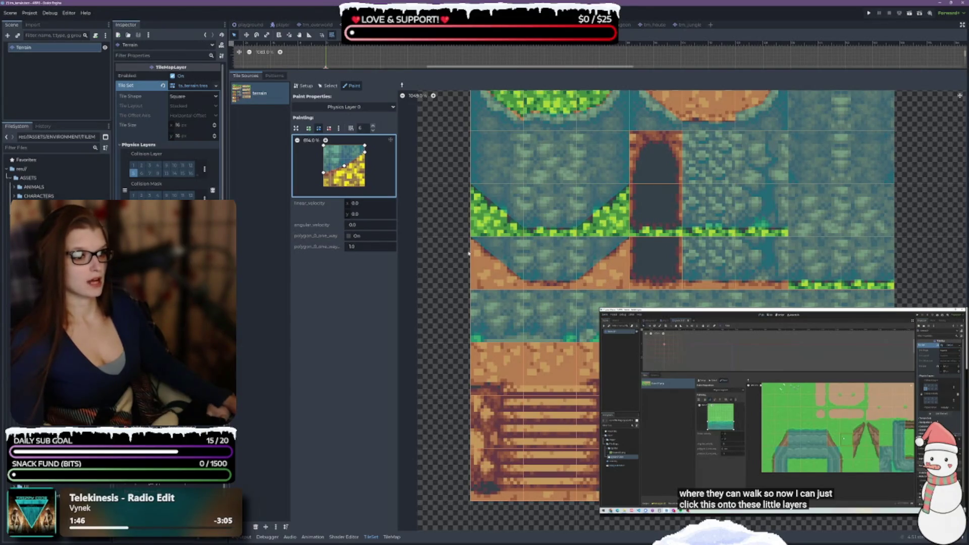
pyautogui.scroll(6, 918, 239)
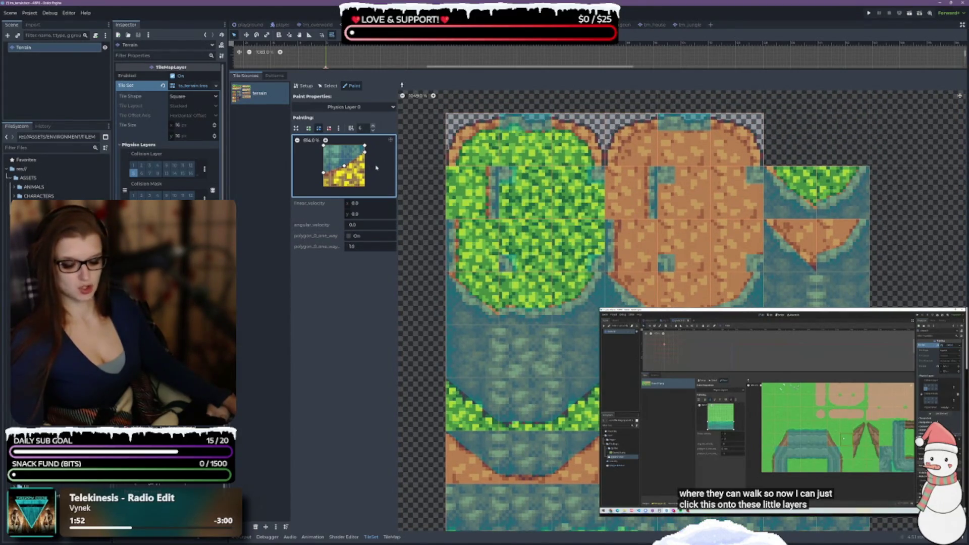
pyautogui.click(580, 136)
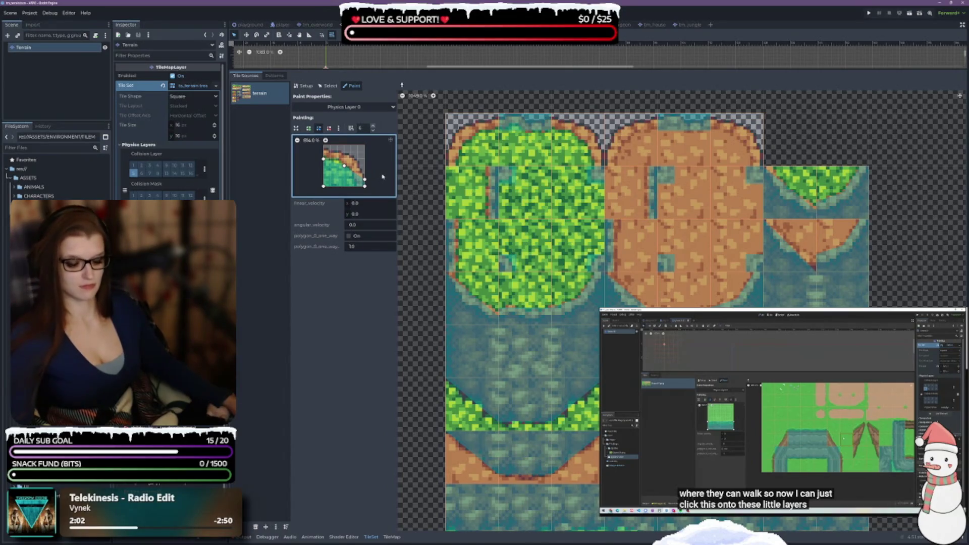
# Flip the painting polygon vertically (V) for the opposite grass corner
pyautogui.press('v')
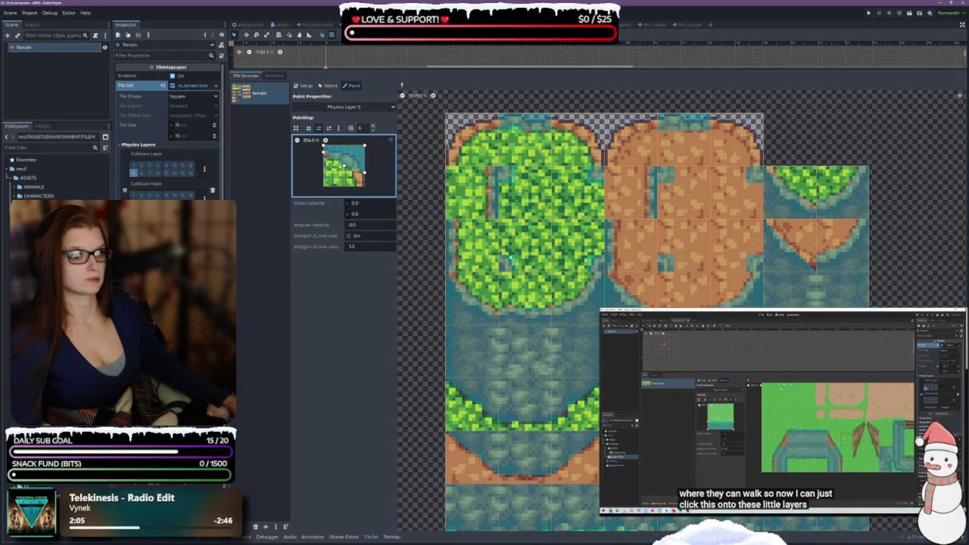
pyautogui.scroll(-10, 422, 317)
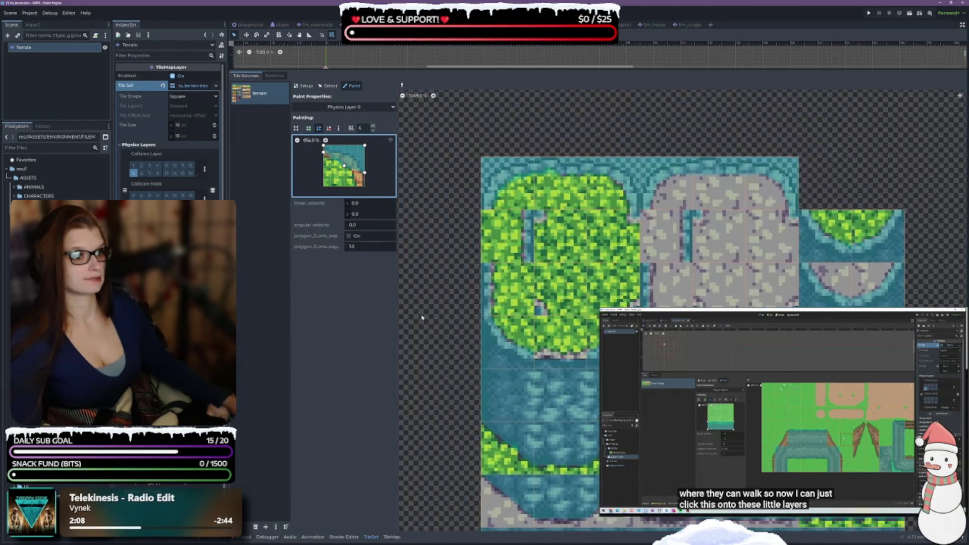
pyautogui.scroll(-5, 433, 166)
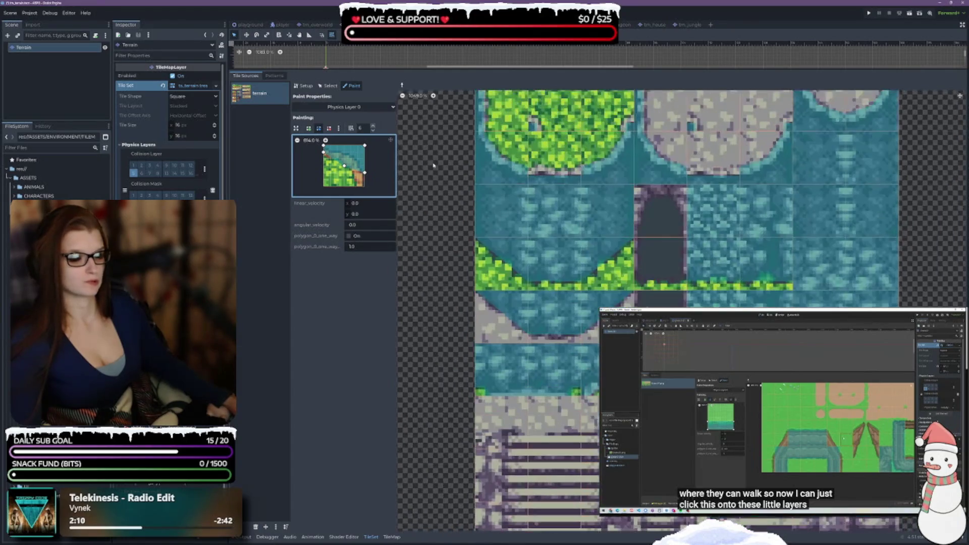
pyautogui.scroll(-5, 432, 166)
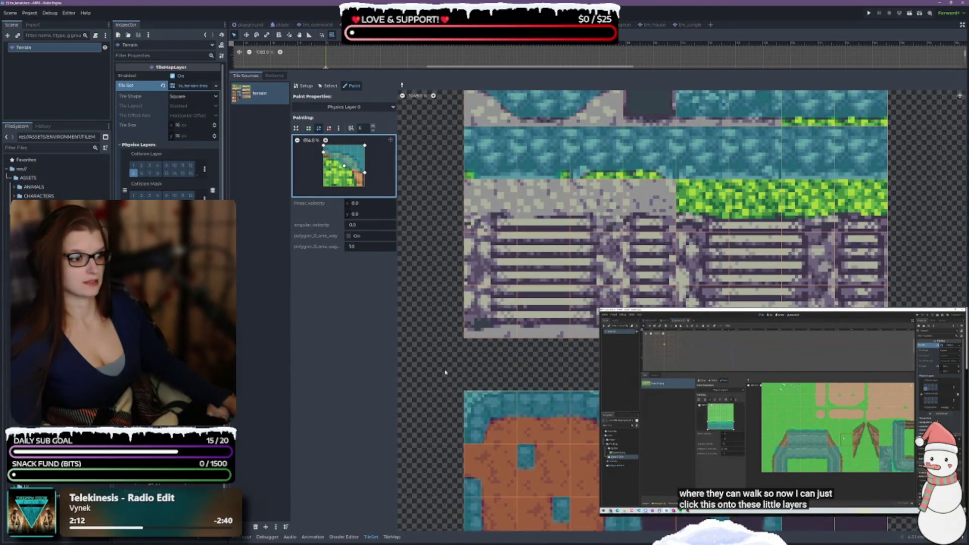
pyautogui.scroll(-5, 445, 372)
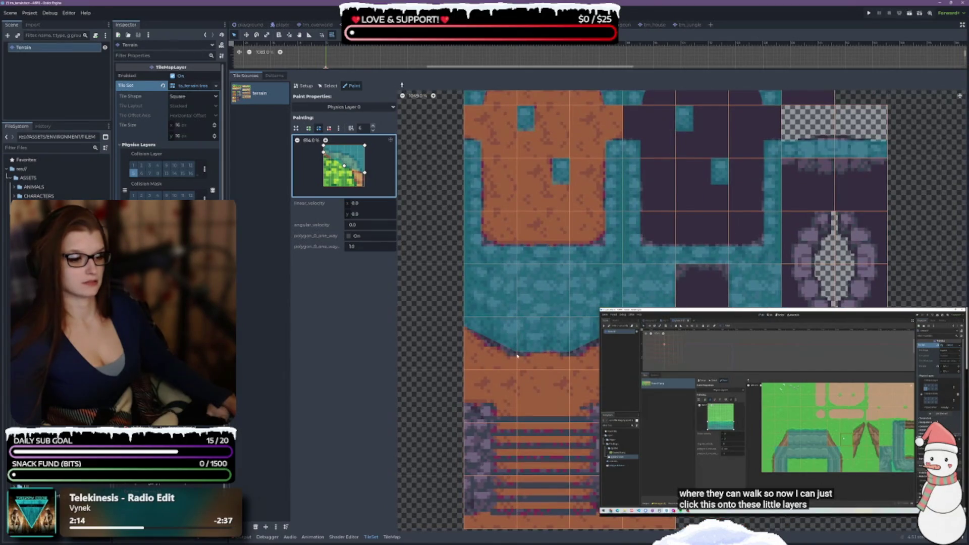
# Take the polygon from the water-and-ground diagonal tile and pan the atlas for matching slopes
pyautogui.click(517, 356)
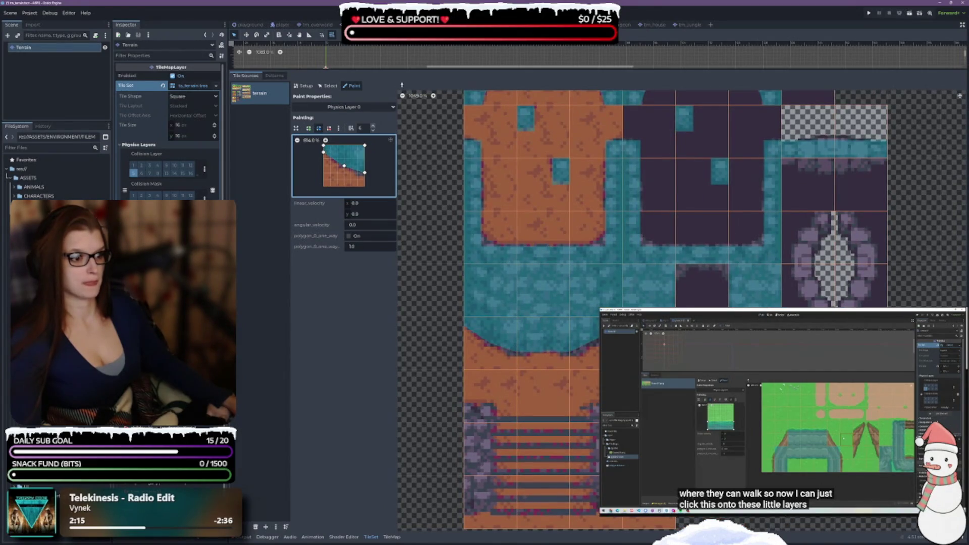
pyautogui.scroll(-3, 511, 328)
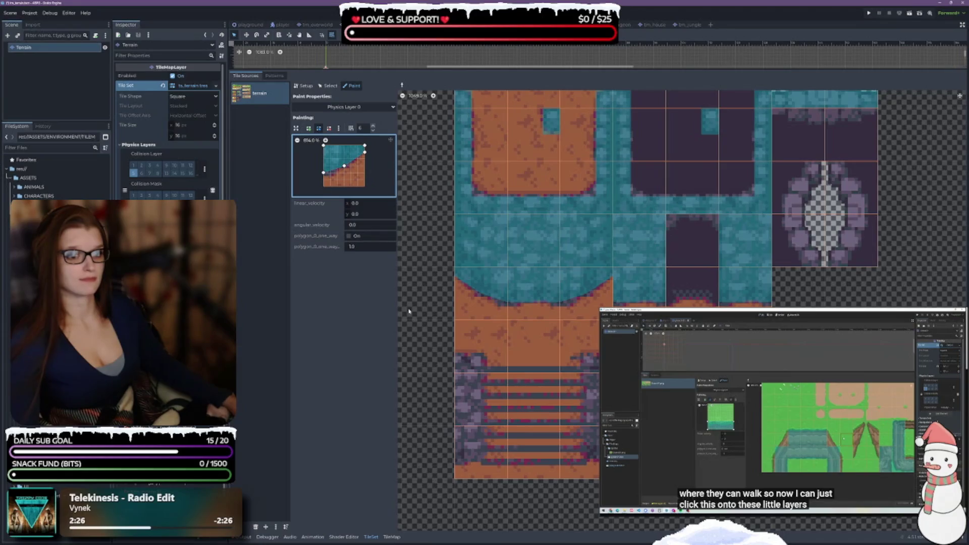
pyautogui.scroll(3, 681, 303)
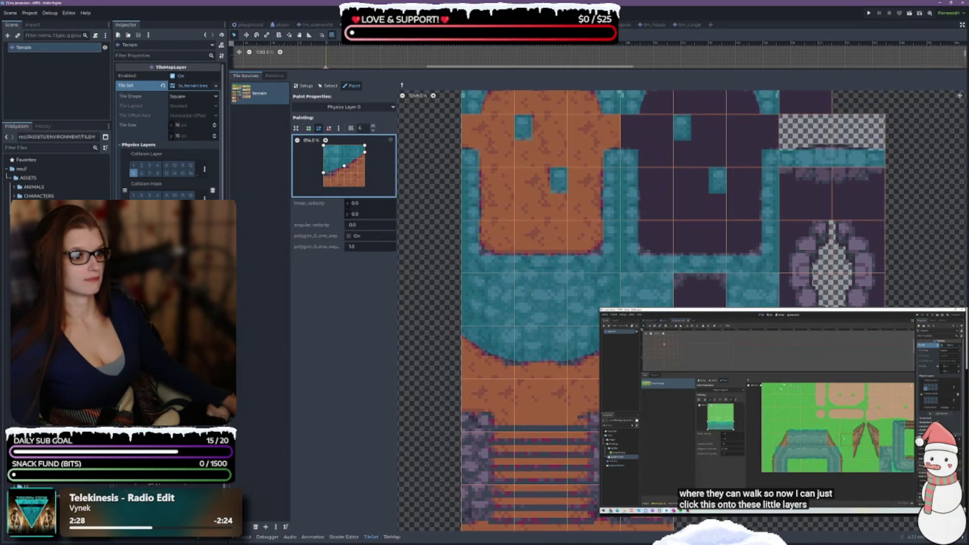
pyautogui.scroll(3, 681, 303)
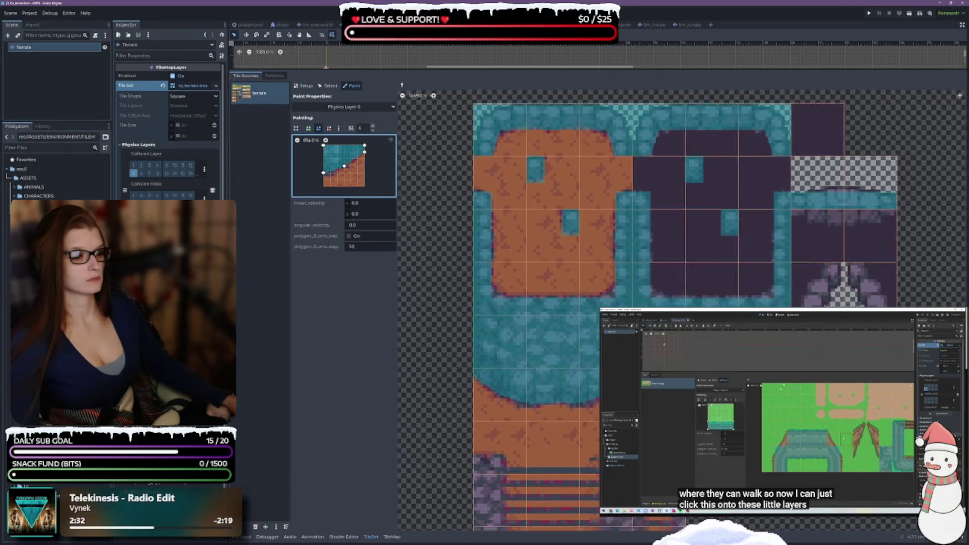
pyautogui.scroll(-5, 681, 303)
pyautogui.scroll(3, 682, 303)
pyautogui.scroll(-1, 681, 303)
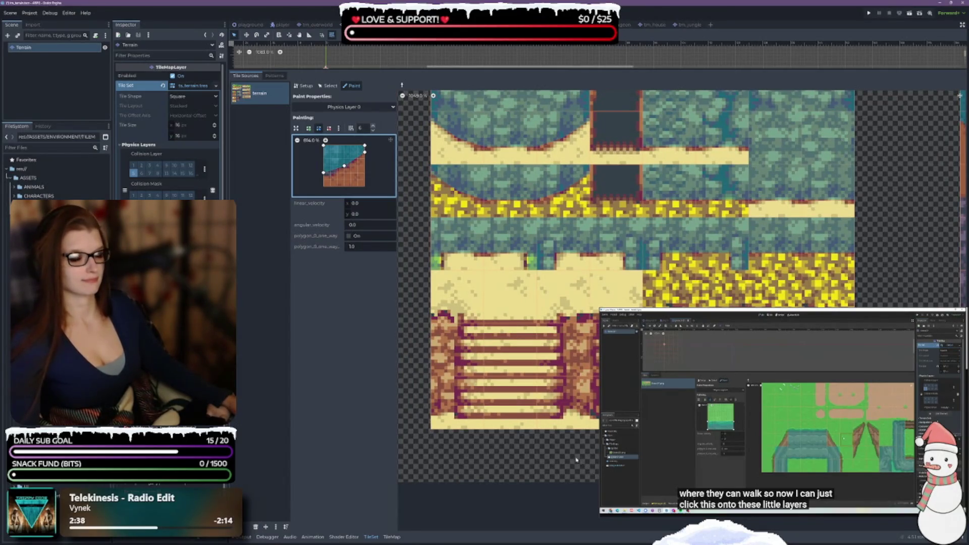
pyautogui.moveTo(716, 198); pyautogui.dragTo(686, 276)
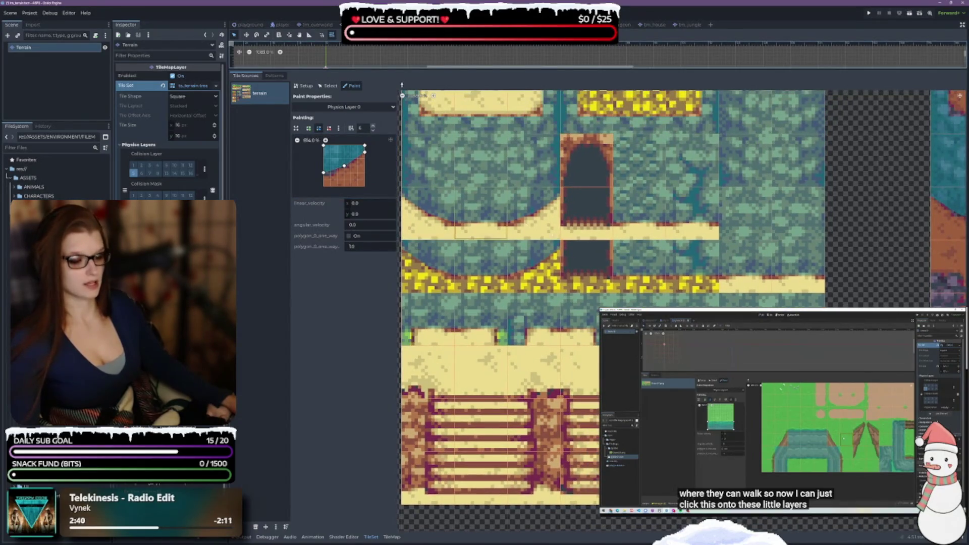
pyautogui.scroll(-2, 595, 283)
pyautogui.scroll(2, 591, 283)
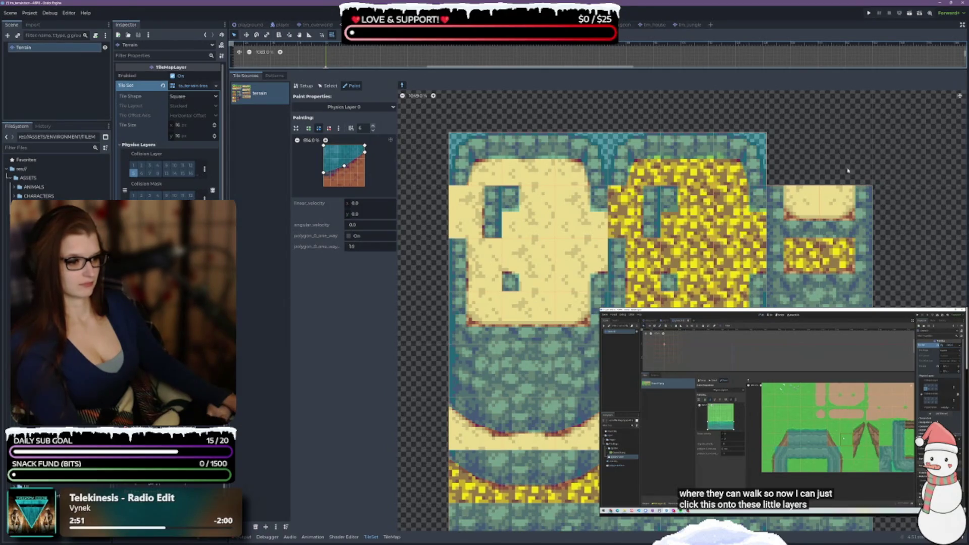
pyautogui.scroll(-10, 598, 294)
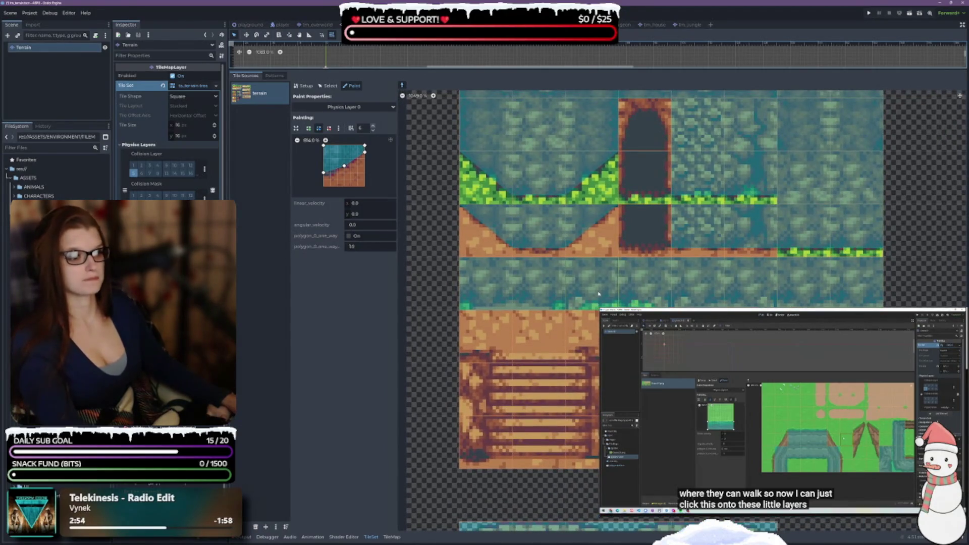
# Take the full teal-and-grass tile's polygon and add points near its lower left and right edge
pyautogui.keyDown('ctrl'); pyautogui.click(599, 294); pyautogui.keyUp('ctrl')
pyautogui.click(337, 185)
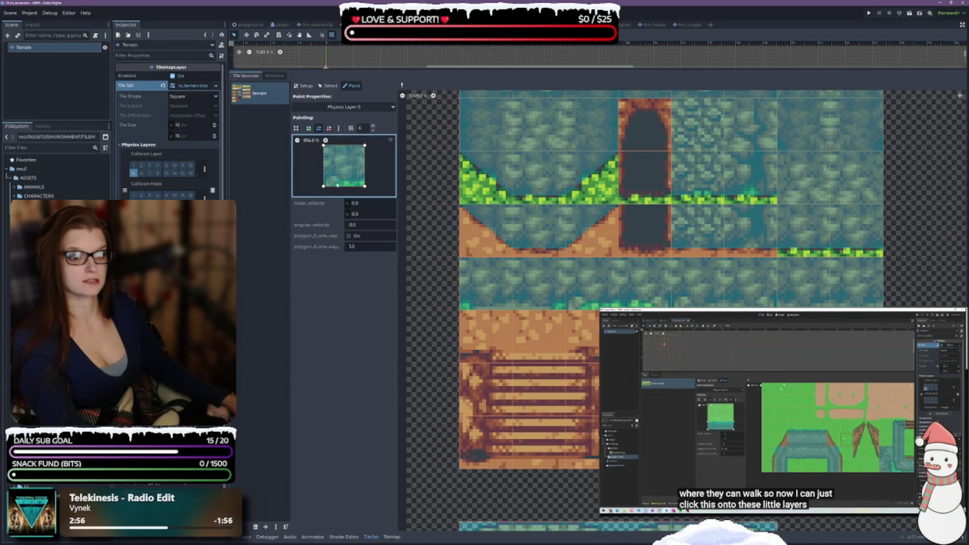
pyautogui.click(337, 179)
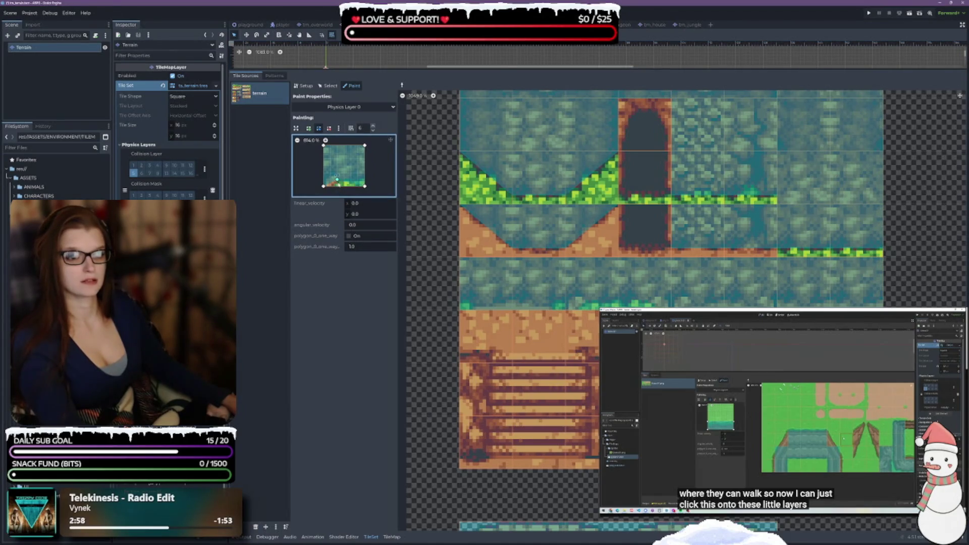
pyautogui.click(364, 182)
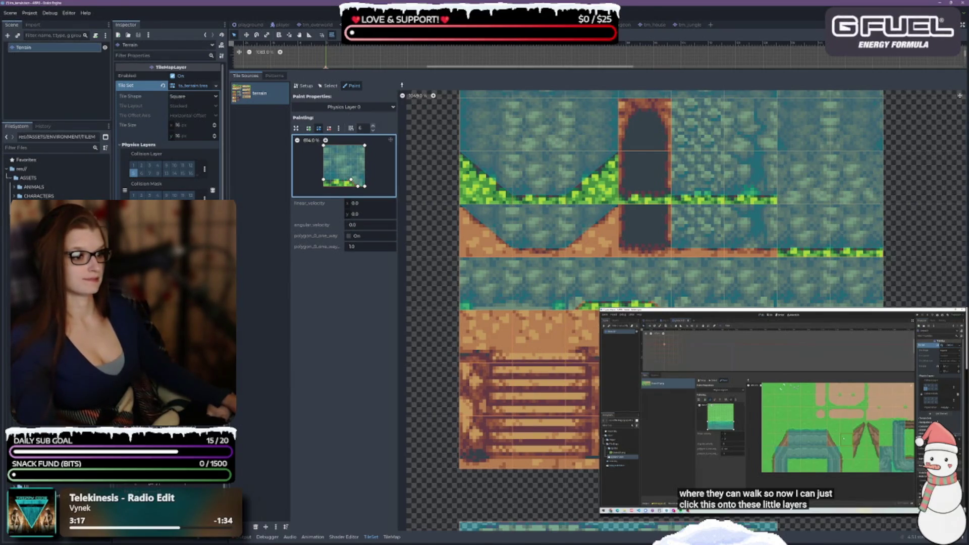
# Raise the polygon's top-left vertex to form a strip along the tile's bottom edge
pyautogui.scroll(3, 916, 259)
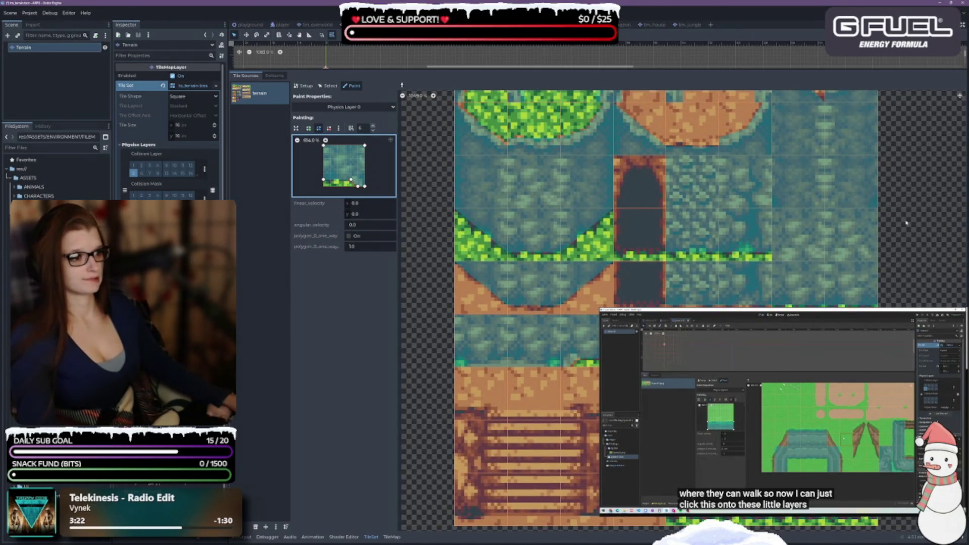
pyautogui.scroll(5, 906, 223)
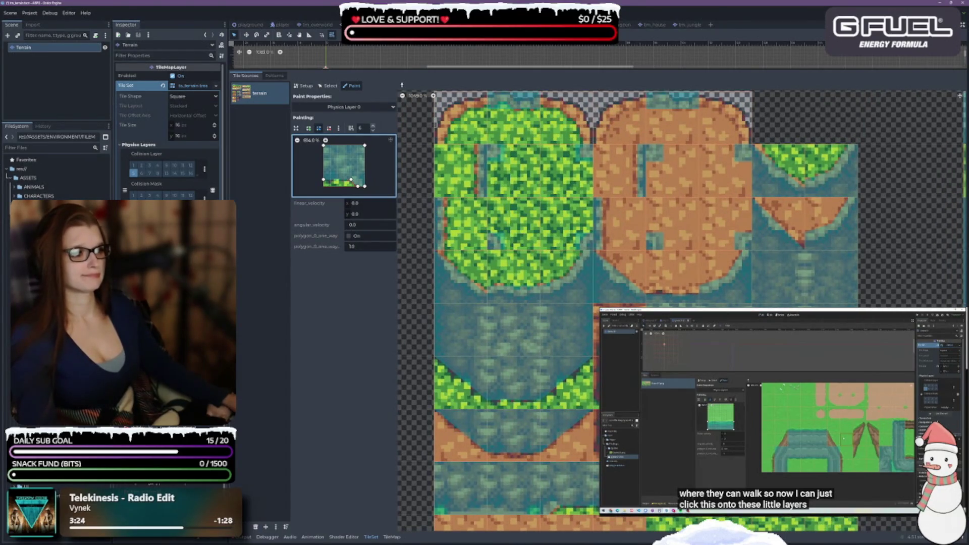
pyautogui.hscroll(5, 418, 294)
pyautogui.hscroll(1, 417, 294)
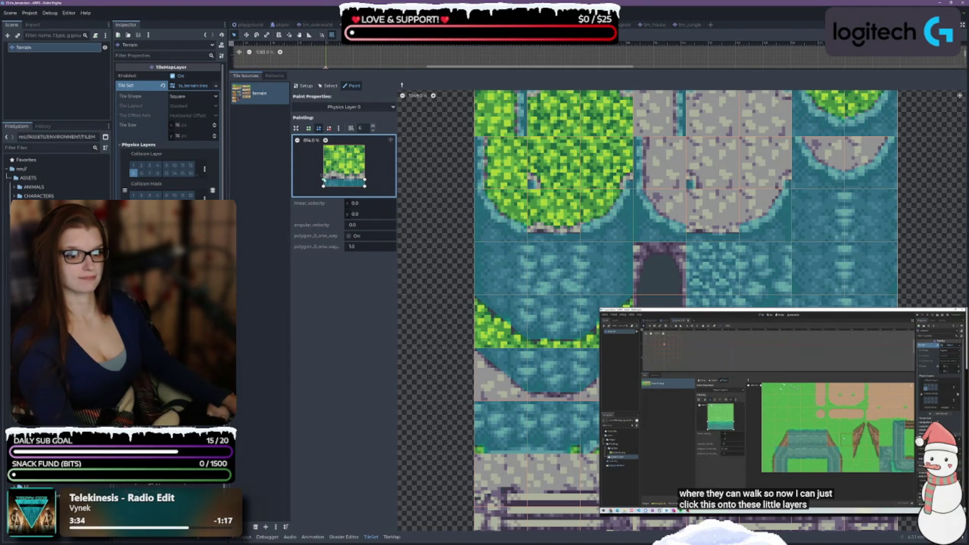
pyautogui.moveTo(324, 178); pyautogui.dragTo(364, 173)
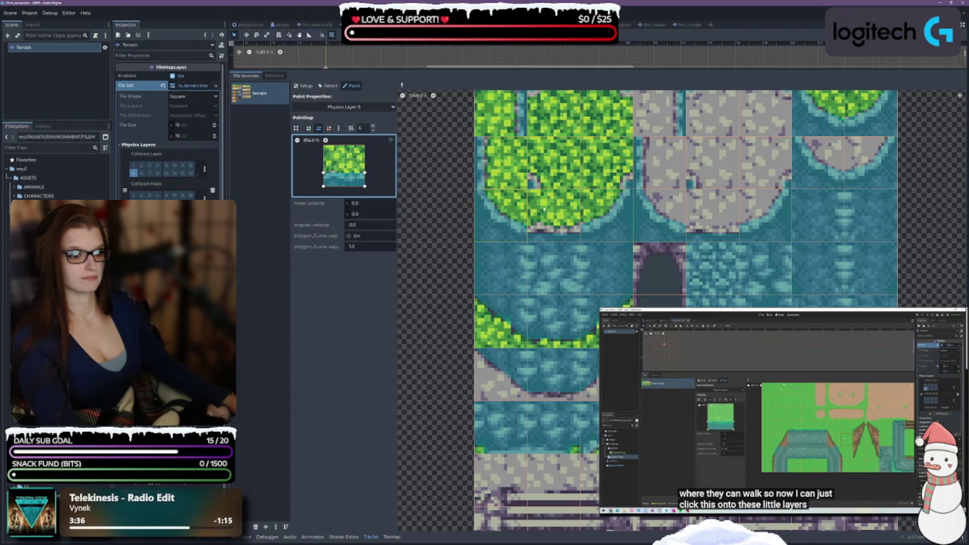
pyautogui.scroll(1, 775, 237)
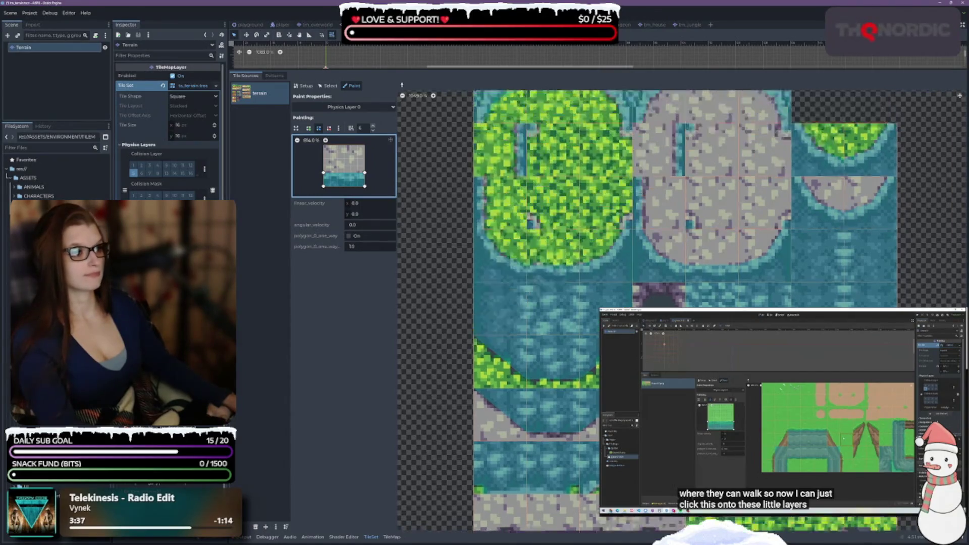
pyautogui.scroll(2, 671, 204)
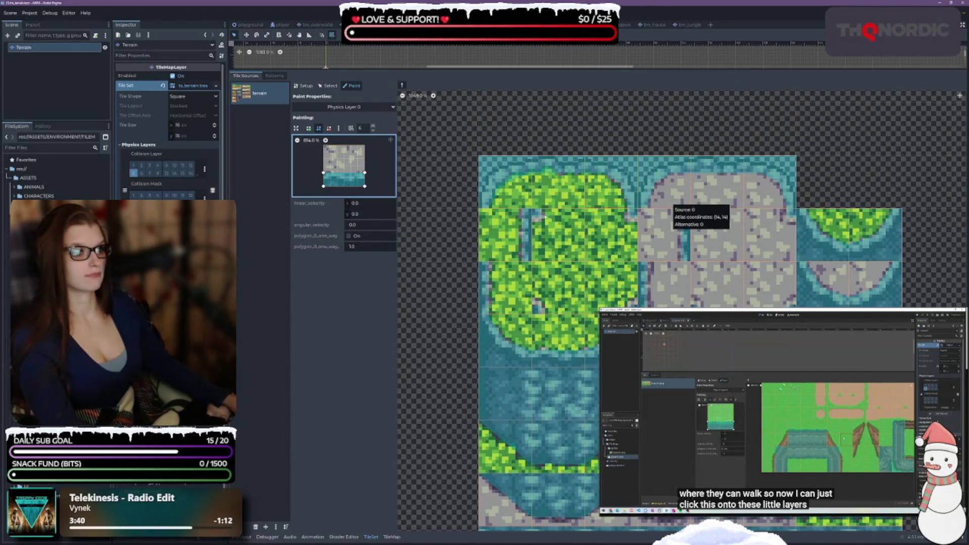
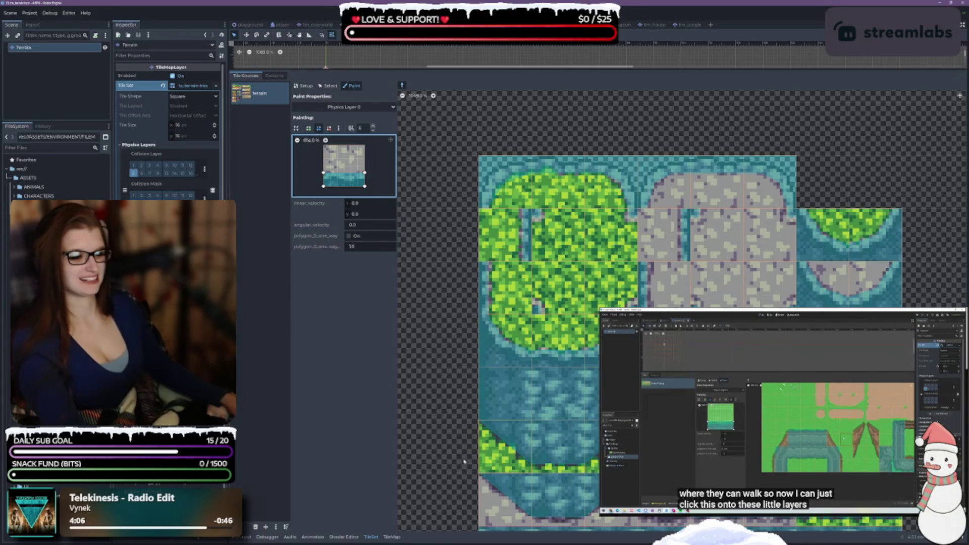
# Stretch the Physics Layer 0 polygon to cover nearly the whole tile and paint it onto a water tile
pyautogui.scroll(-6, 464, 460)
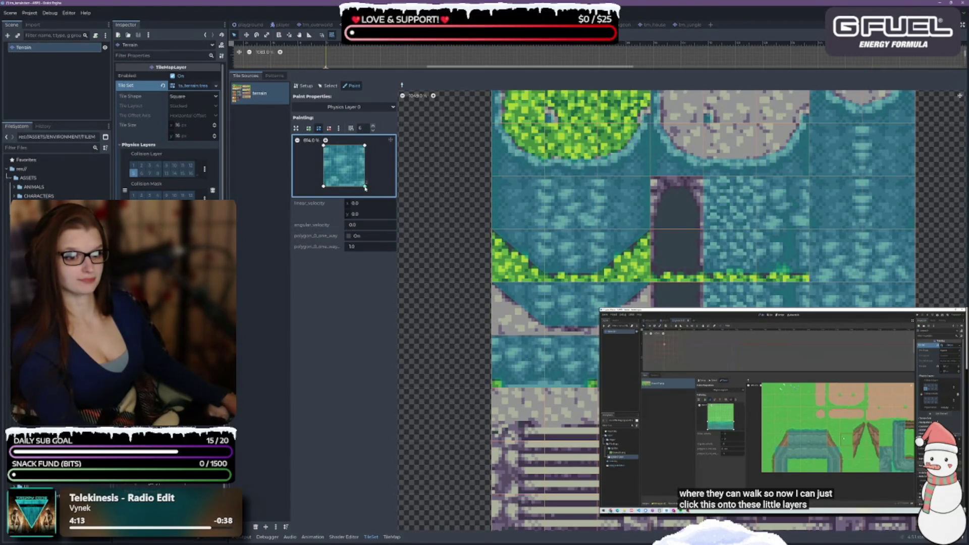
pyautogui.moveTo(365, 187); pyautogui.dragTo(337, 180)
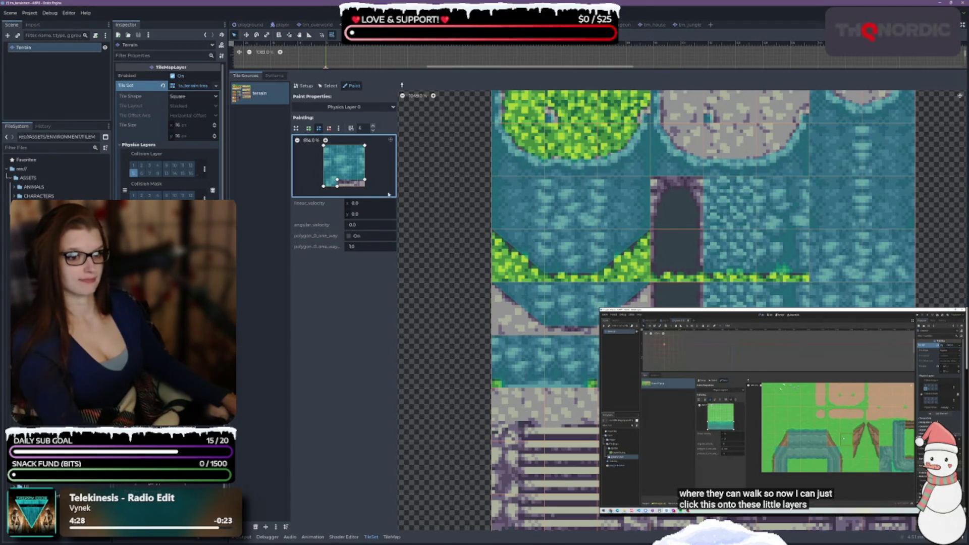
pyautogui.hotkey('ctrl', 'z')
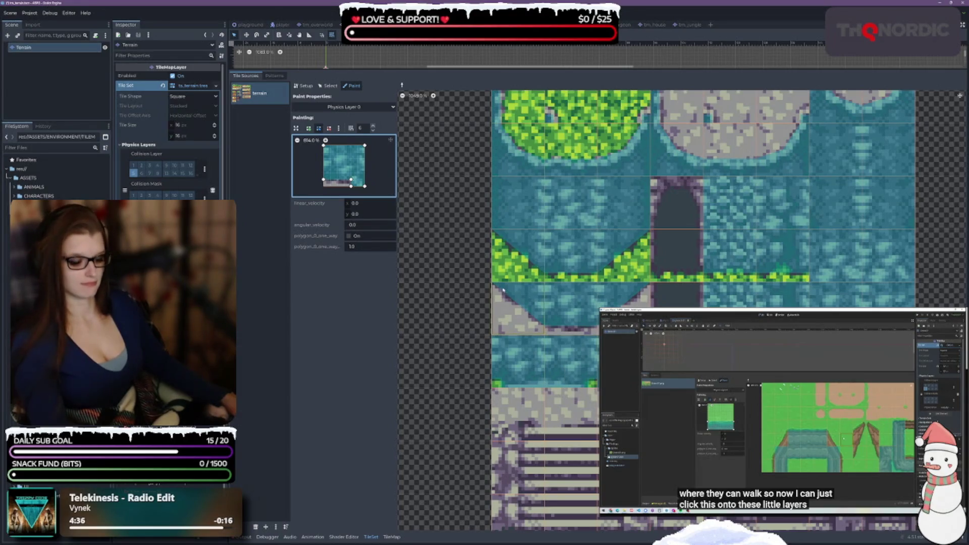
pyautogui.moveTo(323, 179); pyautogui.dragTo(364, 179)
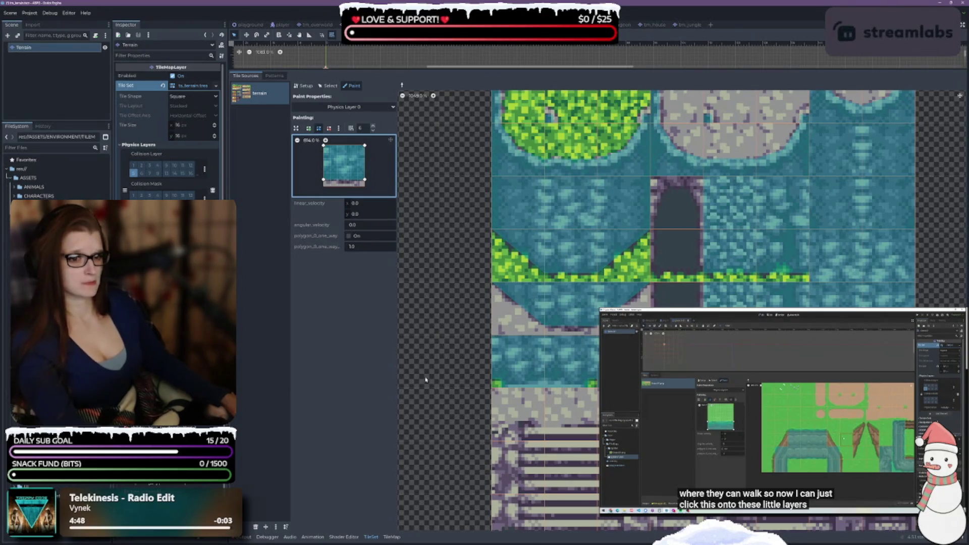
pyautogui.click(523, 372)
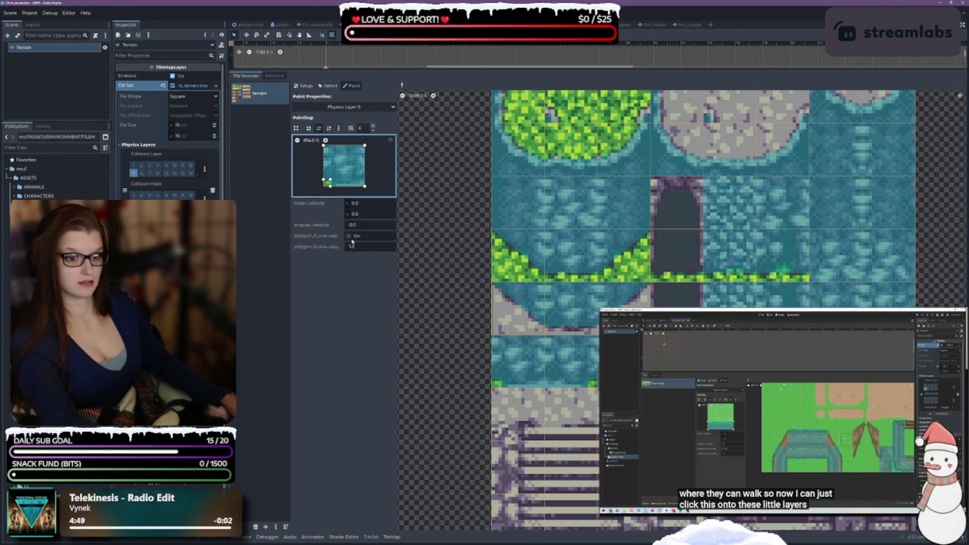
pyautogui.moveTo(365, 187); pyautogui.dragTo(366, 183)
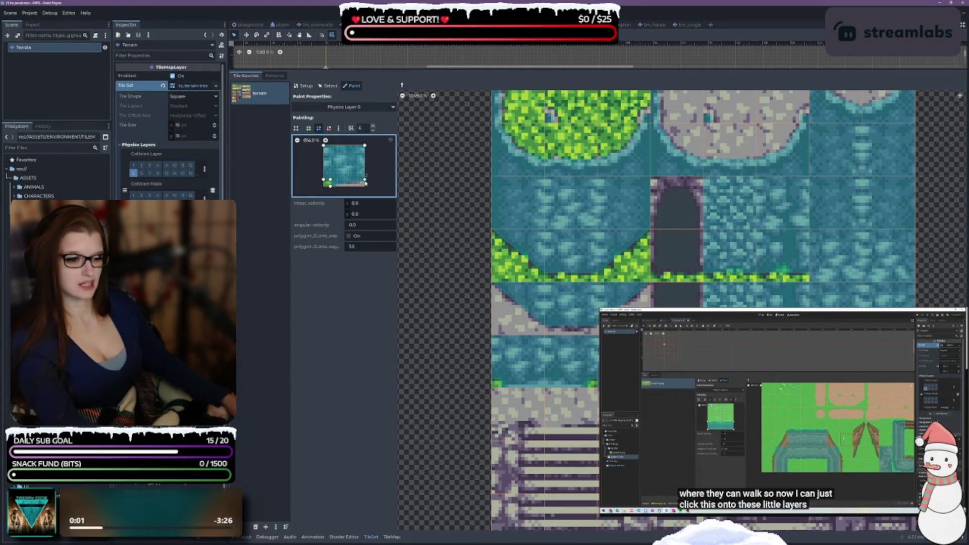
pyautogui.moveTo(365, 183); pyautogui.dragTo(364, 186)
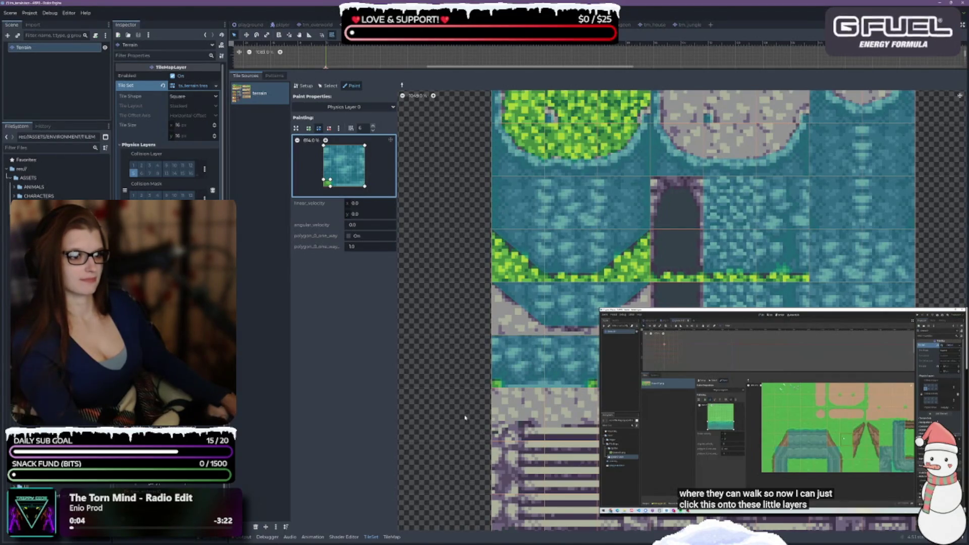
# Take the teal top-strip collision from the wall tiles and paint it onto the dark tile
pyautogui.scroll(-5, 461, 421)
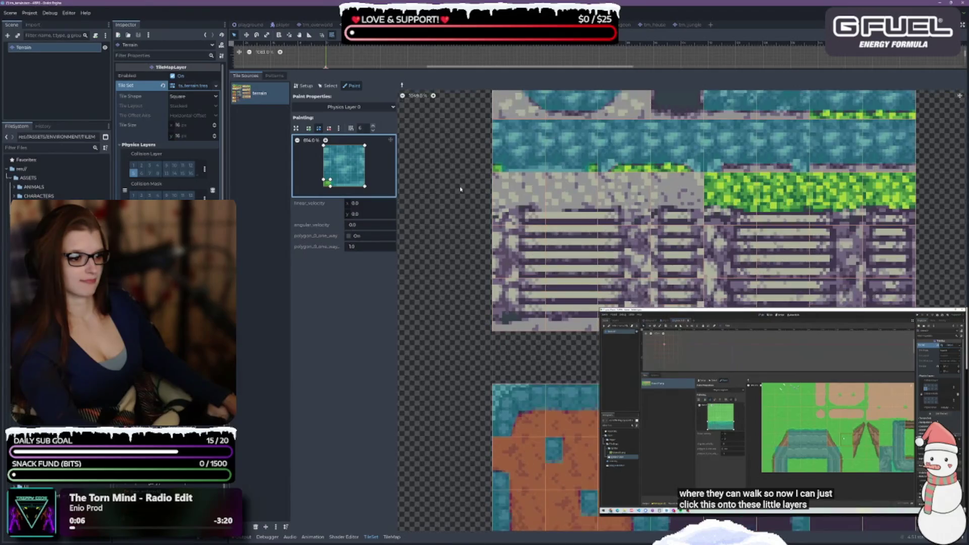
pyautogui.moveTo(468, 414)
pyautogui.mouseDown()
pyautogui.moveTo(469, 268)
pyautogui.moveTo(437, 186)
pyautogui.mouseUp()
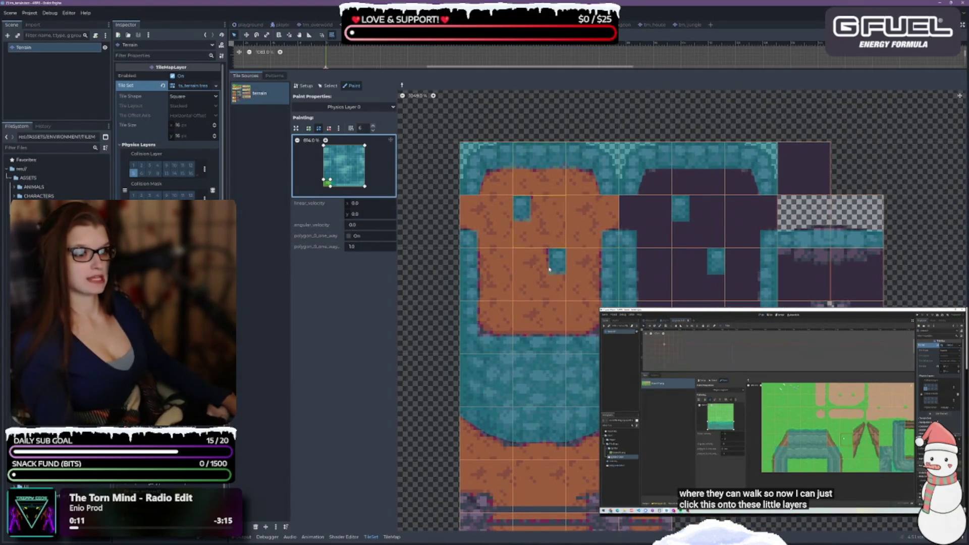
pyautogui.moveTo(791, 319); pyautogui.dragTo(773, 286)
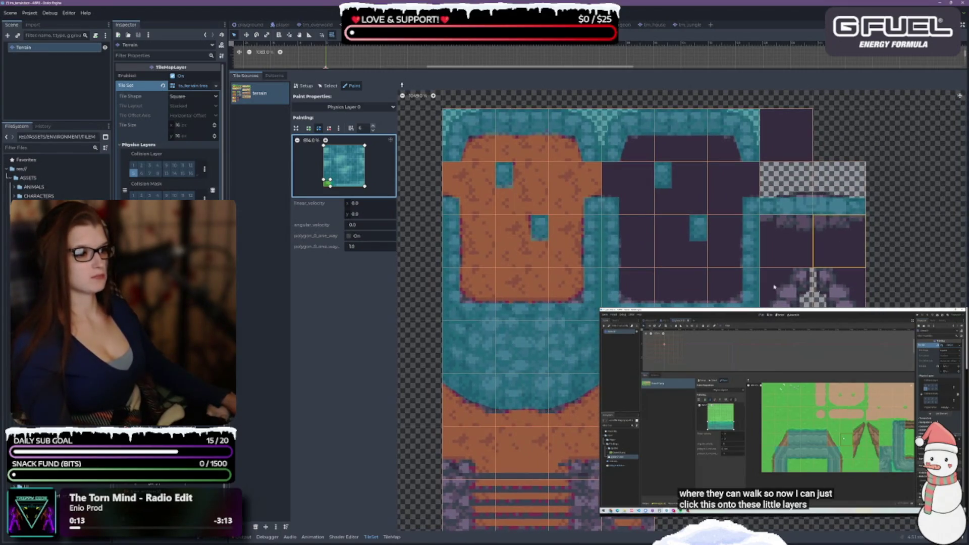
pyautogui.click(786, 203)
pyautogui.click(471, 205)
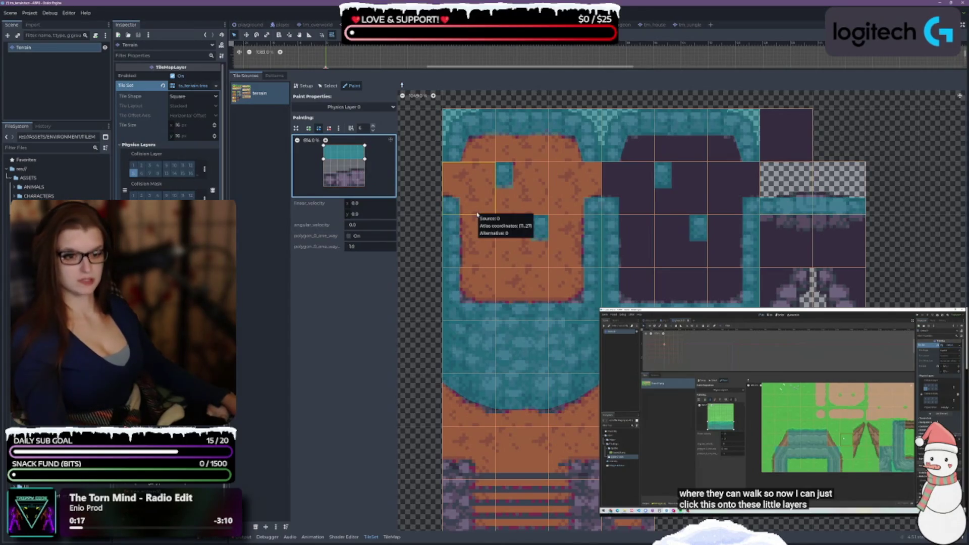
pyautogui.click(796, 247)
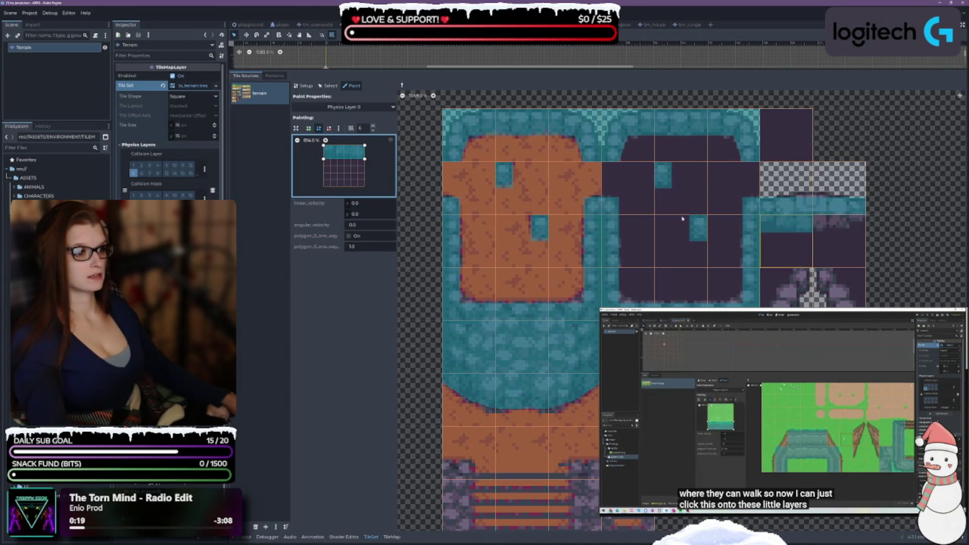
# Slant the strip and paint it, then its horizontally flipped version, onto adjacent edge tiles
pyautogui.moveTo(324, 159); pyautogui.dragTo(323, 150)
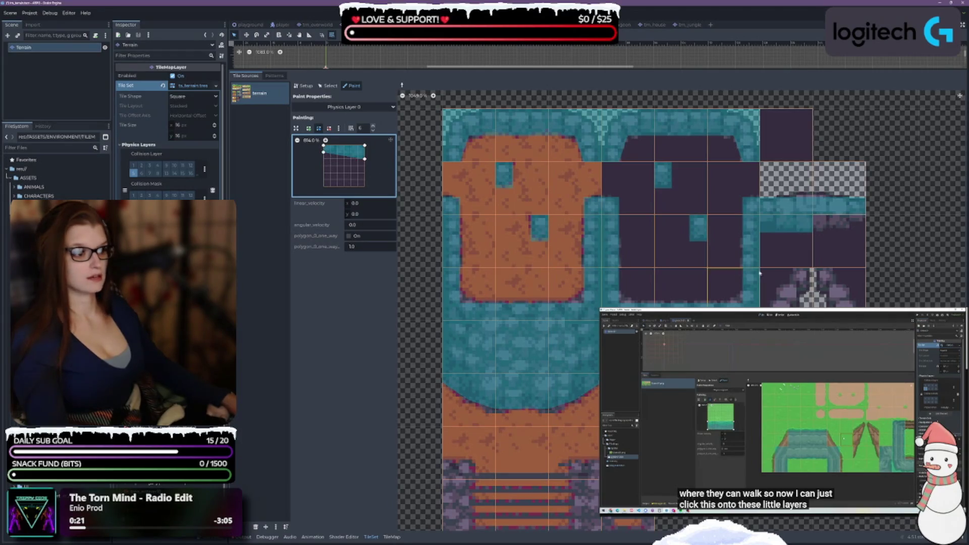
pyautogui.click(798, 238)
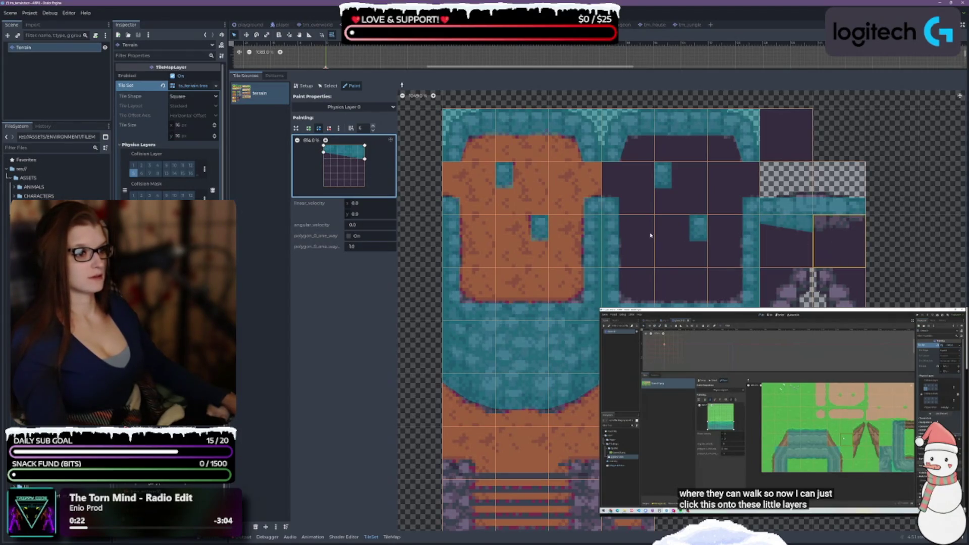
pyautogui.press('c')
pyautogui.click(830, 239)
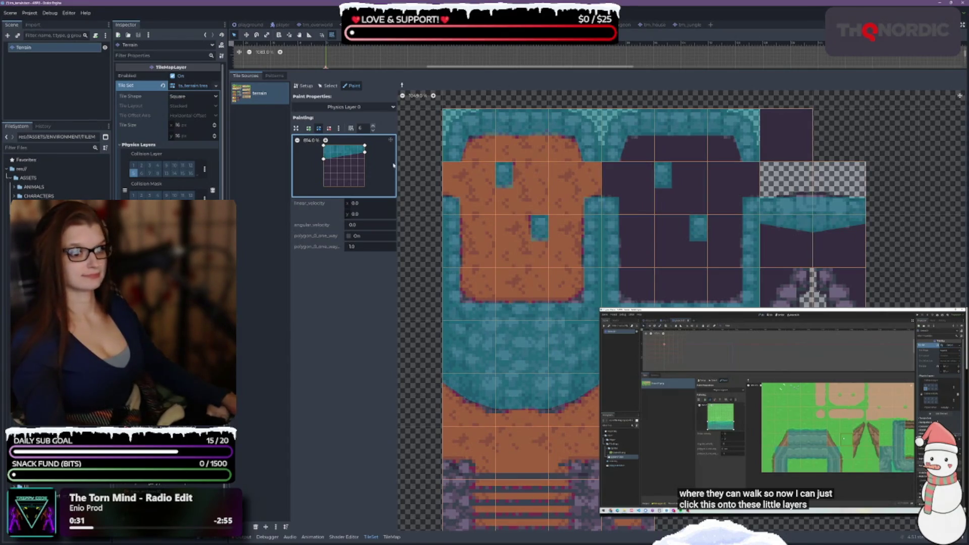
# Flip the strip to the tile's bottom, adjust it, paint an edge tile, and pick the opposite-slope strip
pyautogui.press('v')
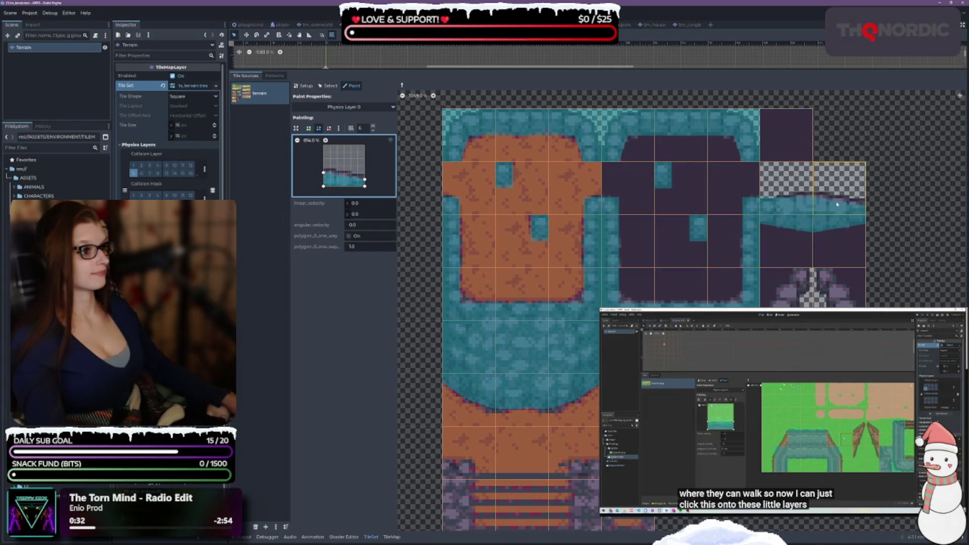
pyautogui.moveTo(323, 173); pyautogui.dragTo(364, 173)
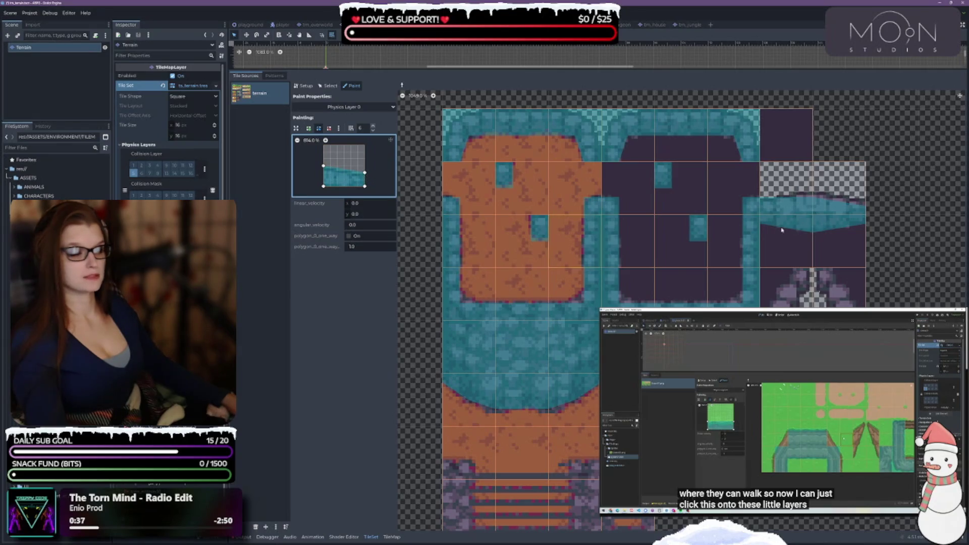
pyautogui.click(839, 229)
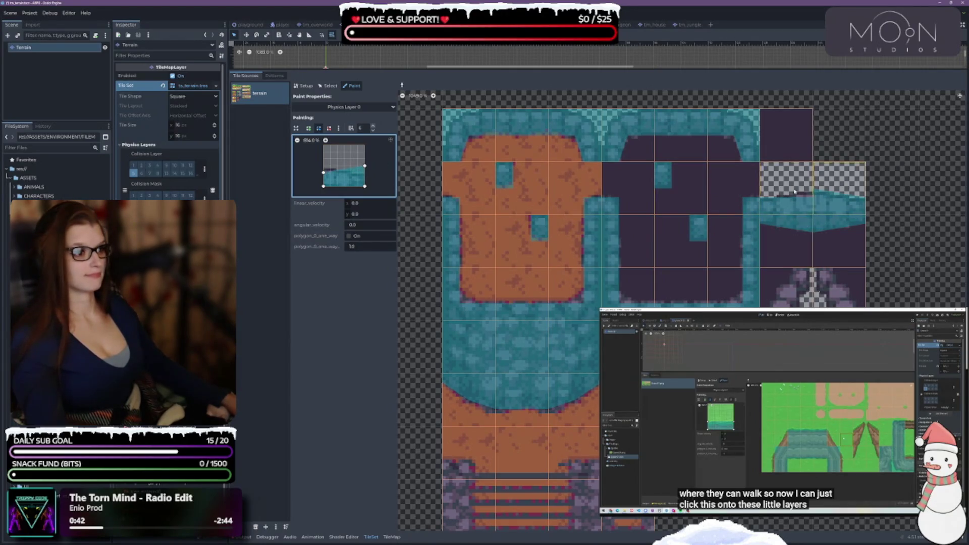
pyautogui.keyDown('ctrl'); pyautogui.click(812, 209); pyautogui.keyUp('ctrl')
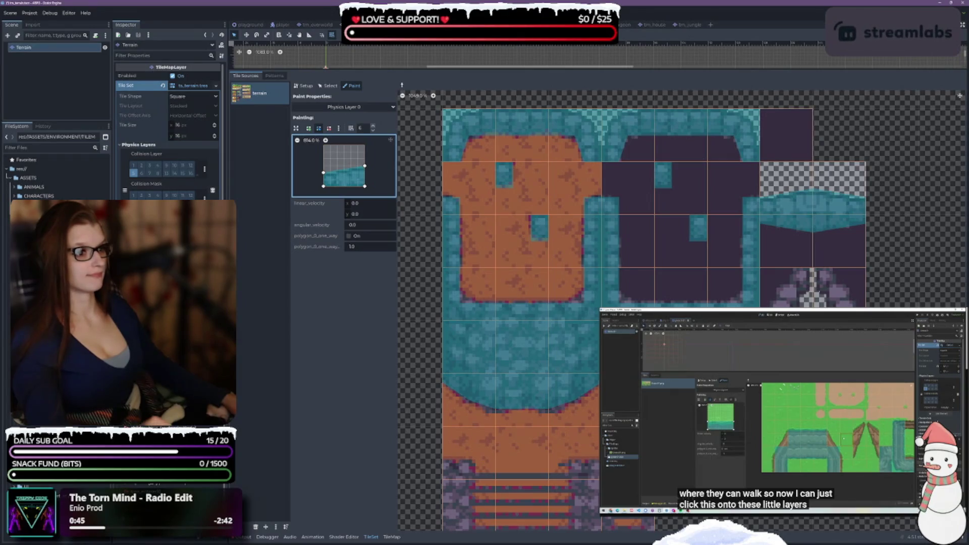
# Scroll to the wall tiles and use Rotate in the Painting menu to make a left-edge vertical strip
pyautogui.hscroll(-5, 607, 260)
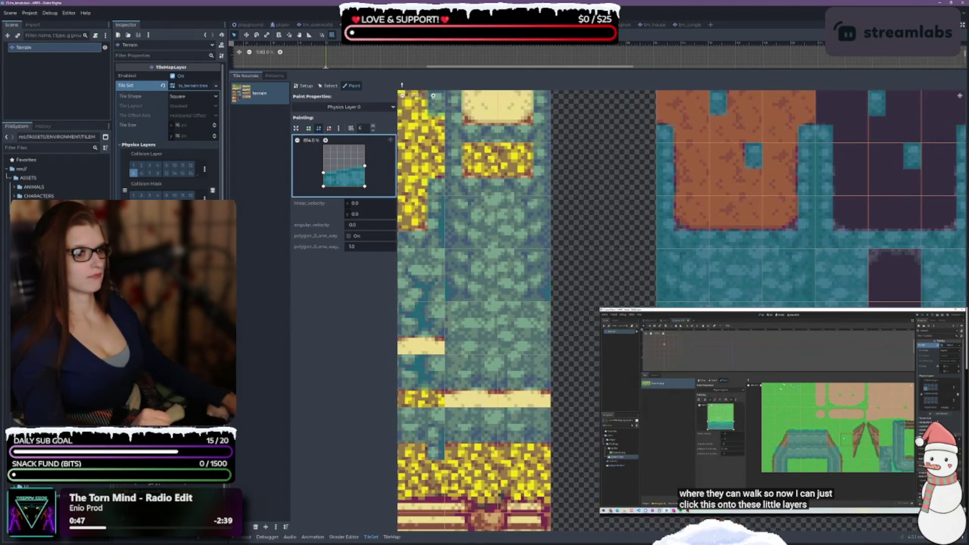
pyautogui.scroll(-10, 607, 260)
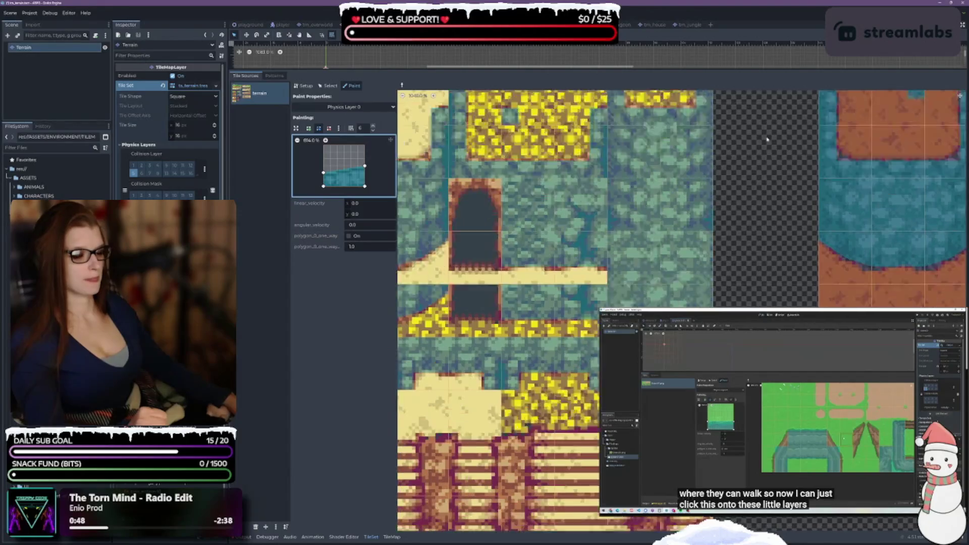
pyautogui.hscroll(10, 607, 261)
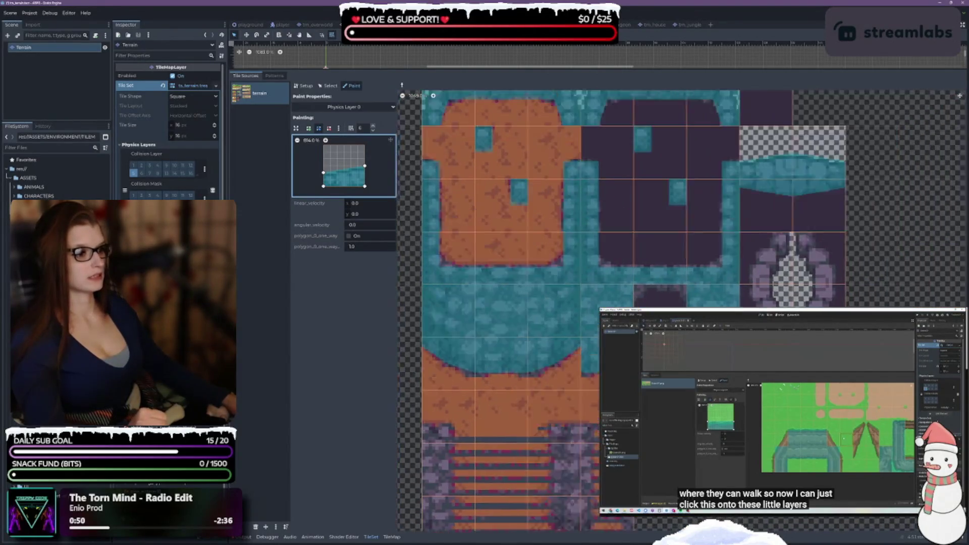
pyautogui.scroll(-1, 606, 260)
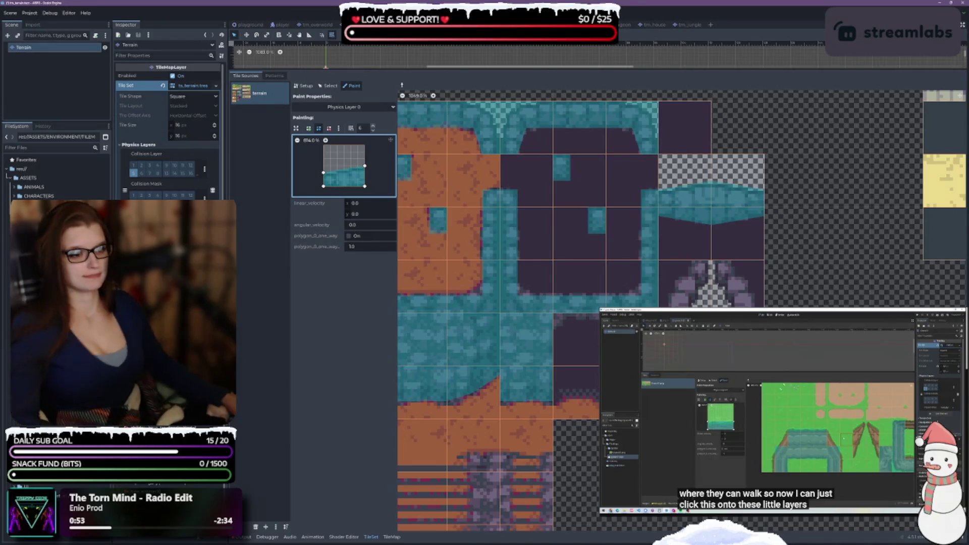
pyautogui.scroll(-1, 494, 212)
pyautogui.hscroll(2, 494, 212)
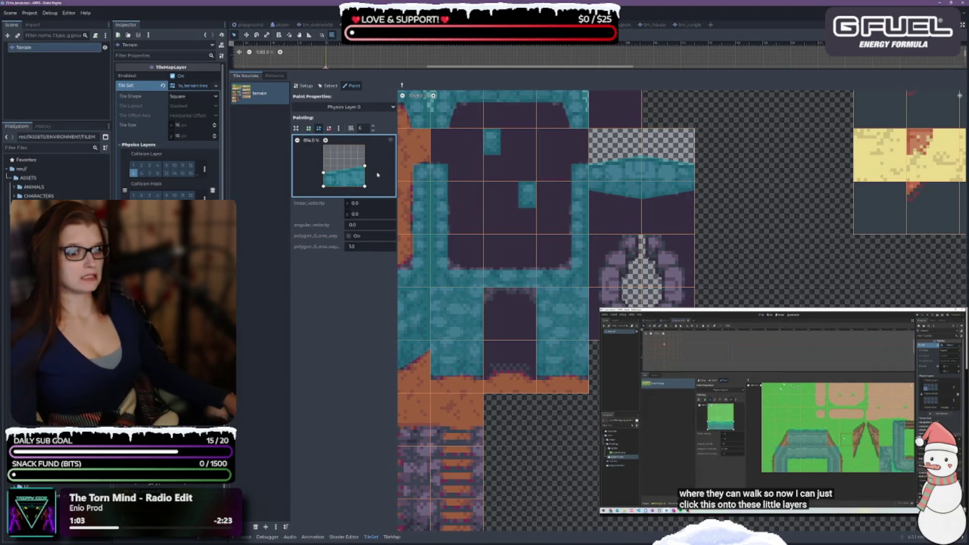
pyautogui.click(338, 129)
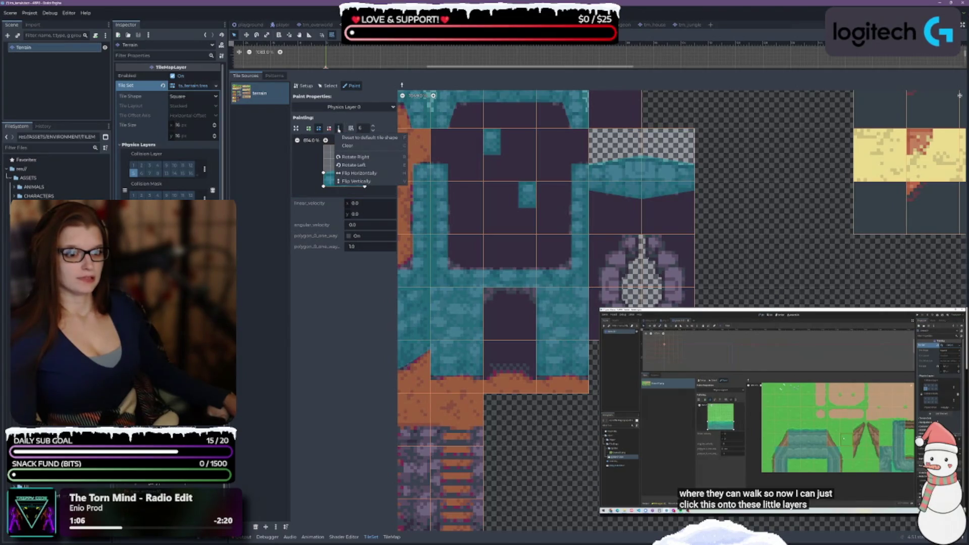
pyautogui.click(387, 198)
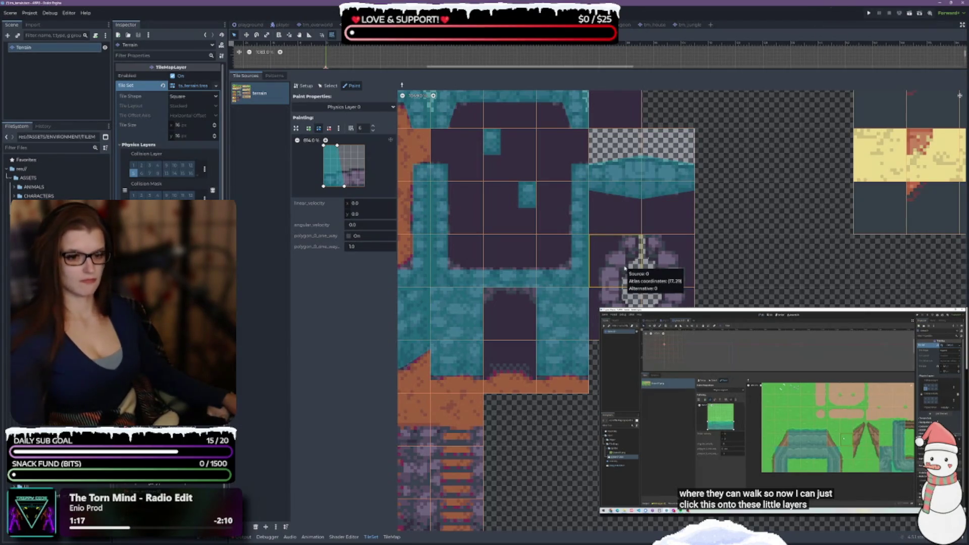
# Paint the stair tile's collision below the stairs and the left strip onto a wall tile
pyautogui.keyDown('ctrl'); pyautogui.click(625, 268); pyautogui.keyUp('ctrl')
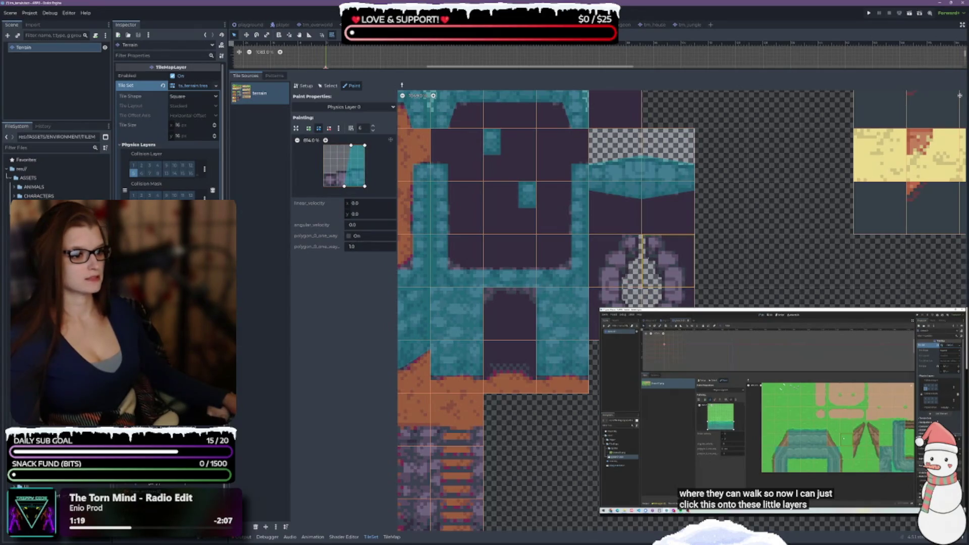
pyautogui.click(656, 298)
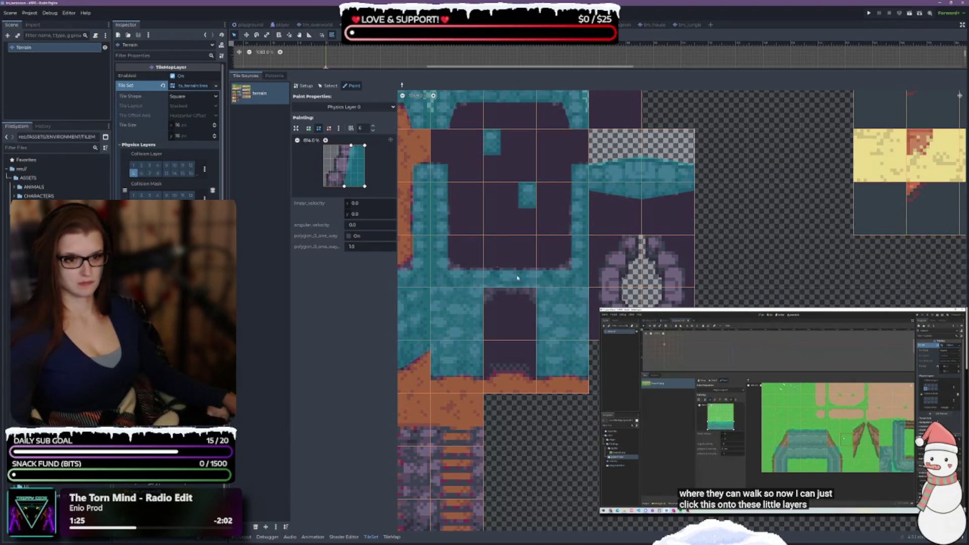
pyautogui.keyDown('ctrl'); pyautogui.click(457, 208); pyautogui.keyUp('ctrl')
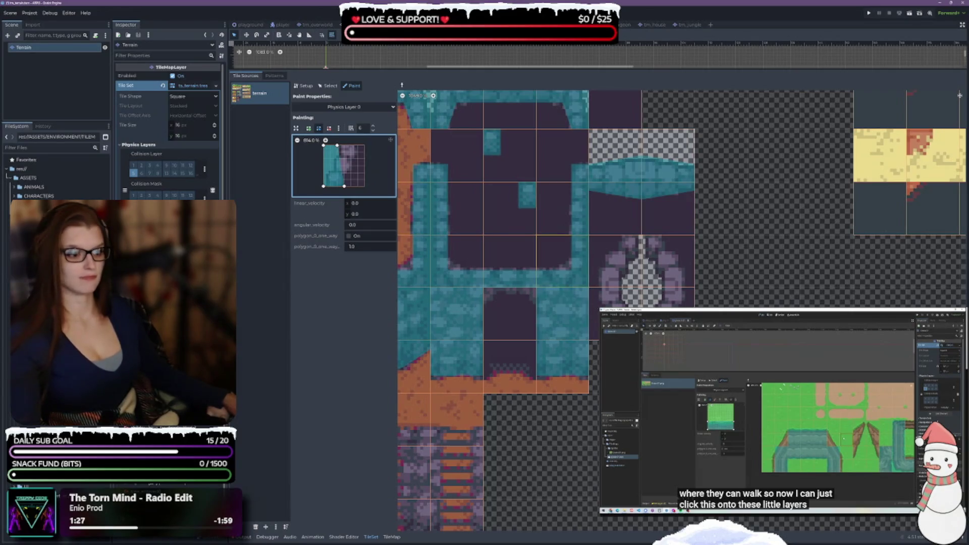
pyautogui.click(606, 313)
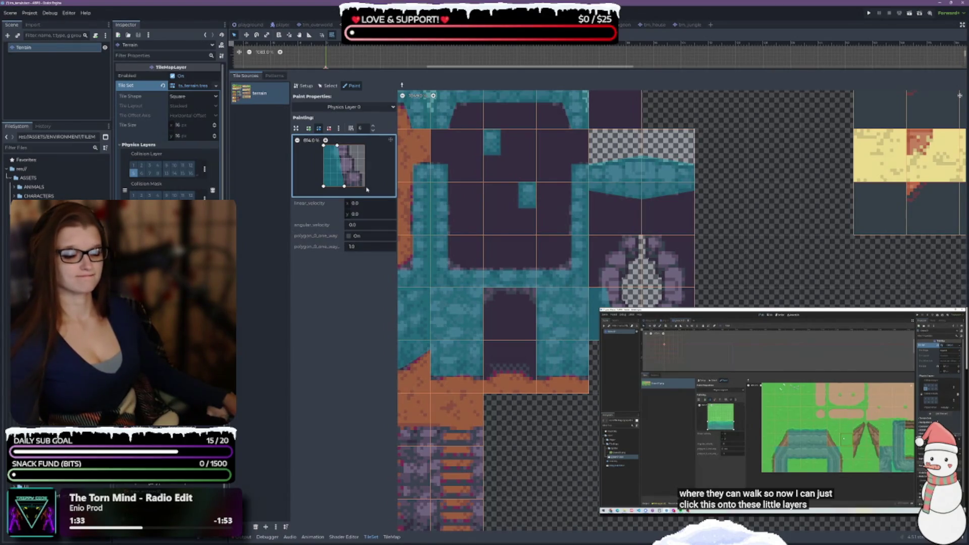
# Reshape the paint polygon into a narrower slope, adding a new point on its left edge
pyautogui.moveTo(337, 146)
pyautogui.mouseDown()
pyautogui.moveTo(351, 145)
pyautogui.moveTo(337, 145)
pyautogui.mouseUp()
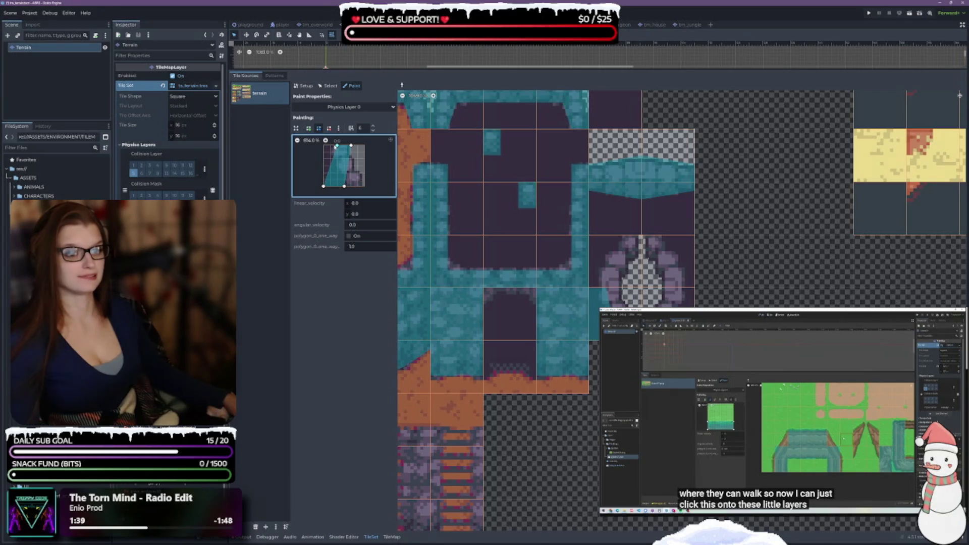
pyautogui.moveTo(344, 187)
pyautogui.mouseDown()
pyautogui.moveTo(364, 186)
pyautogui.moveTo(339, 187)
pyautogui.moveTo(347, 190)
pyautogui.mouseUp()
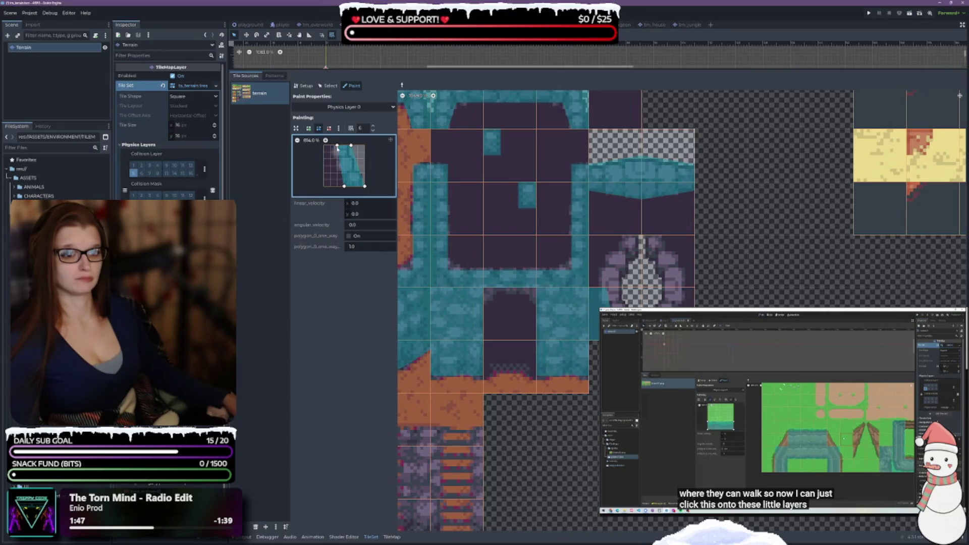
pyautogui.moveTo(337, 146); pyautogui.dragTo(330, 146)
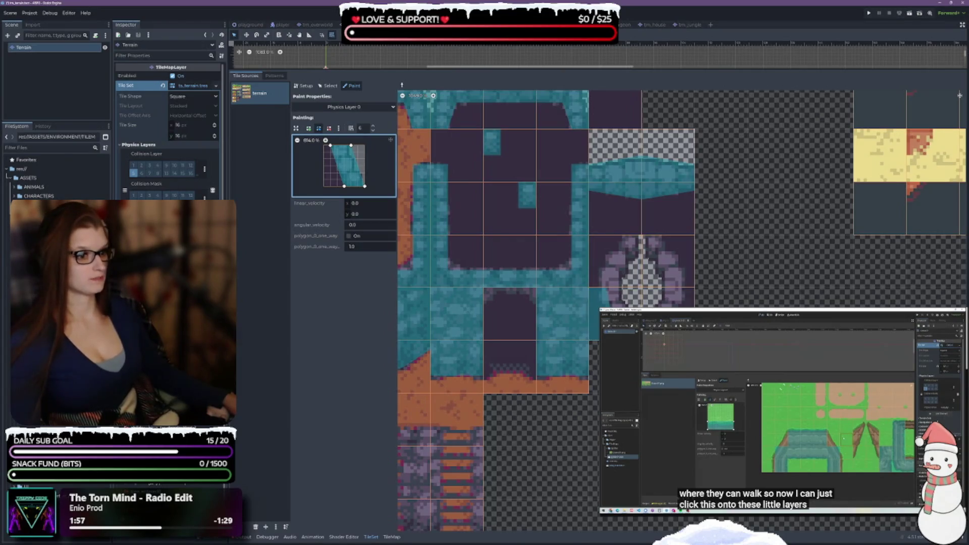
pyautogui.moveTo(622, 298)
pyautogui.mouseDown()
pyautogui.moveTo(757, 363)
pyautogui.moveTo(630, 360)
pyautogui.moveTo(624, 330)
pyautogui.mouseUp()
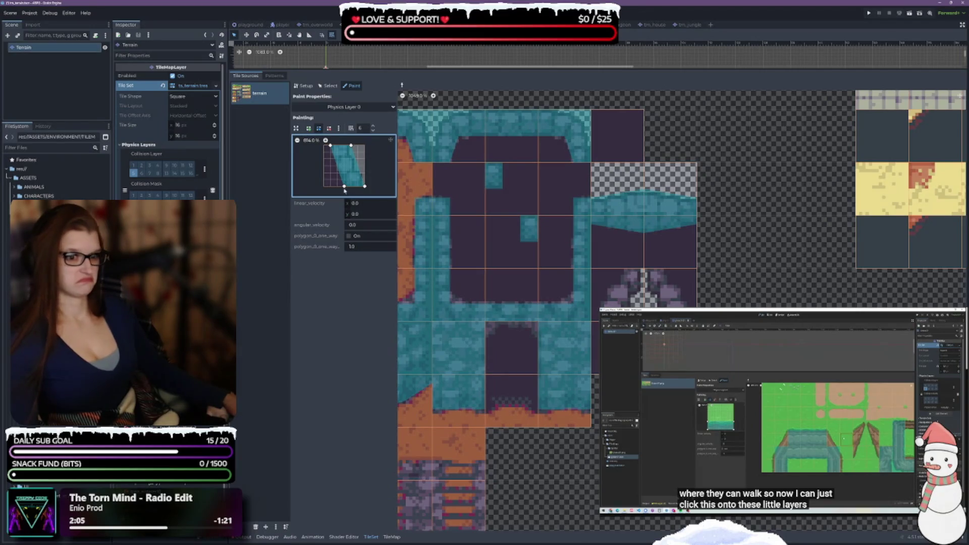
pyautogui.moveTo(345, 188); pyautogui.dragTo(353, 188)
pyautogui.moveTo(349, 190); pyautogui.dragTo(344, 186)
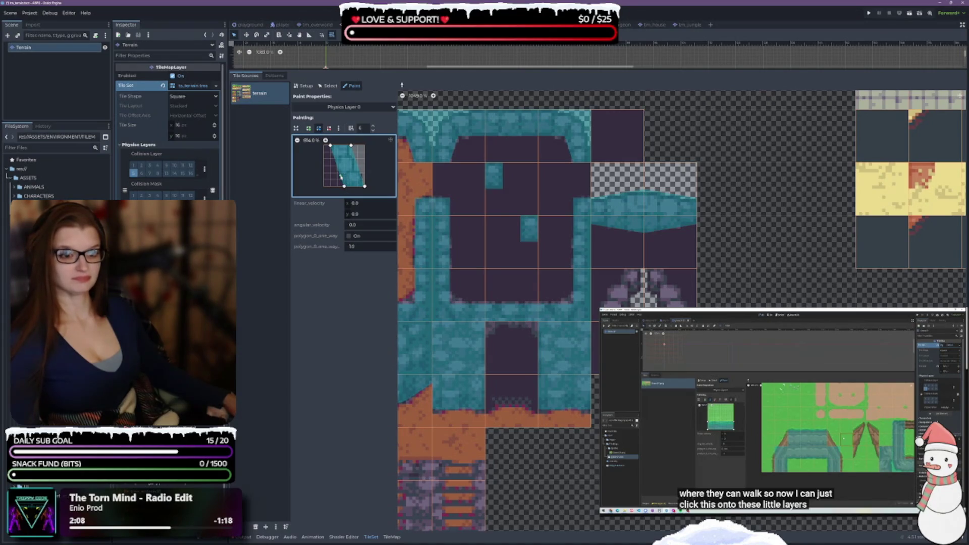
pyautogui.moveTo(340, 176); pyautogui.dragTo(337, 160)
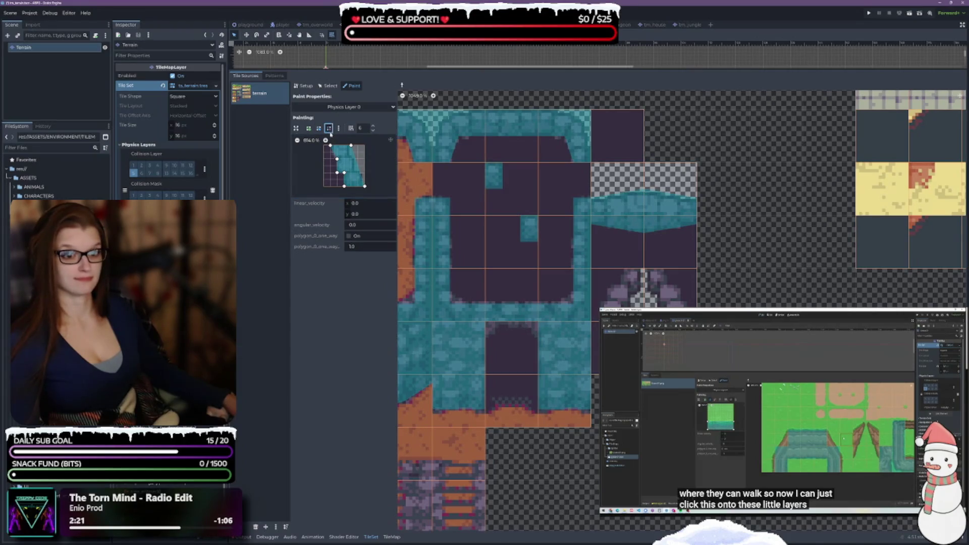
# Remove the left-edge point, pull the right edge inward and shift the bottom point right
pyautogui.rightClick(337, 159)
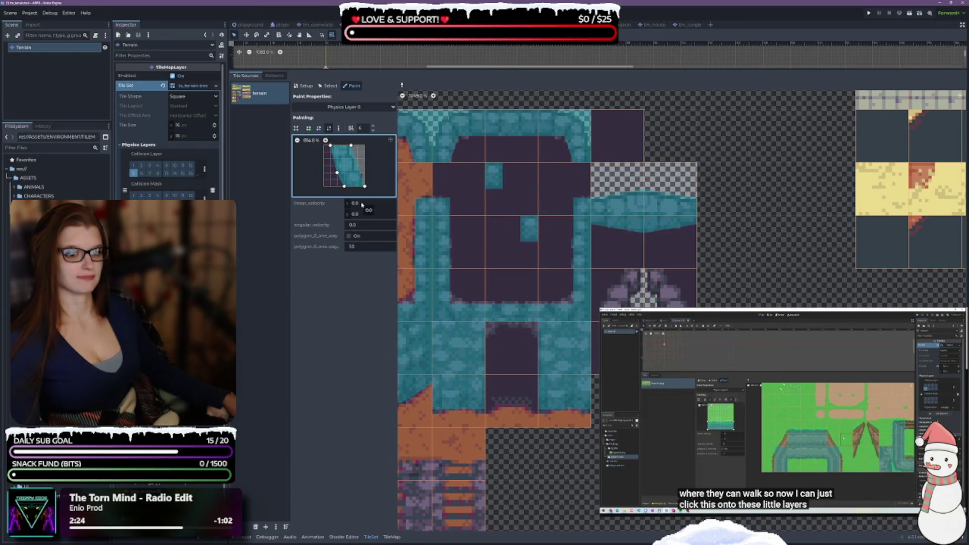
pyautogui.click(319, 129)
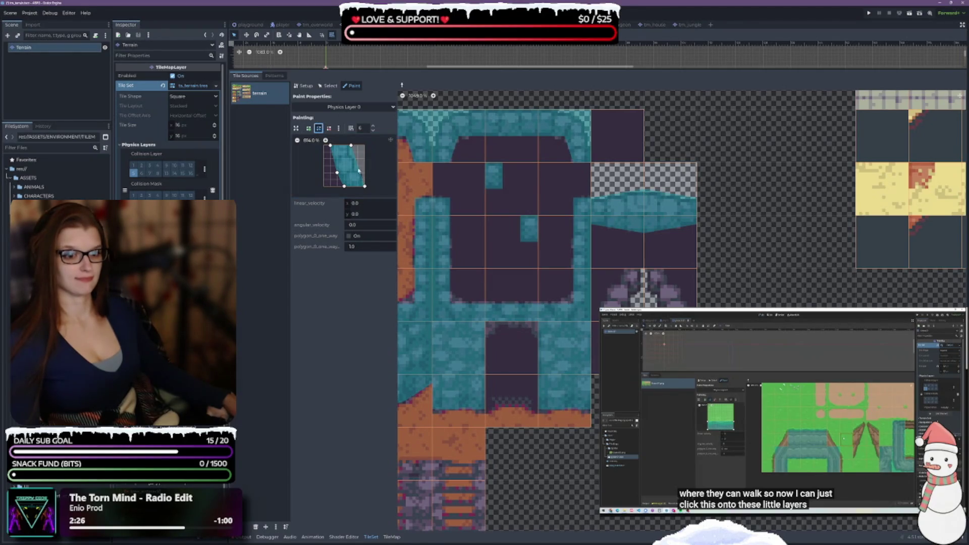
pyautogui.click(358, 169)
pyautogui.moveTo(357, 166); pyautogui.dragTo(364, 146)
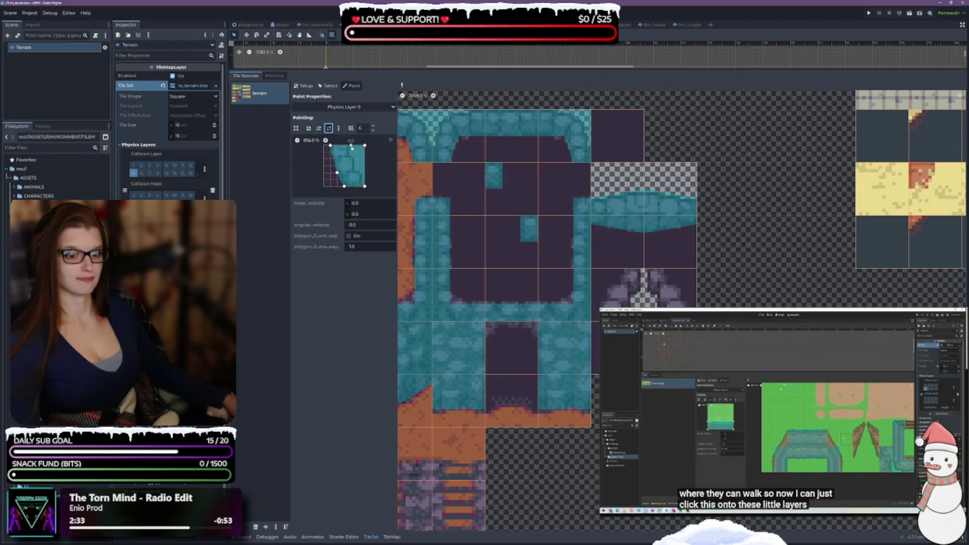
pyautogui.click(318, 128)
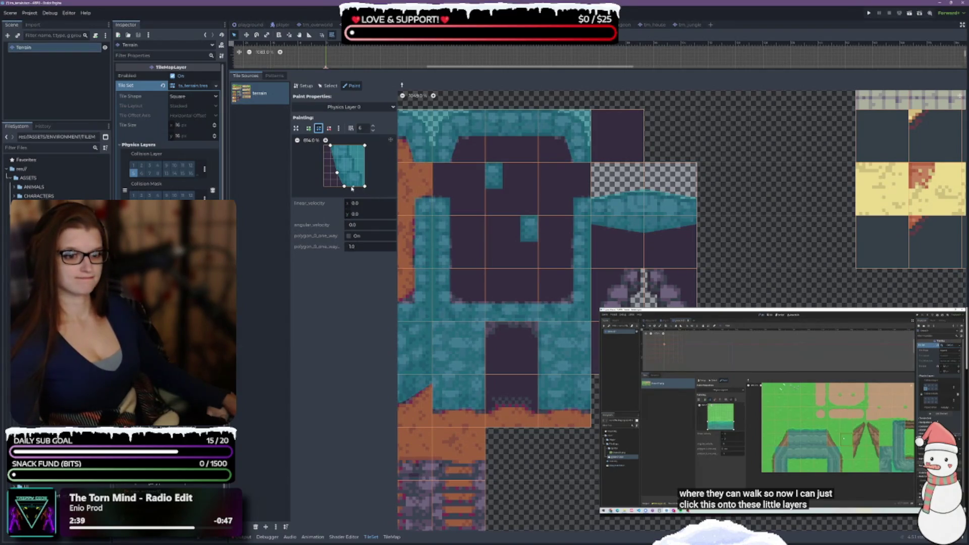
pyautogui.moveTo(344, 186); pyautogui.dragTo(350, 187)
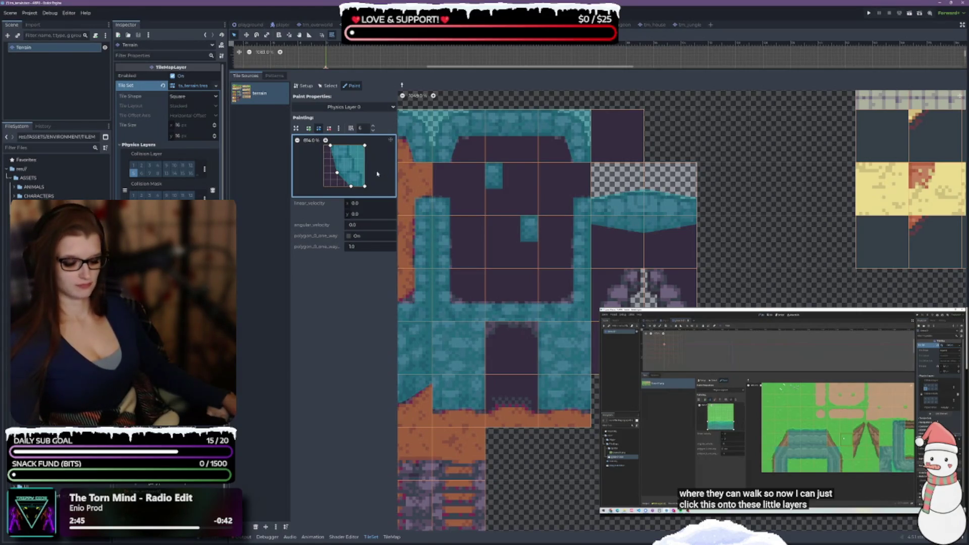
# Flip the rounded polygon and paint it and its mirror onto two adjacent oval water tiles
pyautogui.click(338, 128)
pyautogui.click(359, 181)
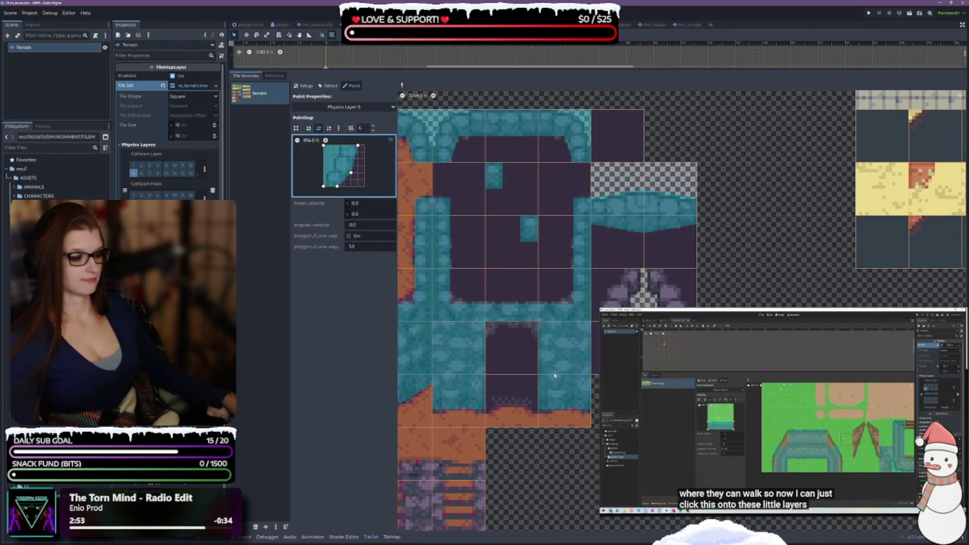
pyautogui.hotkey('ctrl', 'z')
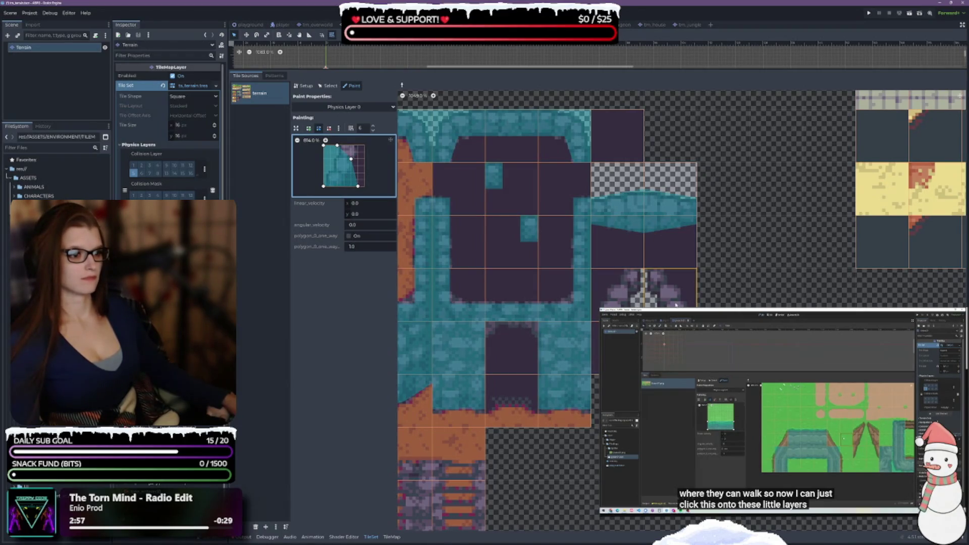
pyautogui.click(665, 288)
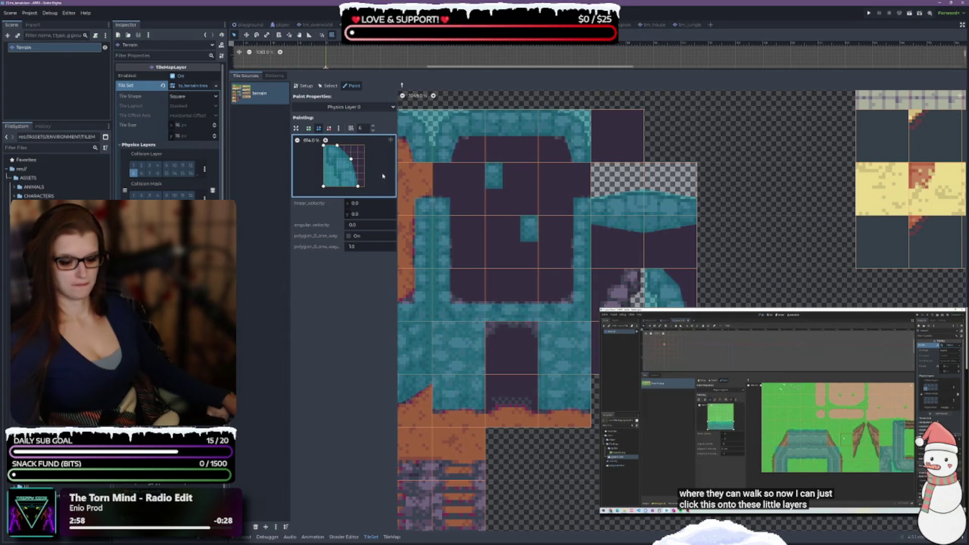
pyautogui.press('c')
pyautogui.click(631, 286)
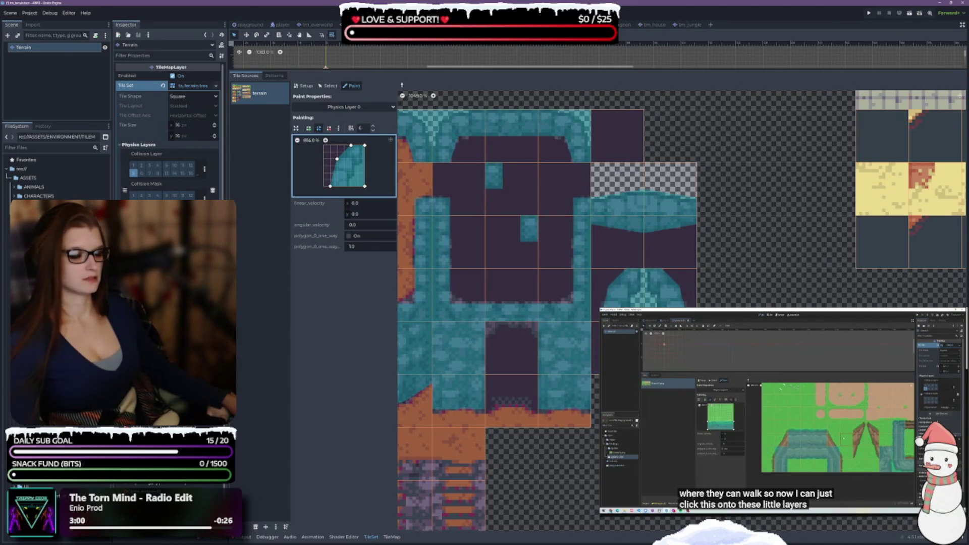
# Paint the collision polygon onto the remaining oval water tile on the atlas's right side
pyautogui.scroll(5, 631, 285)
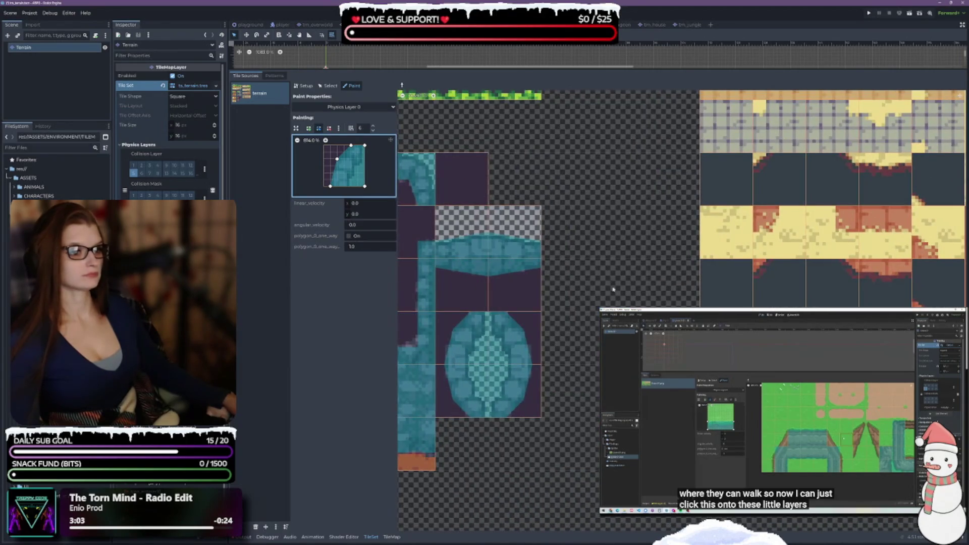
pyautogui.scroll(10, 613, 289)
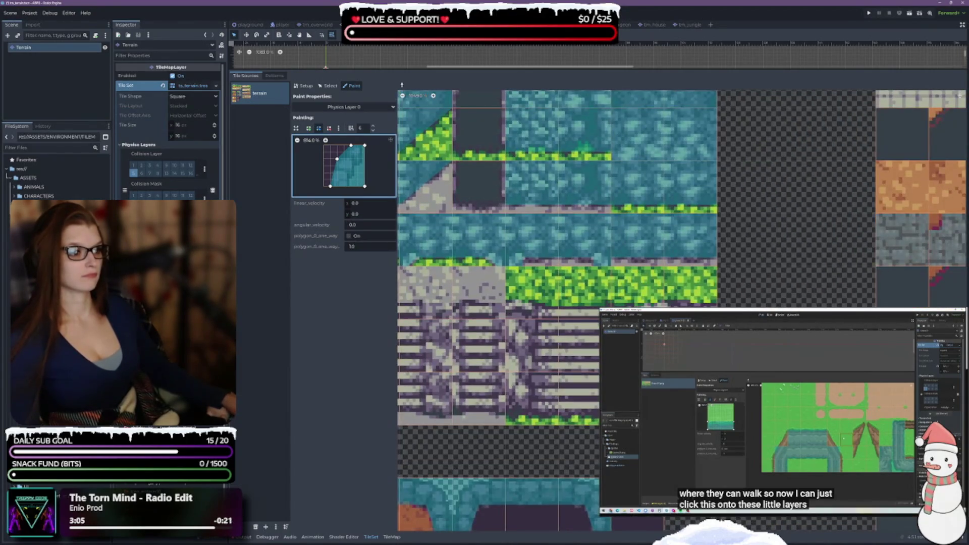
pyautogui.scroll(-2, 613, 289)
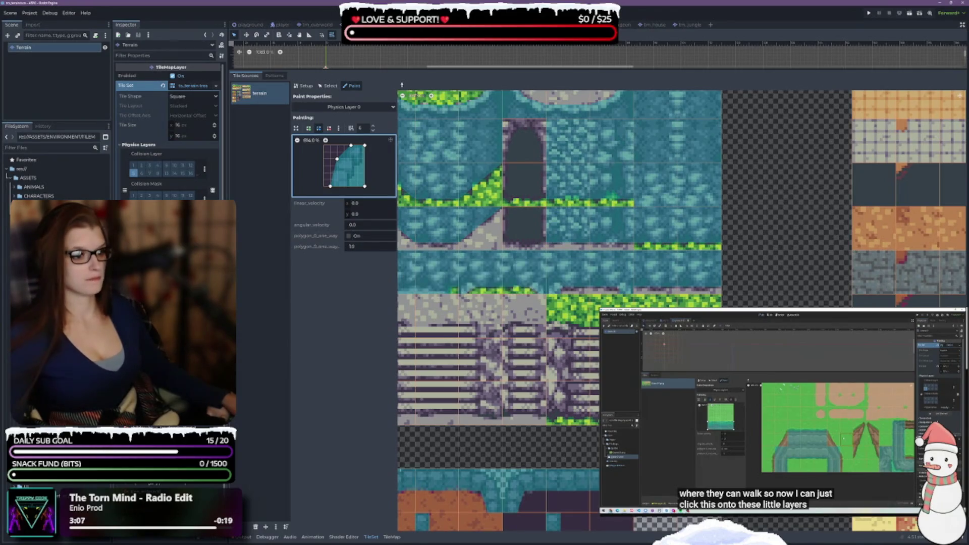
pyautogui.scroll(-6, 613, 290)
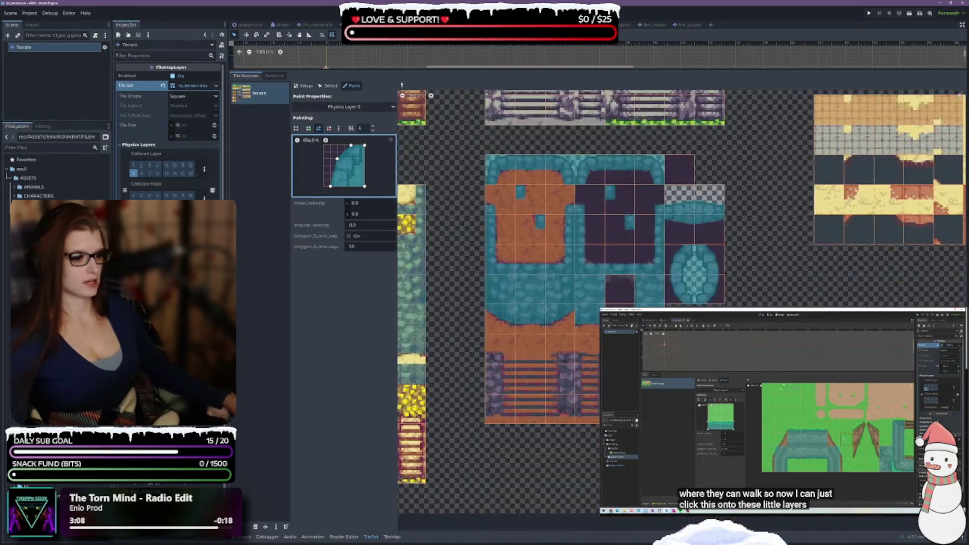
pyautogui.hscroll(-5, 681, 301)
pyautogui.click(875, 226)
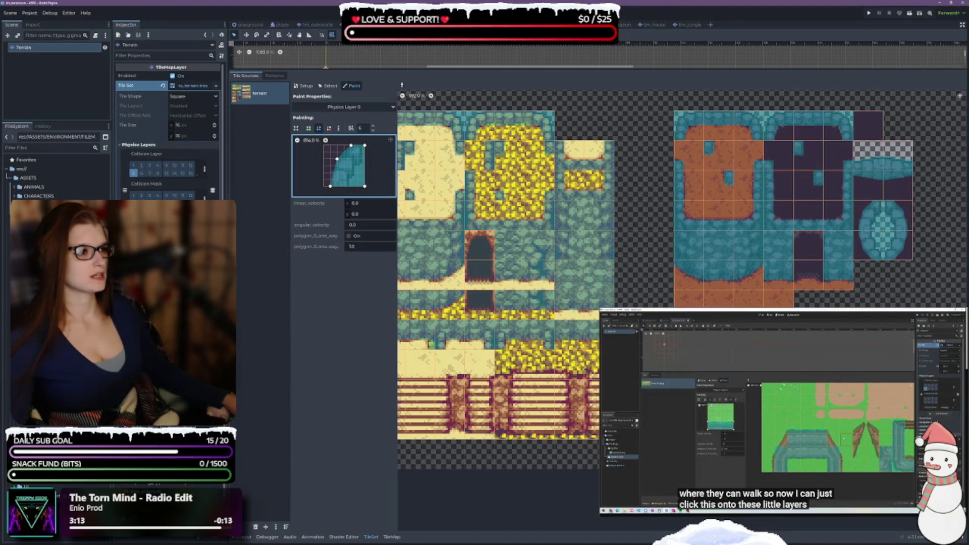
# Scroll the TileSet view over to the grass-and-dirt atlas tiles
pyautogui.scroll(3, 597, 239)
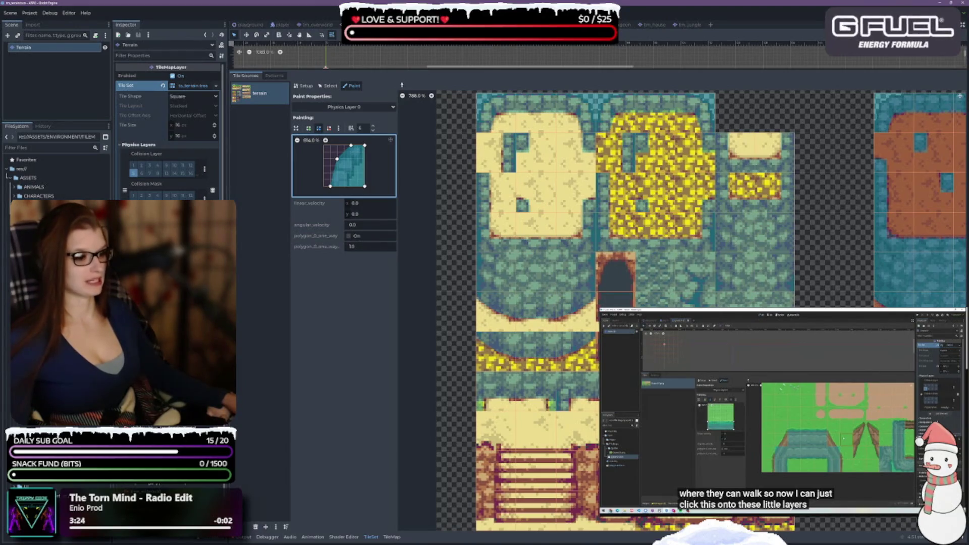
pyautogui.scroll(-3, 814, 276)
pyautogui.scroll(-6, 817, 272)
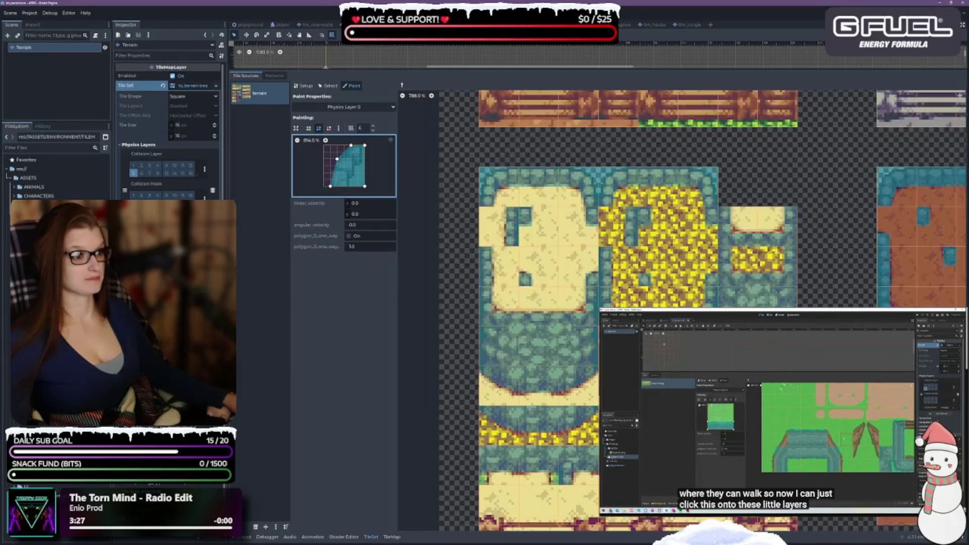
pyautogui.scroll(2, 828, 265)
pyautogui.scroll(2, 828, 265)
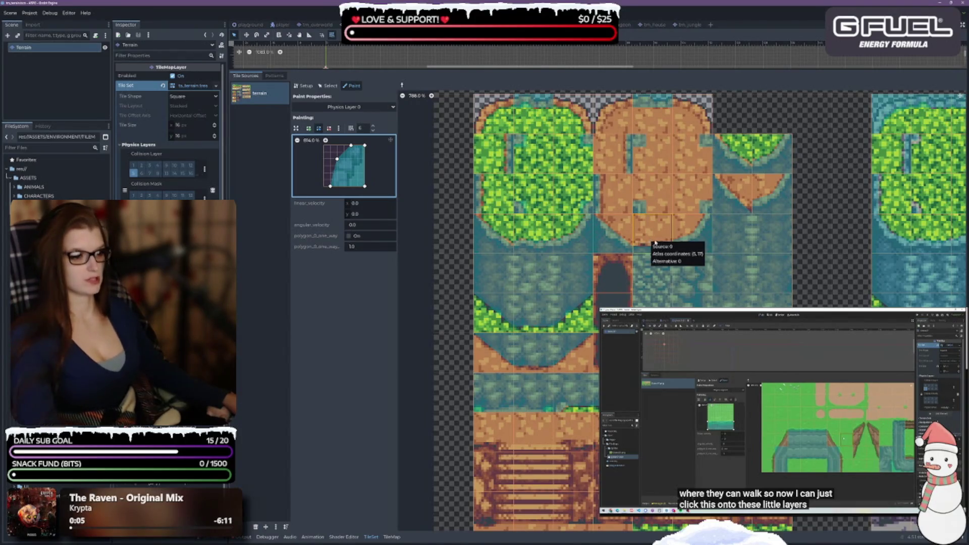
# Copy the dirt tile's shape, notch its bottom-right corner, and paint the grass-and-water corner tile
pyautogui.click(621, 247)
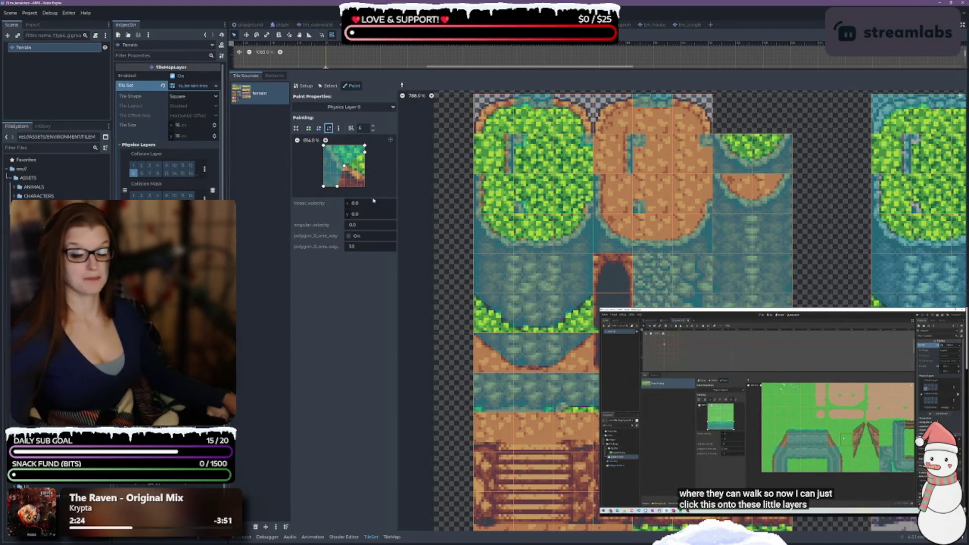
pyautogui.click(345, 168)
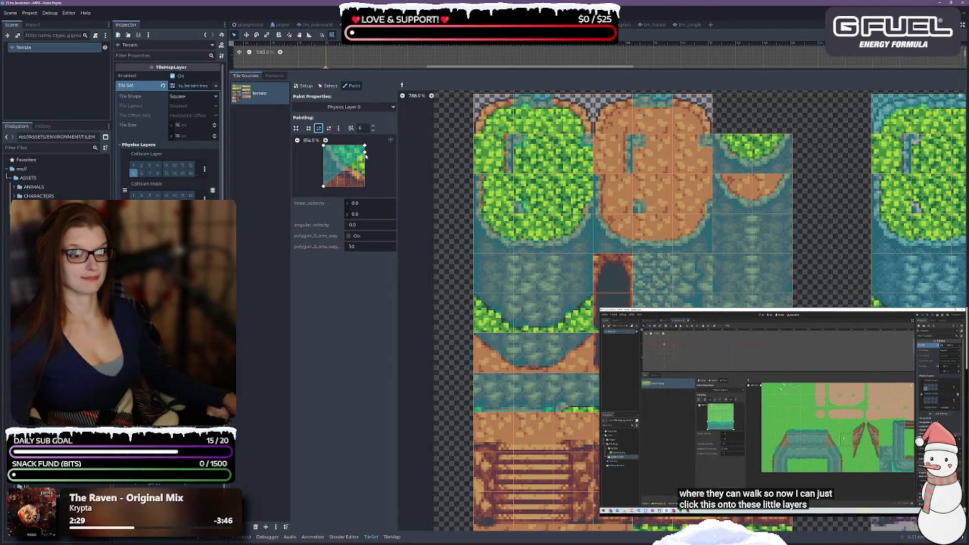
pyautogui.moveTo(365, 151); pyautogui.dragTo(364, 186)
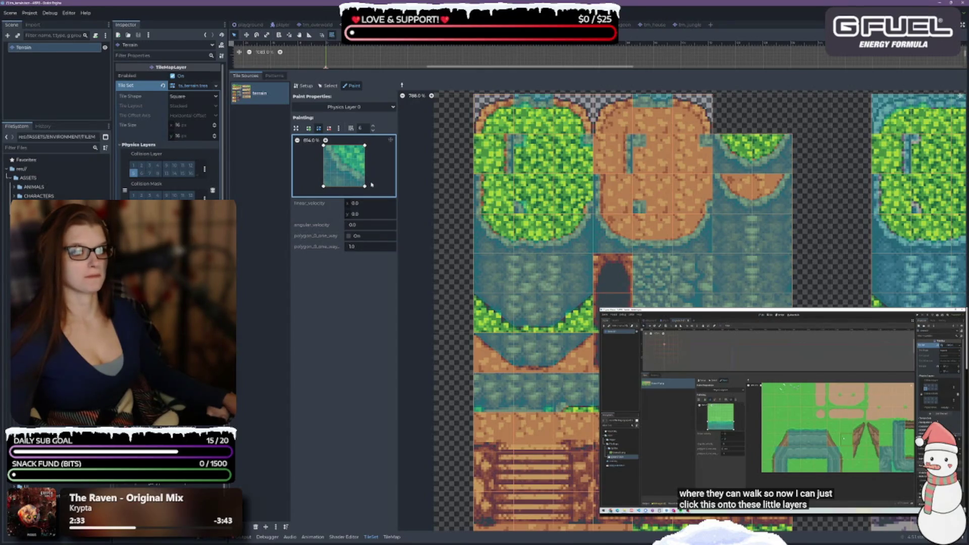
pyautogui.moveTo(365, 187)
pyautogui.mouseDown()
pyautogui.moveTo(338, 159)
pyautogui.moveTo(330, 186)
pyautogui.mouseUp()
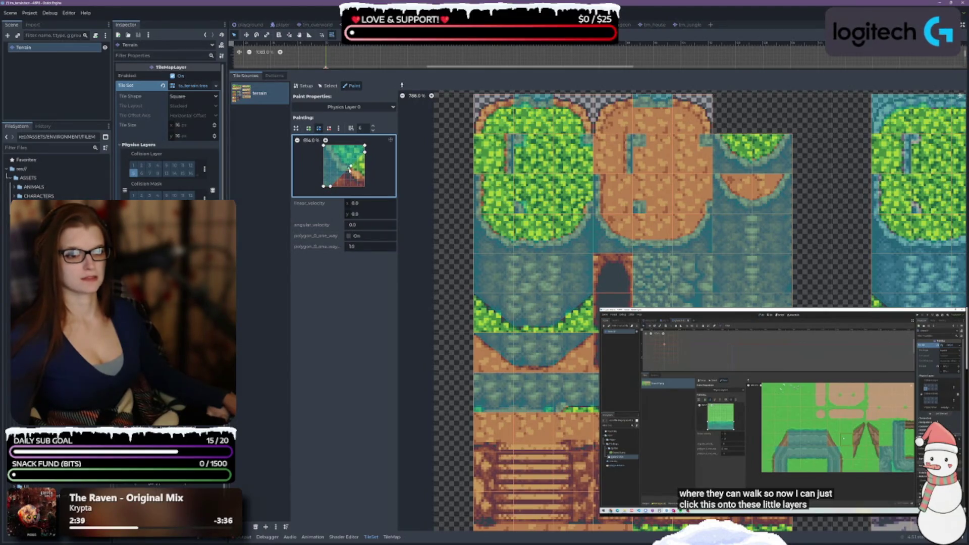
pyautogui.moveTo(350, 167); pyautogui.dragTo(337, 159)
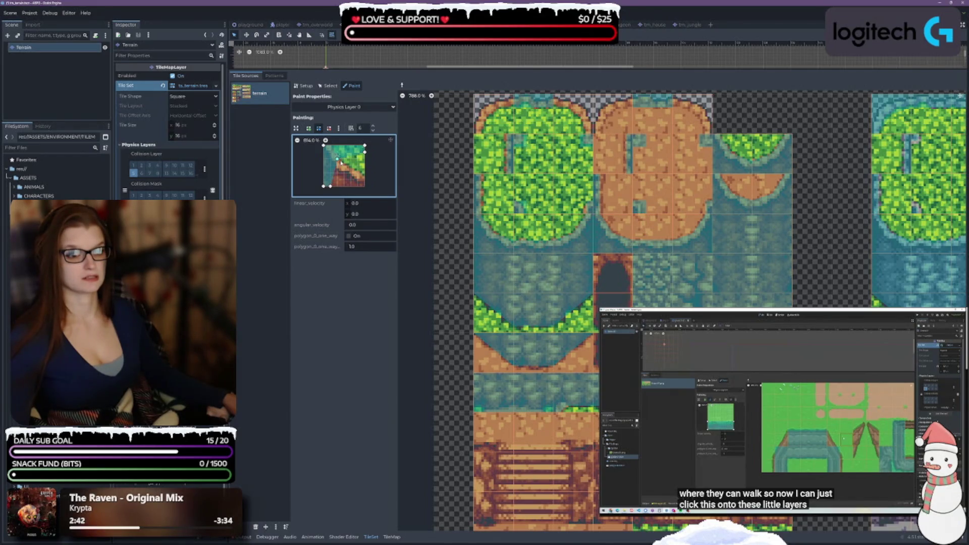
pyautogui.click(493, 111)
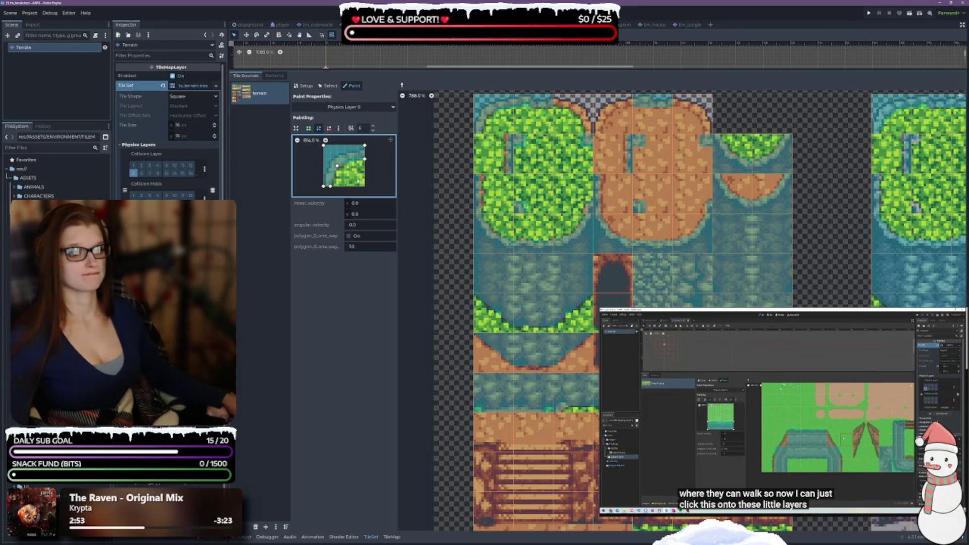
# Sample several corner tiles' shapes, shift the bottom vertex left, and pick the orange tile's polygon
pyautogui.rightClick(482, 222)
pyautogui.rightClick(573, 114)
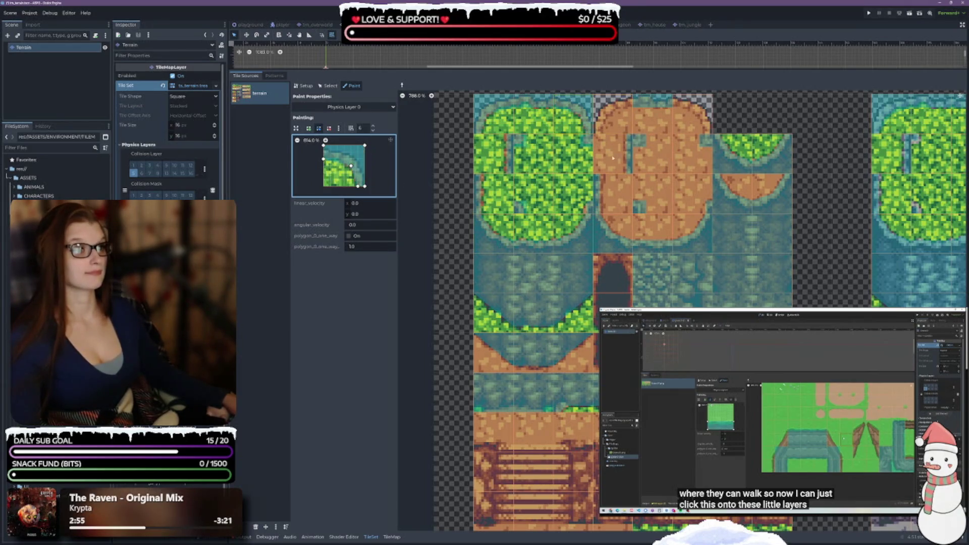
pyautogui.rightClick(696, 118)
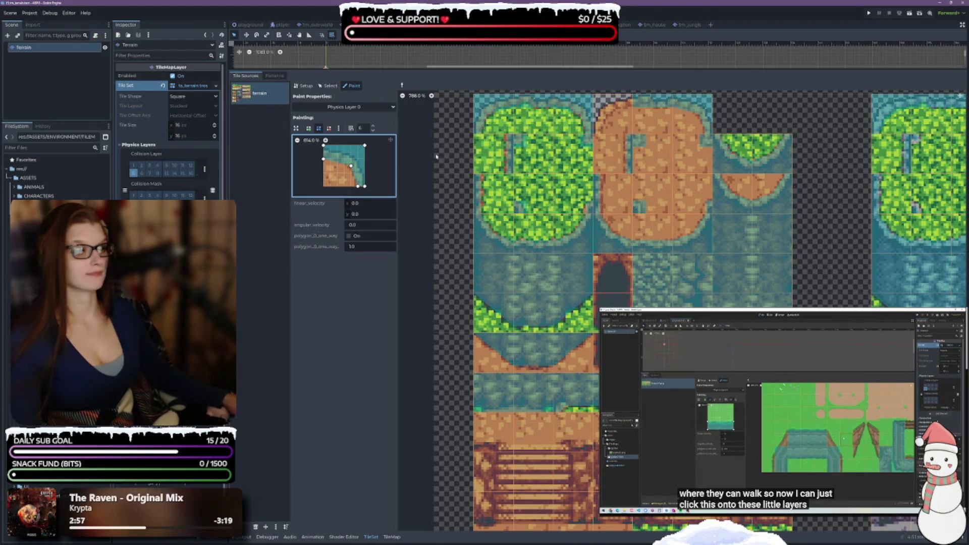
pyautogui.moveTo(358, 188); pyautogui.dragTo(351, 186)
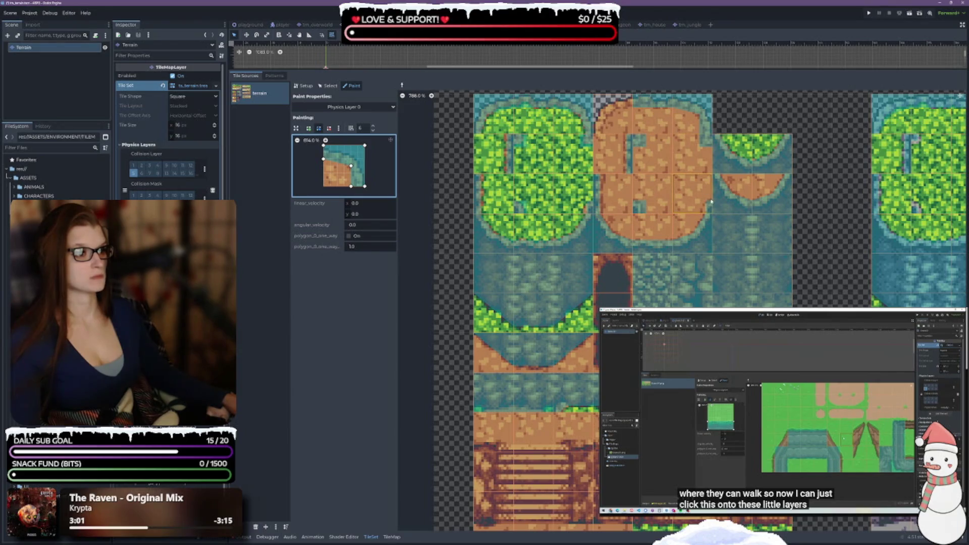
pyautogui.rightClick(626, 146)
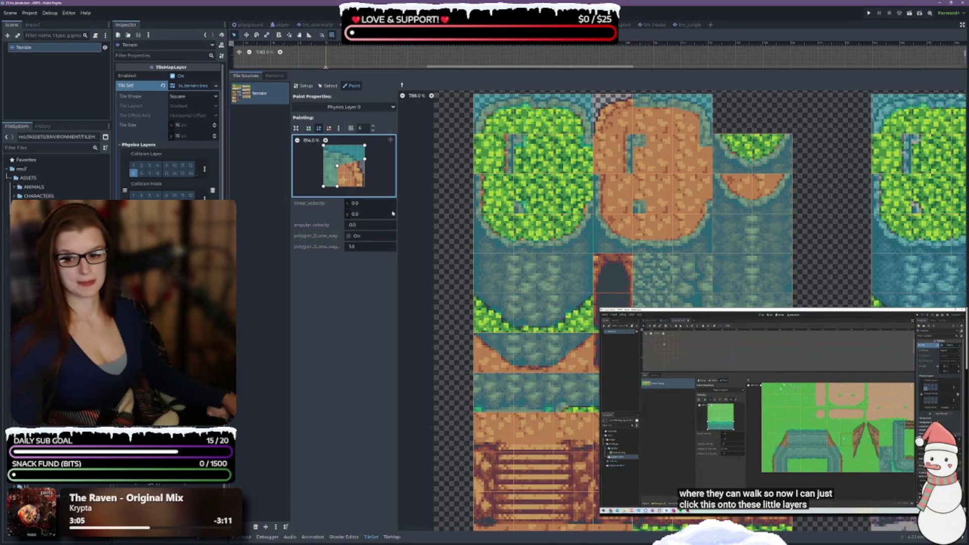
pyautogui.rightClick(619, 121)
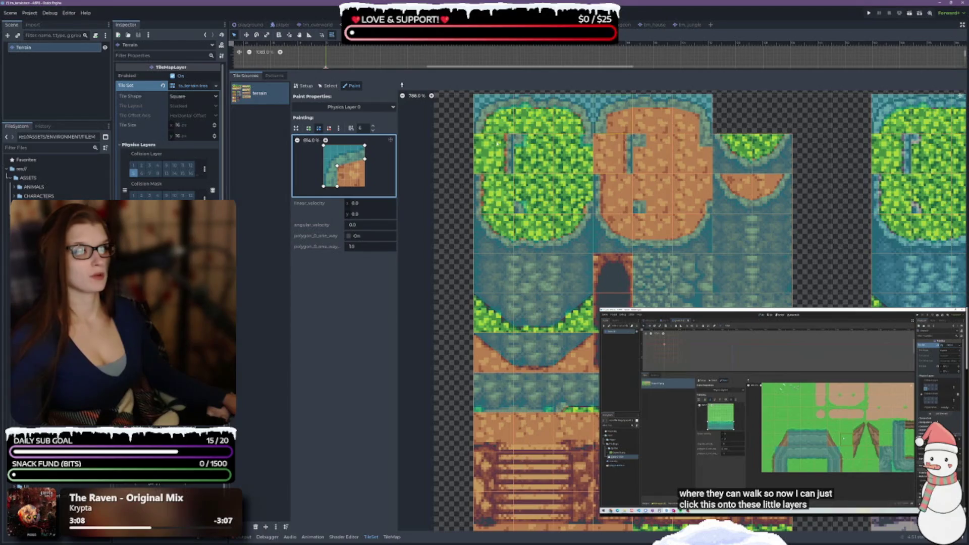
pyautogui.moveTo(337, 186); pyautogui.dragTo(337, 187)
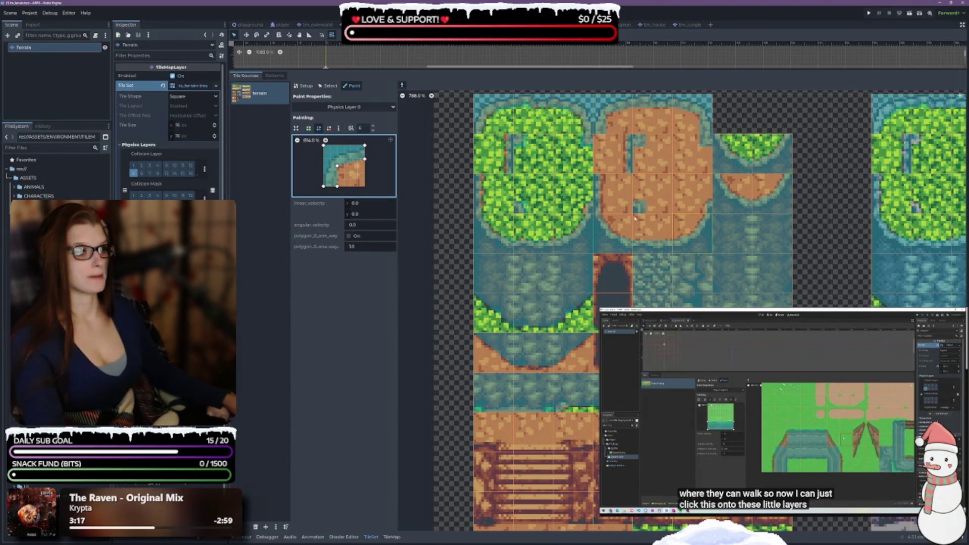
pyautogui.keyDown('ctrl'); pyautogui.click(620, 193); pyautogui.keyUp('ctrl')
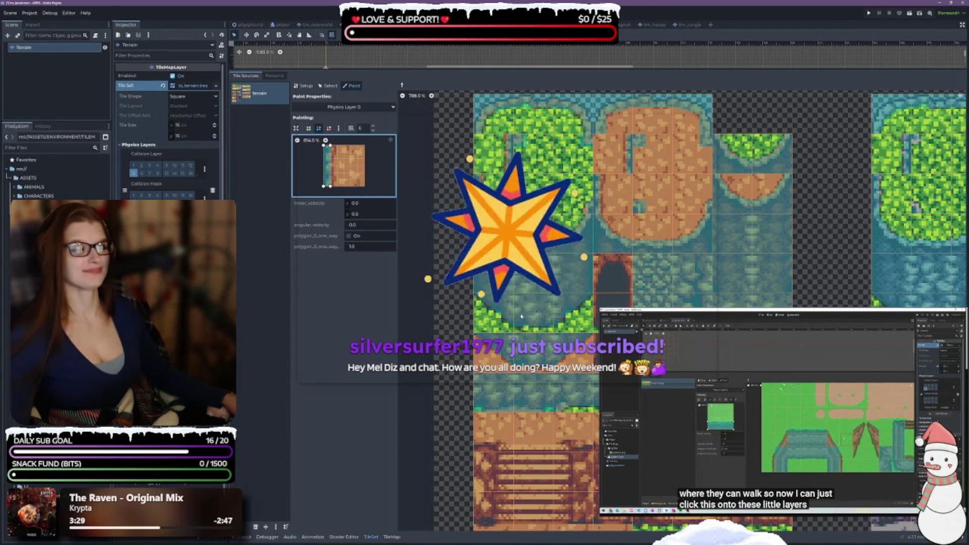
# Scroll through the sand and fence atlases to survey their tiles
pyautogui.scroll(-2, 490, 290)
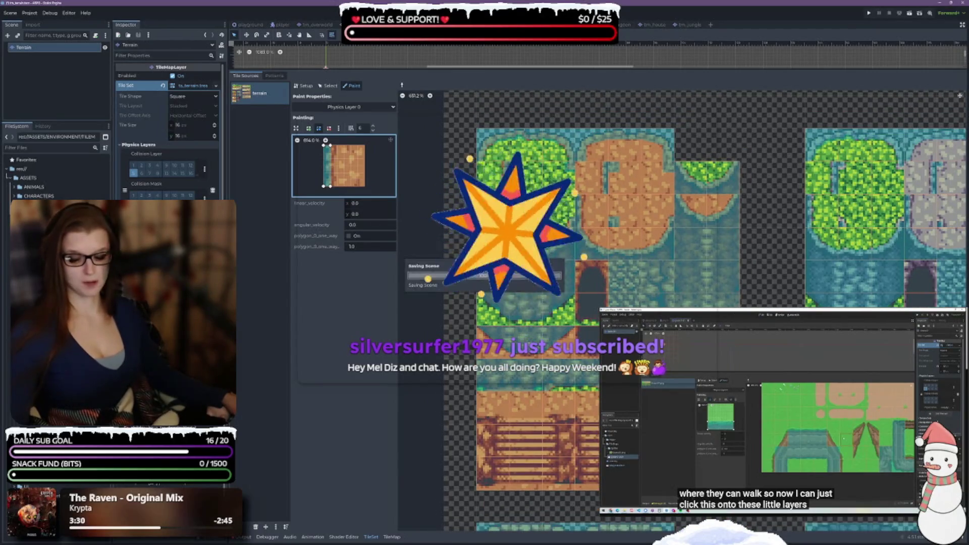
pyautogui.scroll(-3, 751, 193)
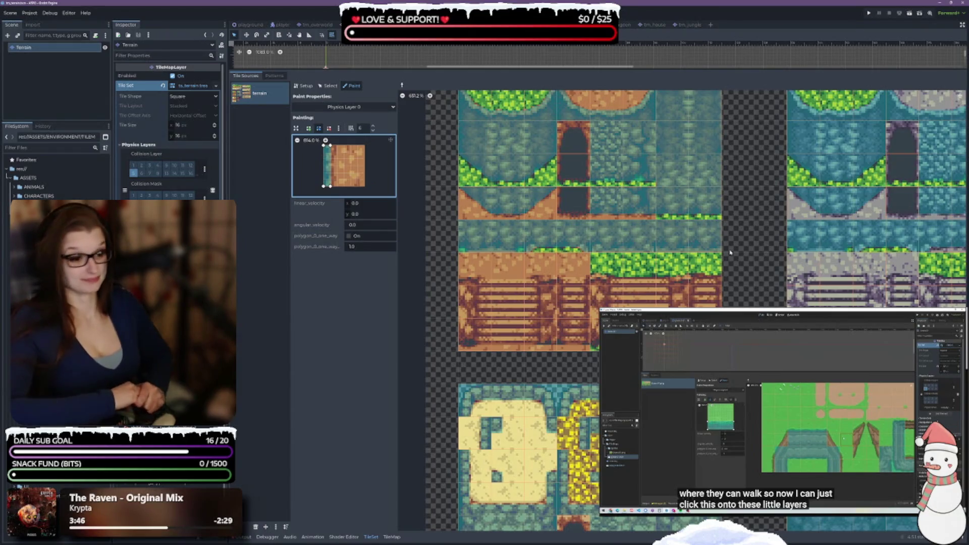
pyautogui.scroll(-5, 525, 269)
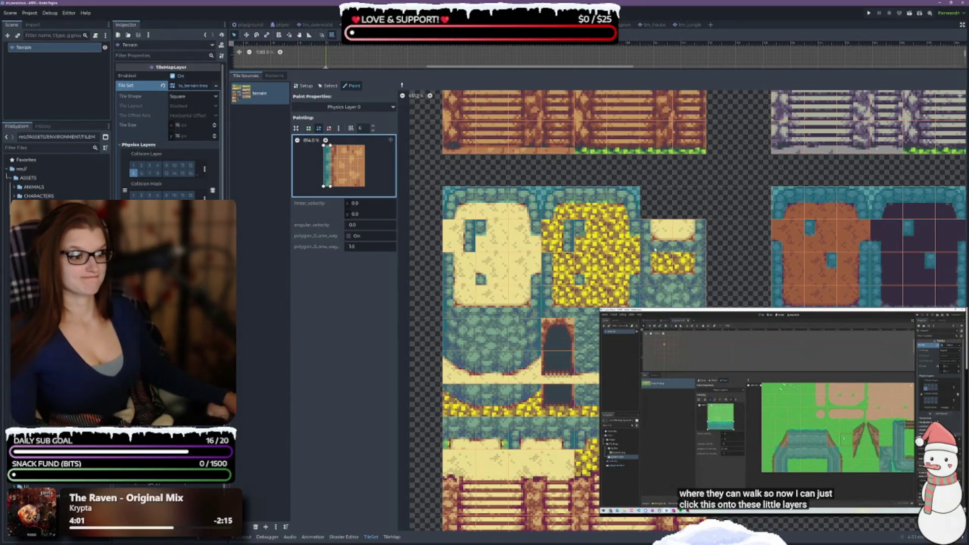
pyautogui.scroll(-4, 718, 224)
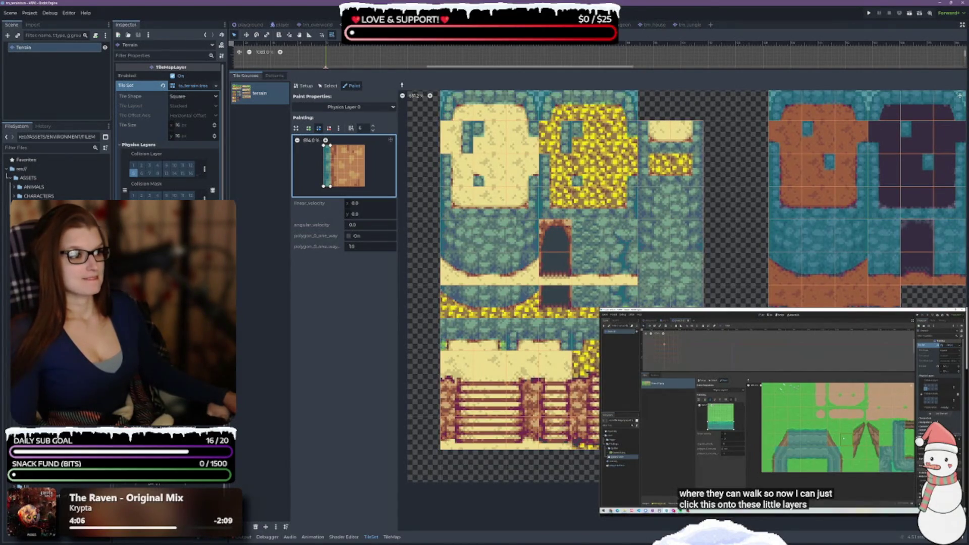
pyautogui.hscroll(5, 681, 282)
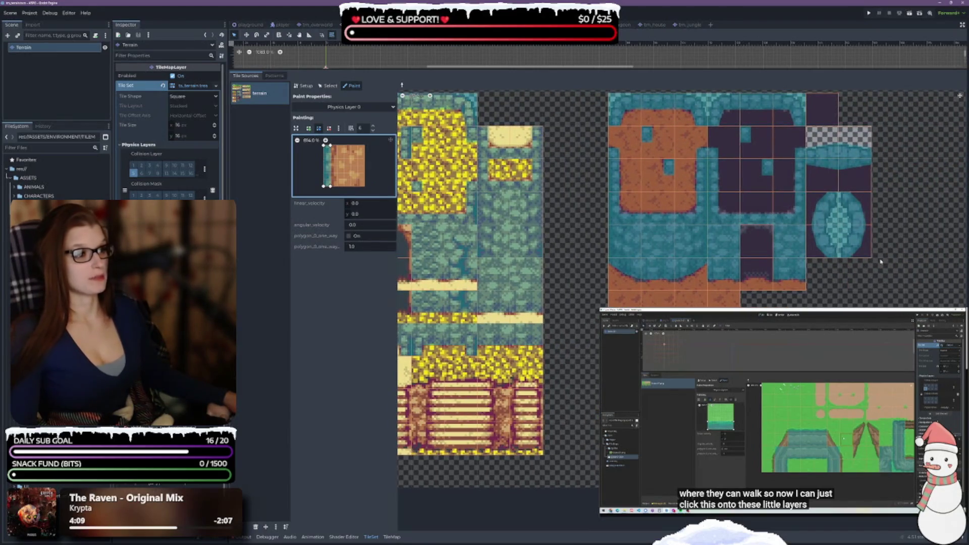
pyautogui.scroll(5, 869, 273)
pyautogui.hscroll(2, 869, 272)
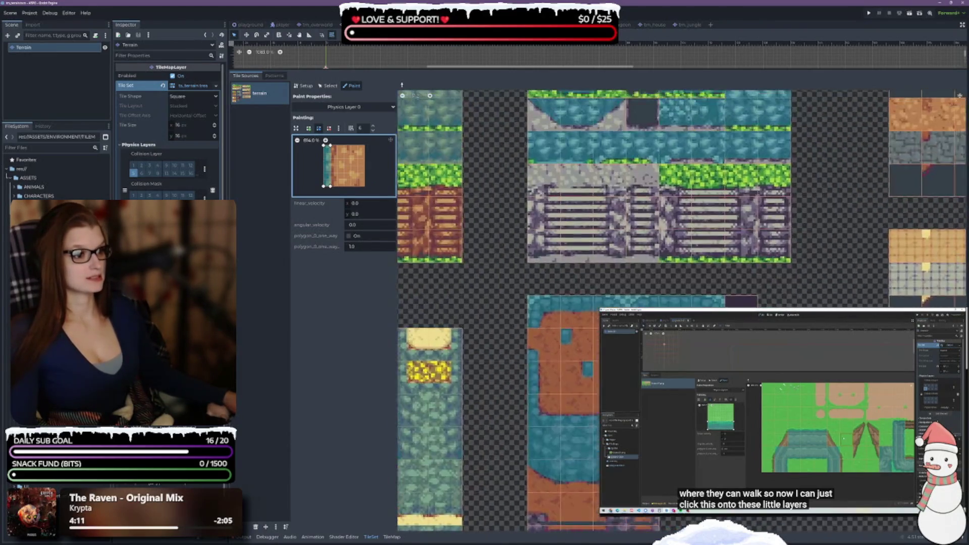
pyautogui.scroll(3, 846, 260)
pyautogui.hscroll(1, 847, 261)
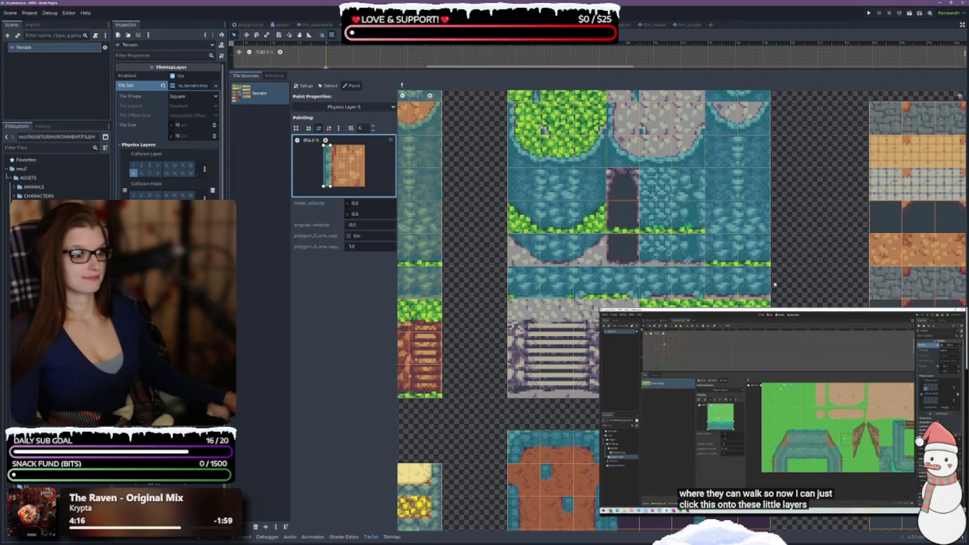
pyautogui.scroll(4, 559, 275)
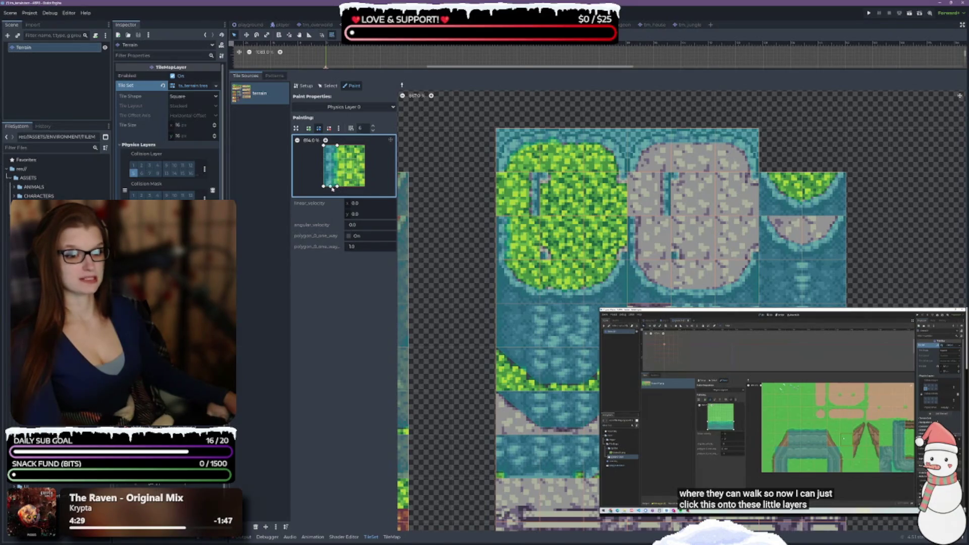
# Delete the green grass template's left-strip polygon points with the remove-points tool
pyautogui.click(329, 128)
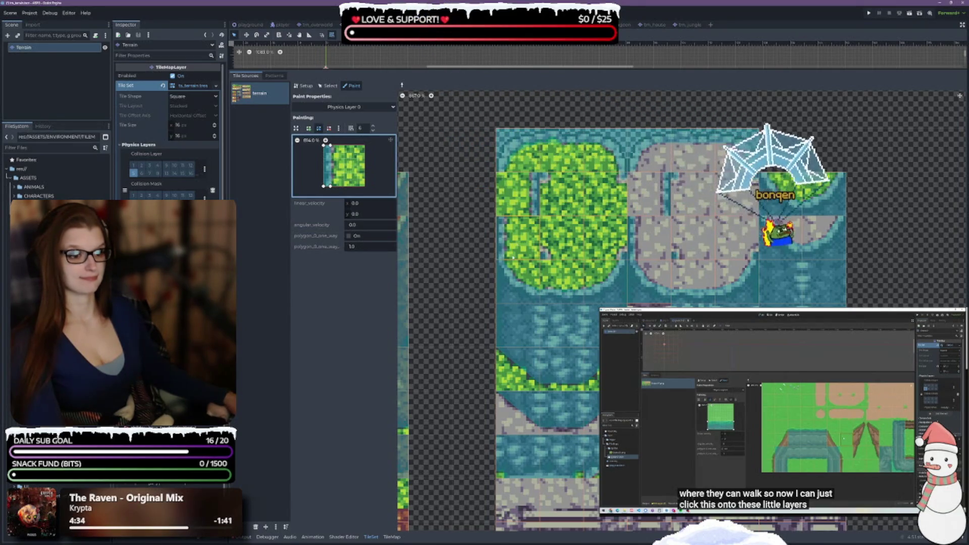
pyautogui.click(372, 128)
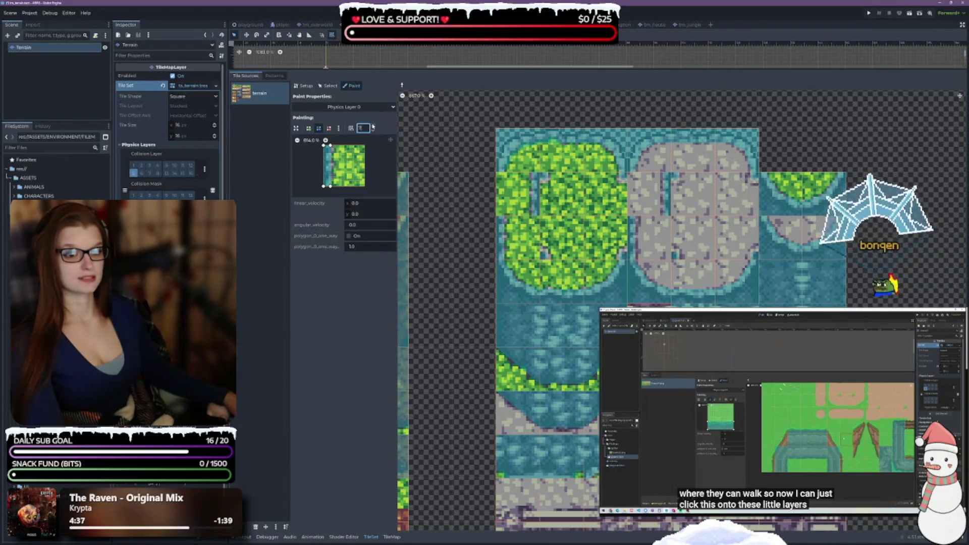
pyautogui.click(343, 185)
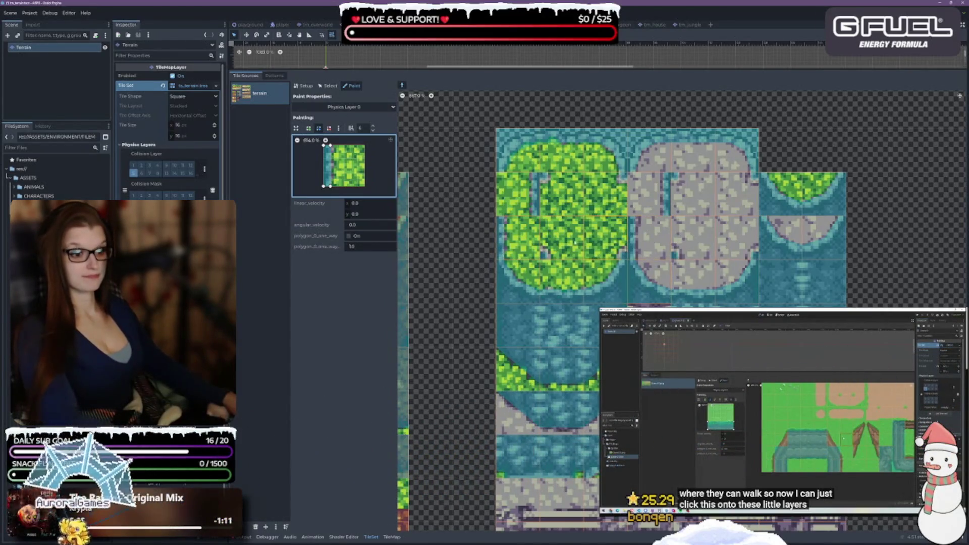
pyautogui.click(327, 181)
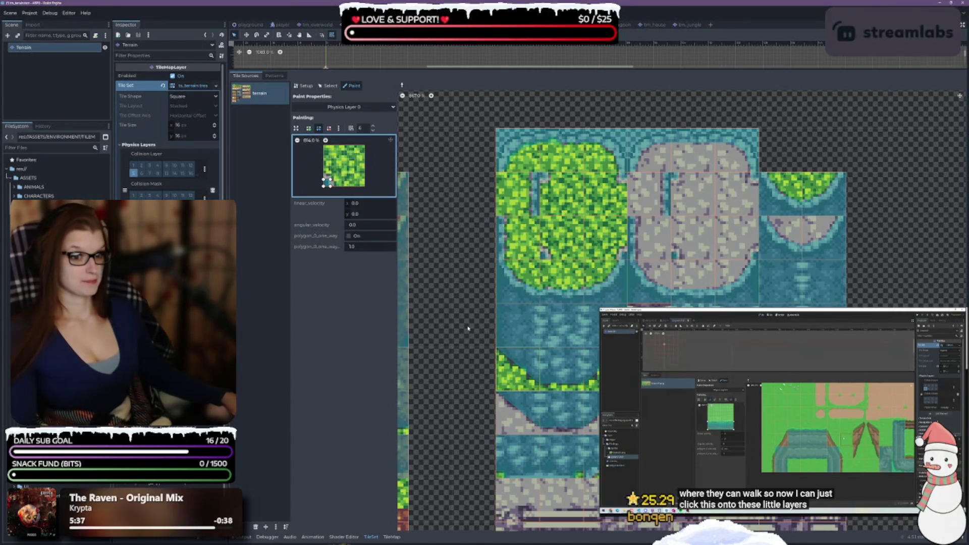
# Pick the diagonal tile's triangular collision and paint it onto the edge tile beside the doorway
pyautogui.rightClick(518, 371)
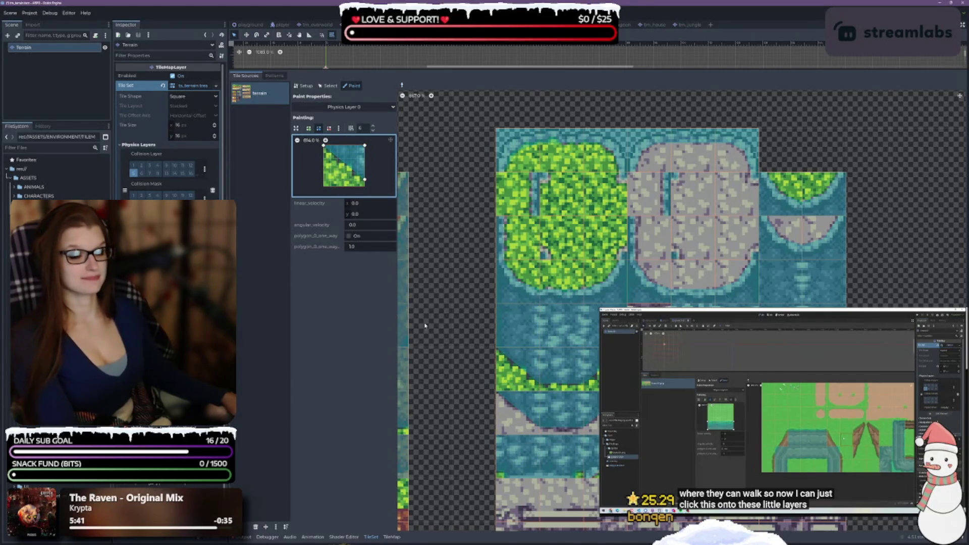
pyautogui.scroll(-5, 447, 348)
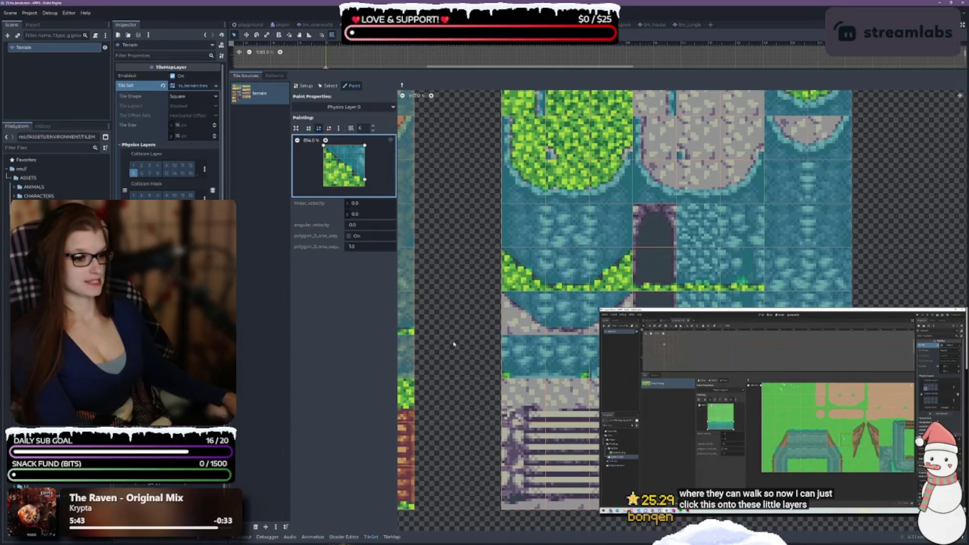
pyautogui.scroll(-5, 466, 335)
pyautogui.scroll(-5, 460, 402)
pyautogui.scroll(2, 656, 292)
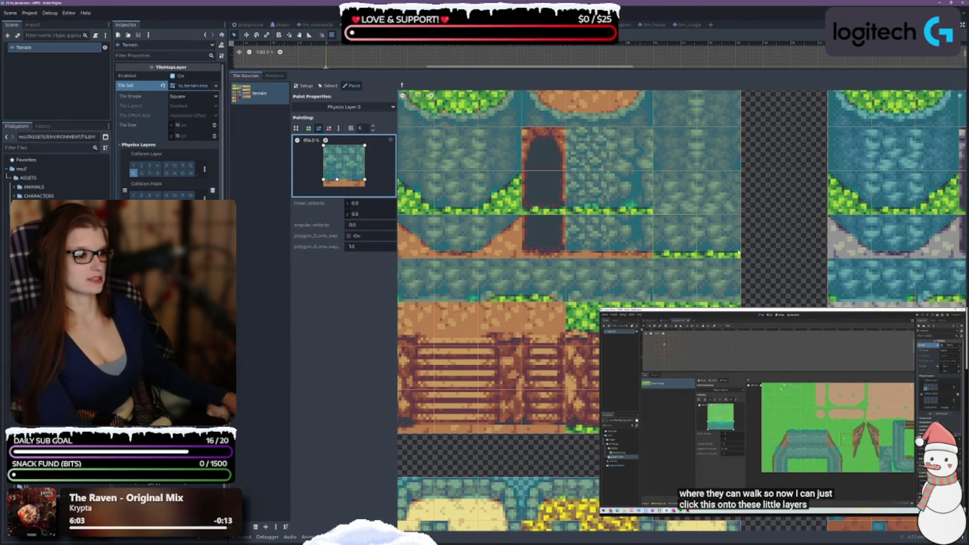
pyautogui.click(580, 288)
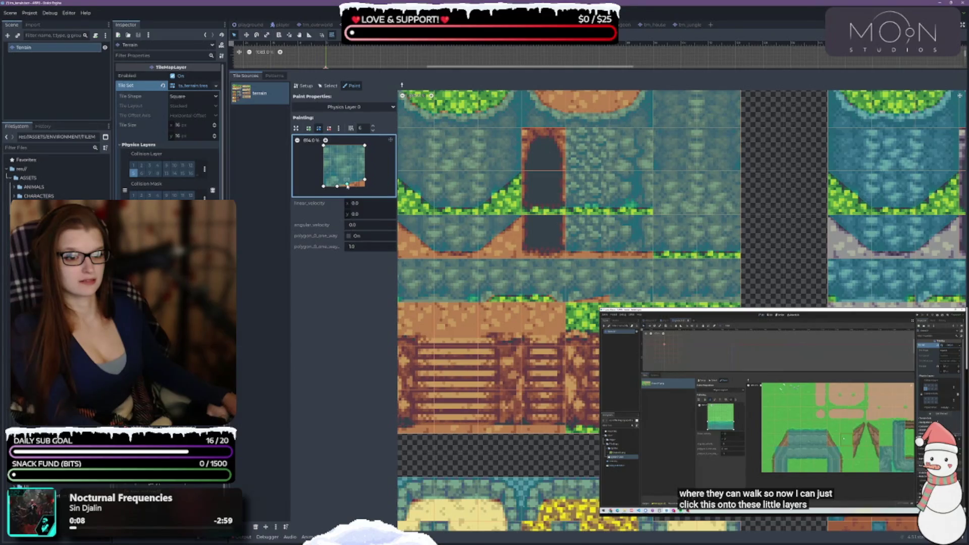
# Remove an extra vertex, snap corners, and stretch the water tile's polygon over the full square
pyautogui.moveTo(337, 180); pyautogui.dragTo(344, 179)
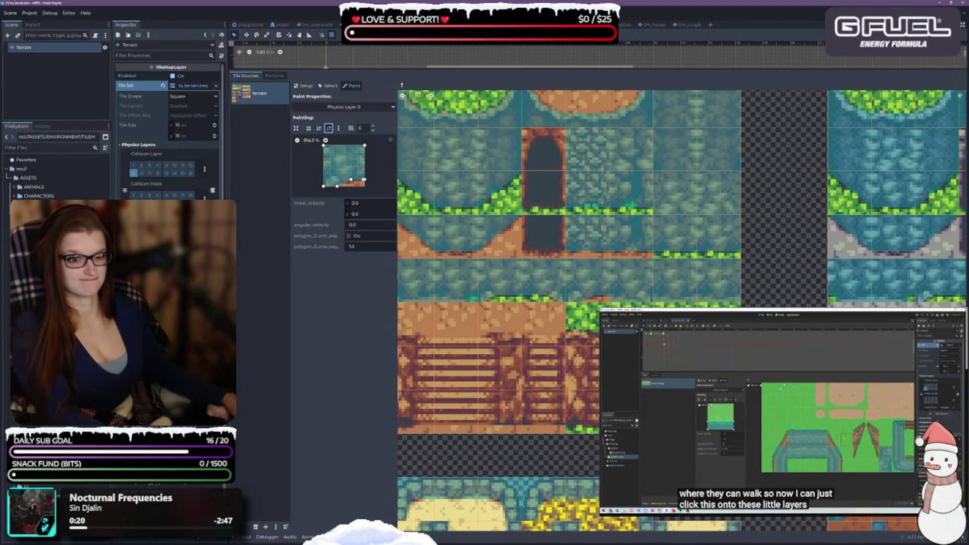
pyautogui.rightClick(351, 179)
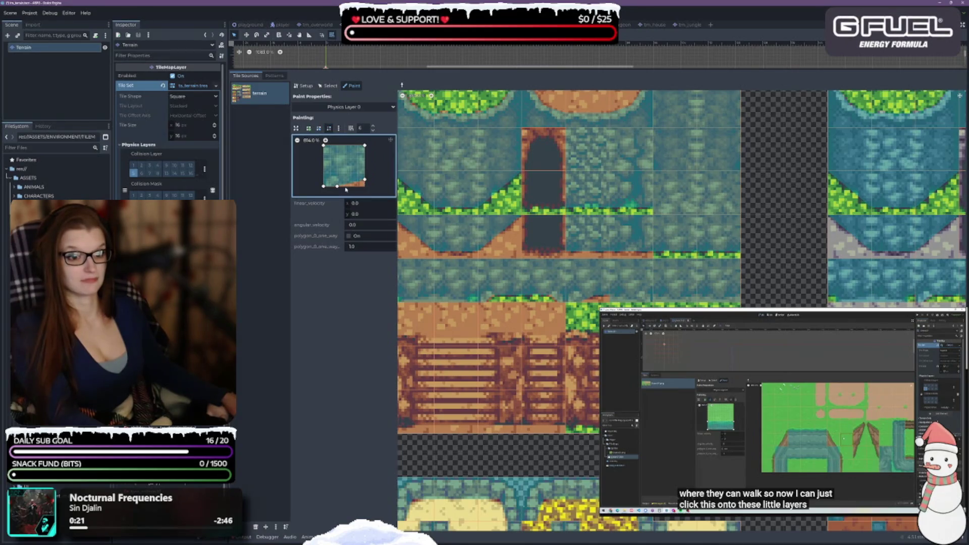
pyautogui.click(320, 129)
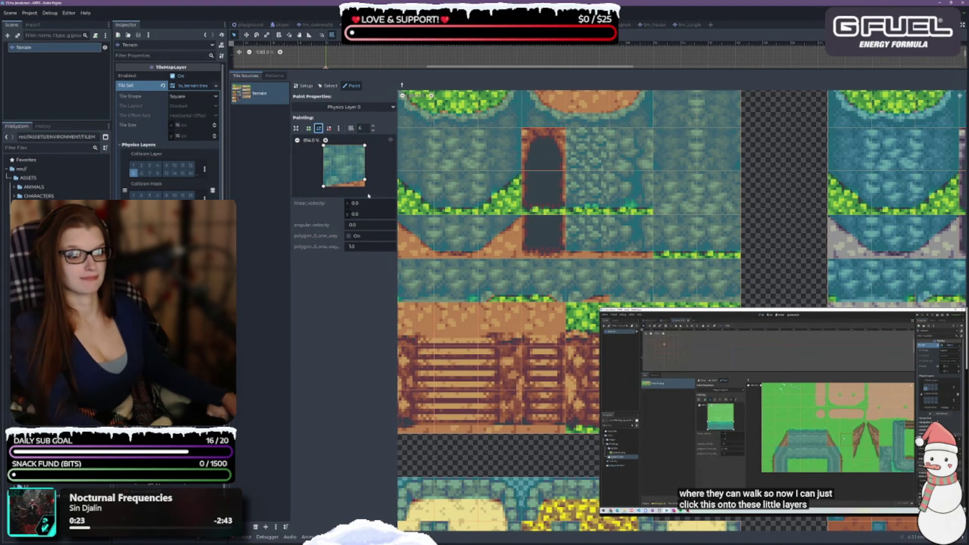
pyautogui.moveTo(364, 181); pyautogui.dragTo(364, 186)
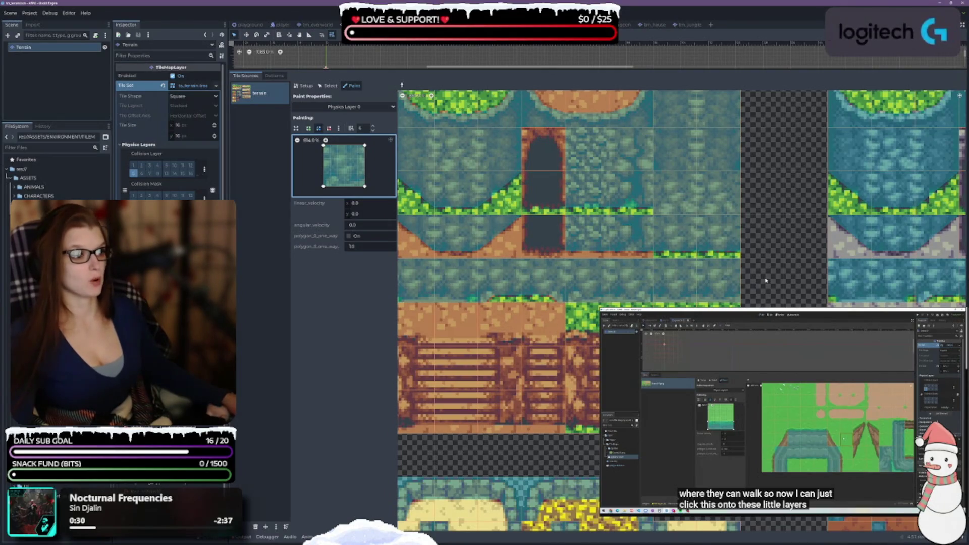
pyautogui.scroll(-2, 513, 299)
pyautogui.click(473, 308)
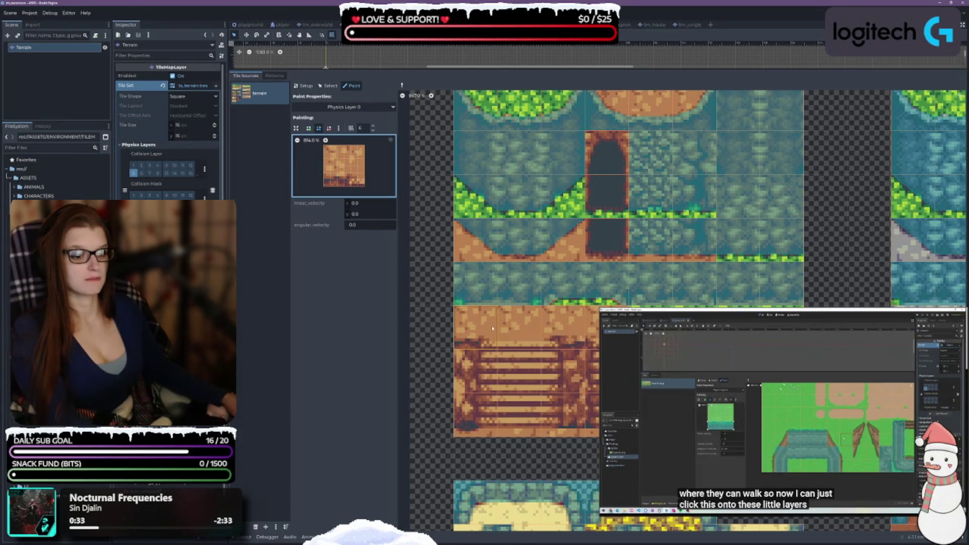
pyautogui.click(475, 289)
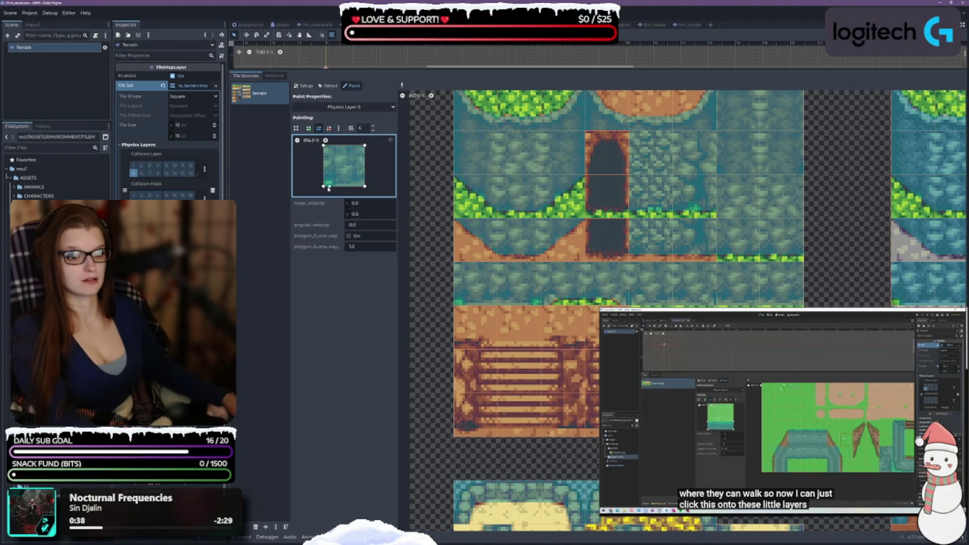
pyautogui.moveTo(330, 185); pyautogui.dragTo(333, 188)
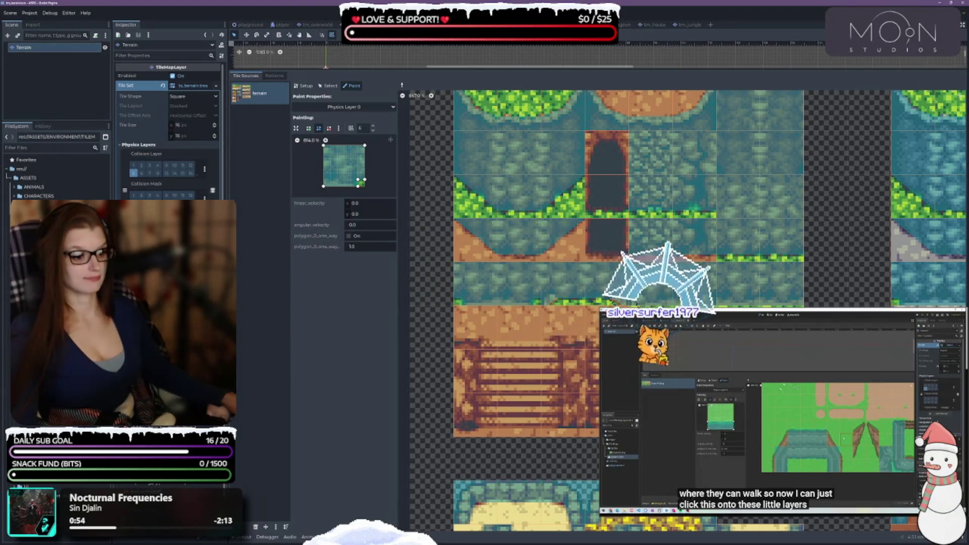
# Scroll and pan the atlas to show the fence, grass, and green and grey round tiles
pyautogui.scroll(3, 819, 278)
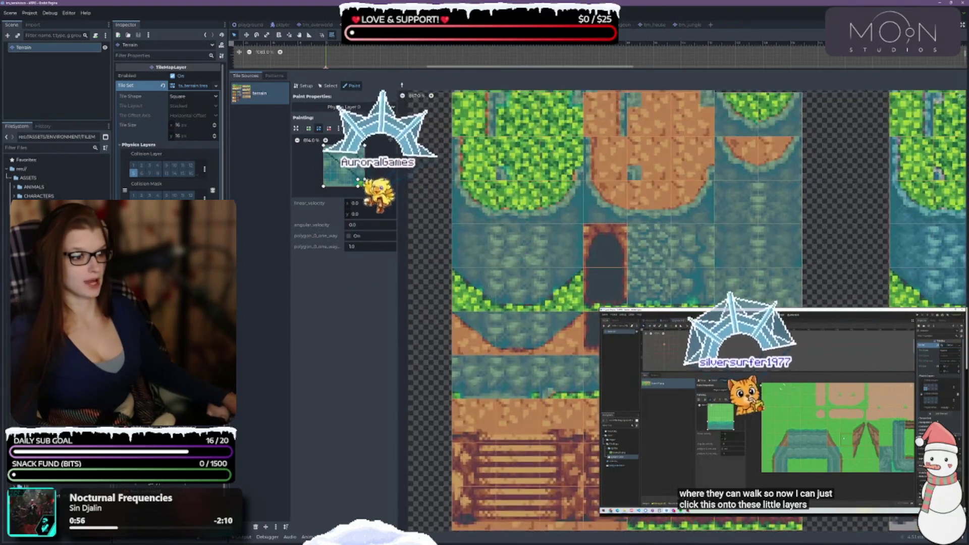
pyautogui.scroll(-10, 802, 151)
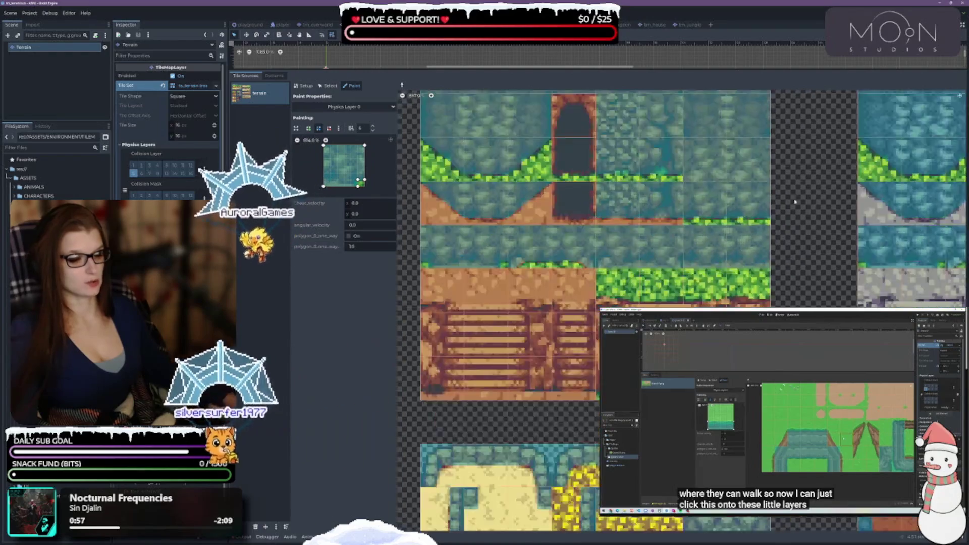
pyautogui.scroll(-2, 802, 151)
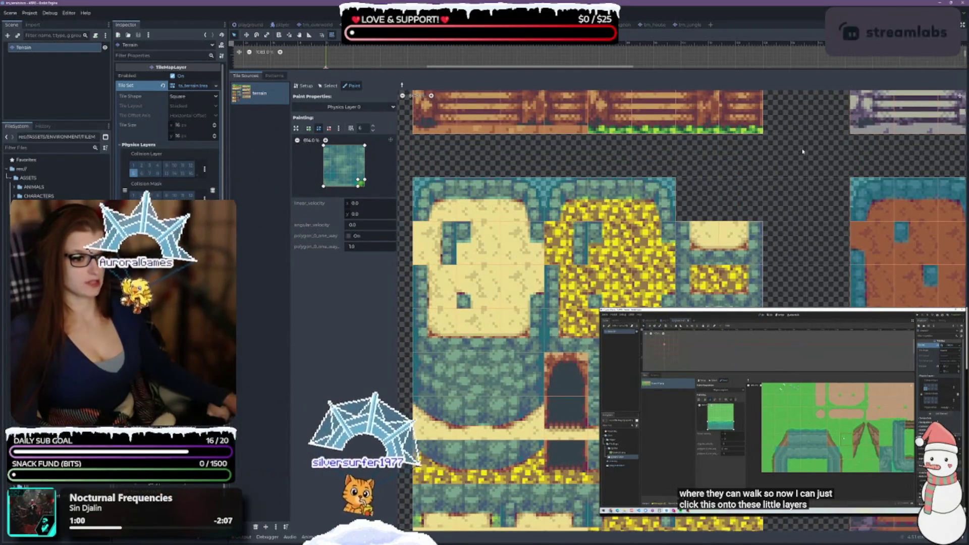
pyautogui.scroll(-3, 829, 249)
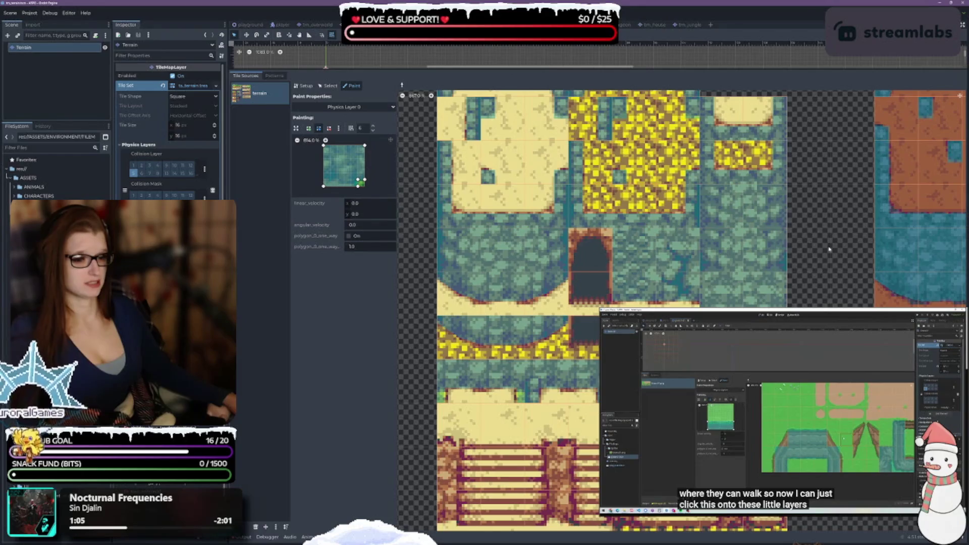
pyautogui.moveTo(828, 250)
pyautogui.mouseDown()
pyautogui.moveTo(697, 240)
pyautogui.moveTo(546, 365)
pyautogui.moveTo(515, 502)
pyautogui.mouseUp()
pyautogui.scroll(5, 535, 407)
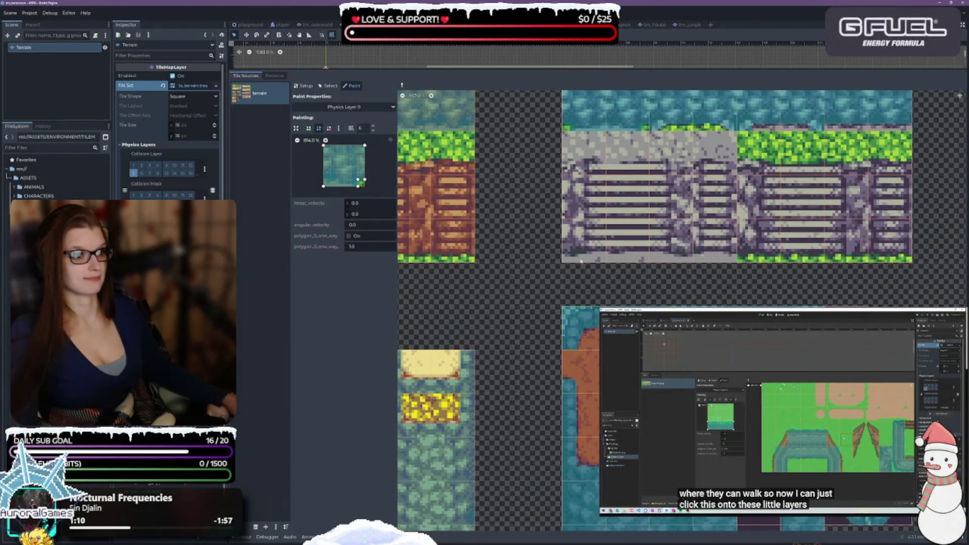
pyautogui.moveTo(541, 262); pyautogui.dragTo(528, 358)
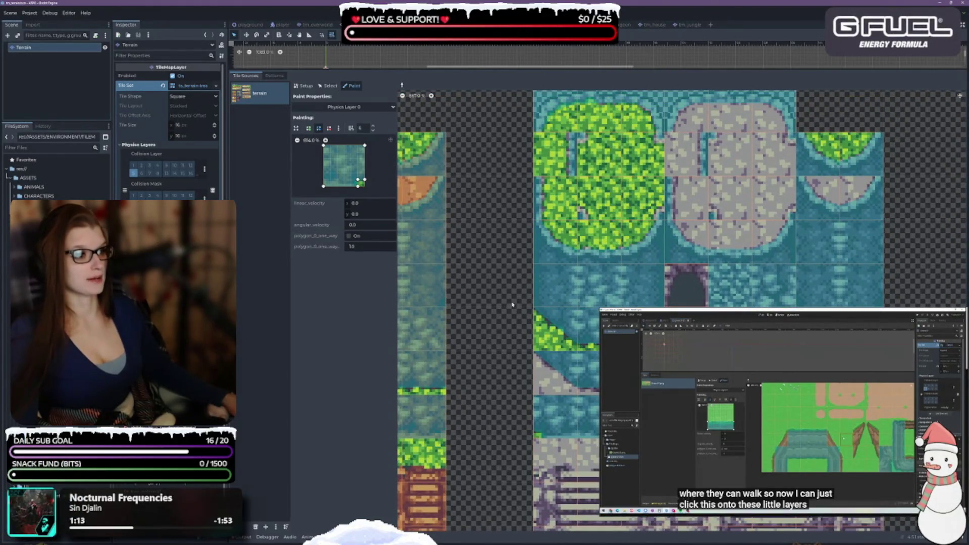
pyautogui.scroll(-5, 513, 326)
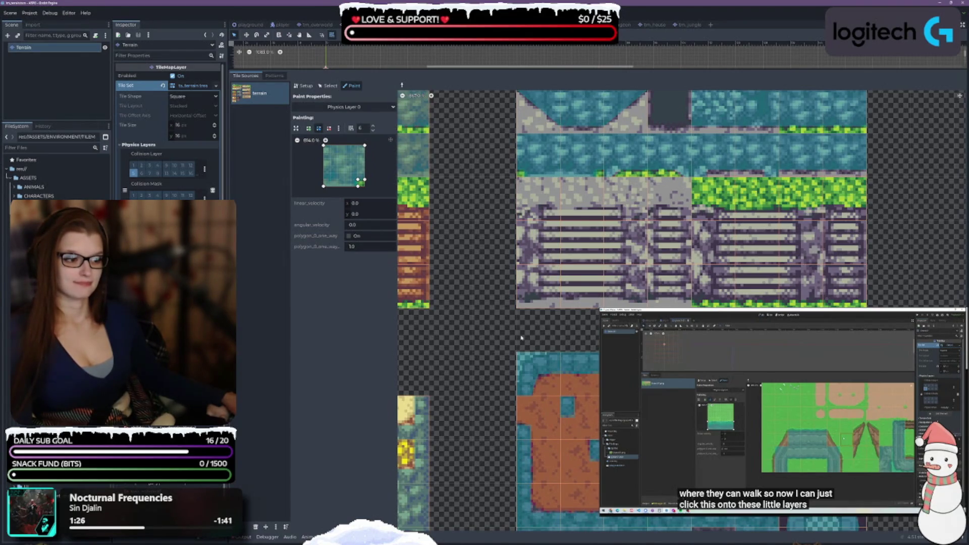
# Narrow the preview collision polygon by pulling its top-right and bottom-right corners inward
pyautogui.click(329, 128)
pyautogui.click(360, 183)
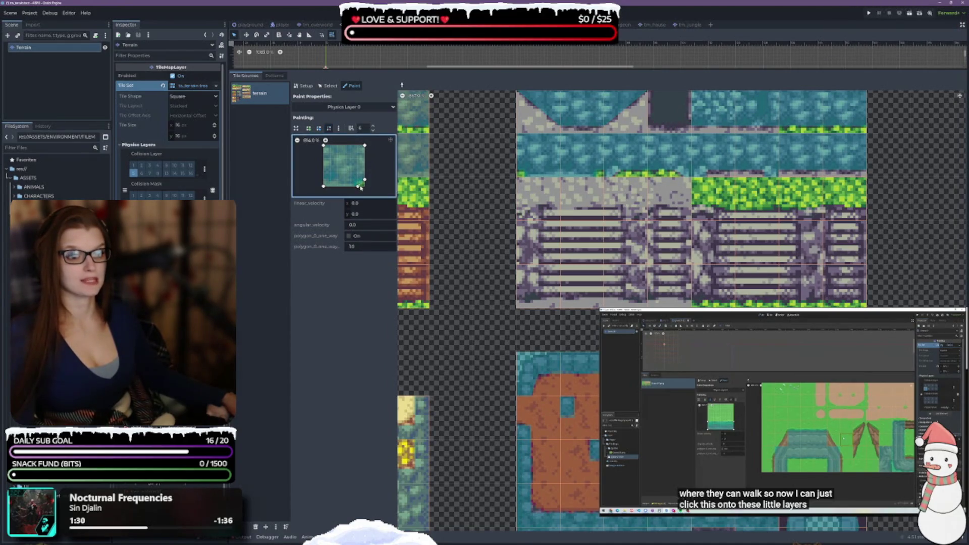
pyautogui.click(318, 127)
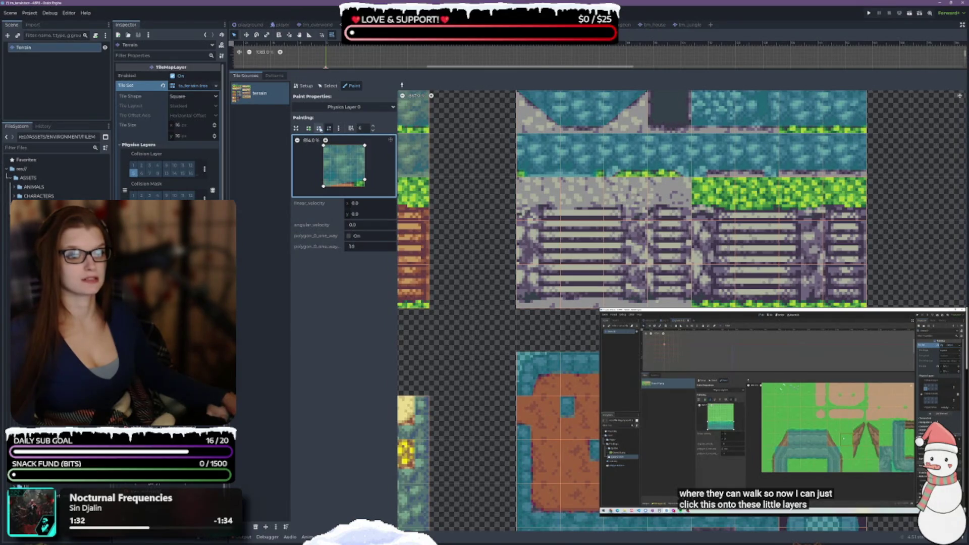
pyautogui.click(366, 187)
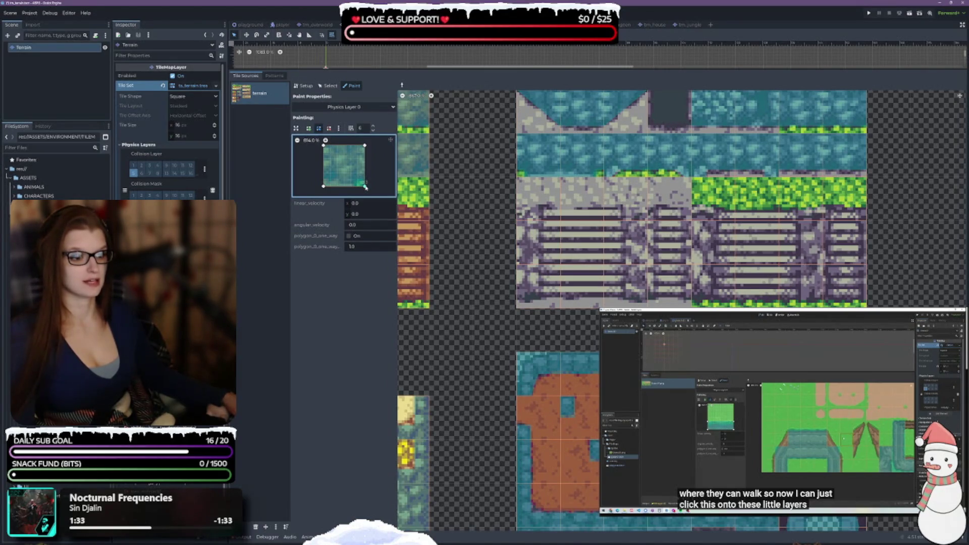
pyautogui.moveTo(365, 187); pyautogui.dragTo(350, 186)
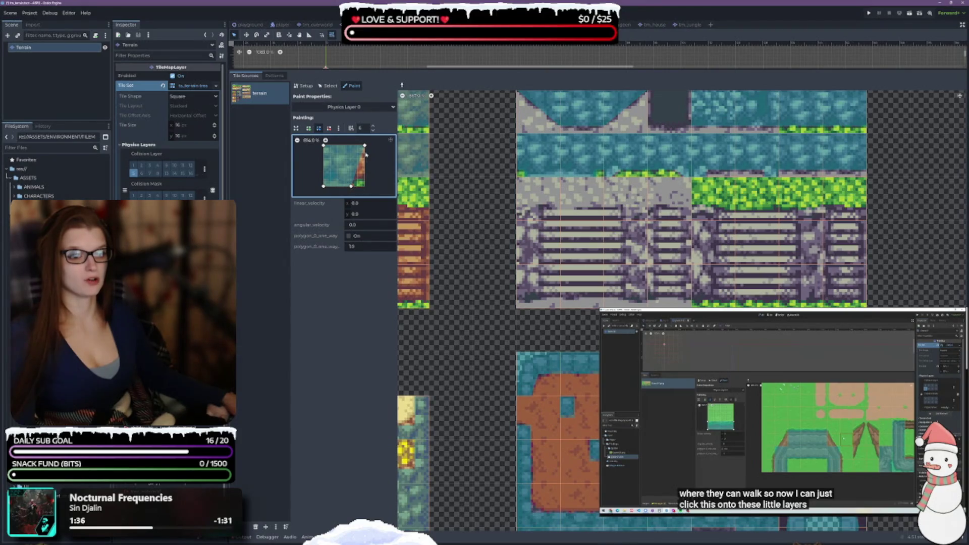
pyautogui.moveTo(364, 146); pyautogui.dragTo(351, 146)
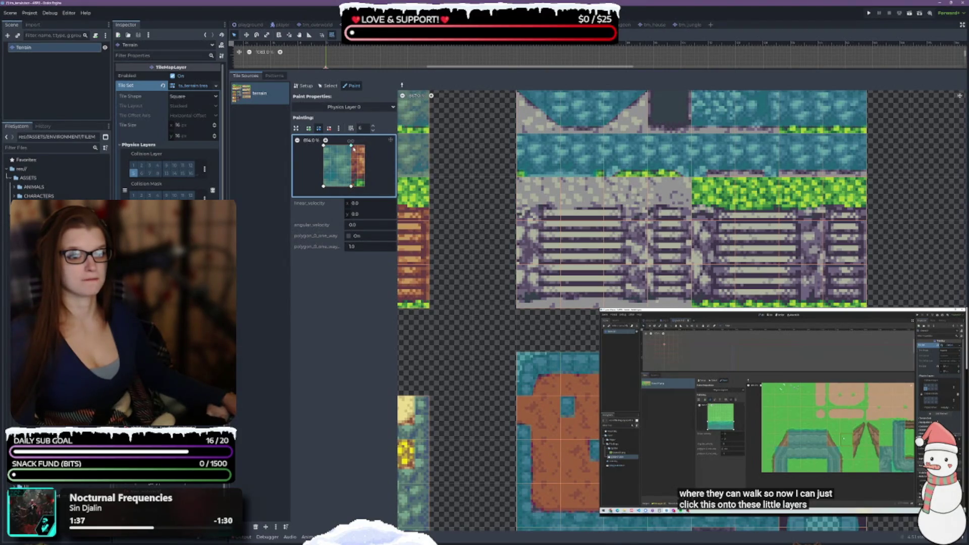
# Paint the strip onto one stair-side water tile, narrow it further, and paint the right staircase's water tile
pyautogui.click(540, 250)
pyautogui.moveTo(350, 146); pyautogui.dragTo(345, 147)
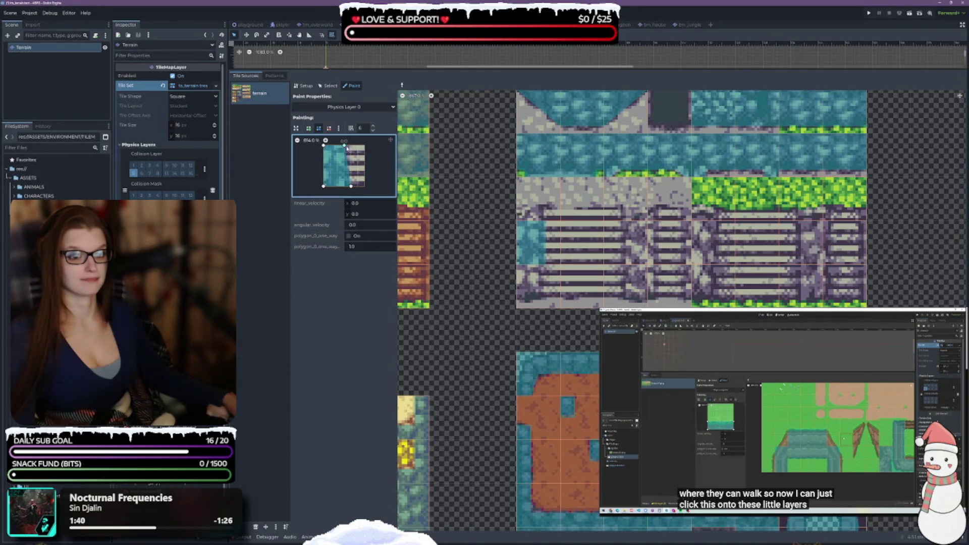
pyautogui.moveTo(352, 186); pyautogui.dragTo(345, 186)
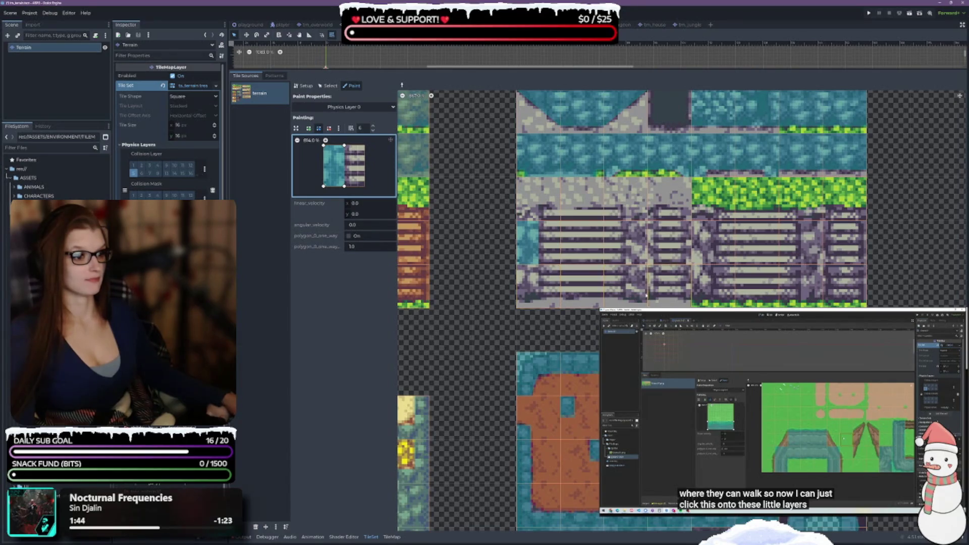
pyautogui.click(711, 243)
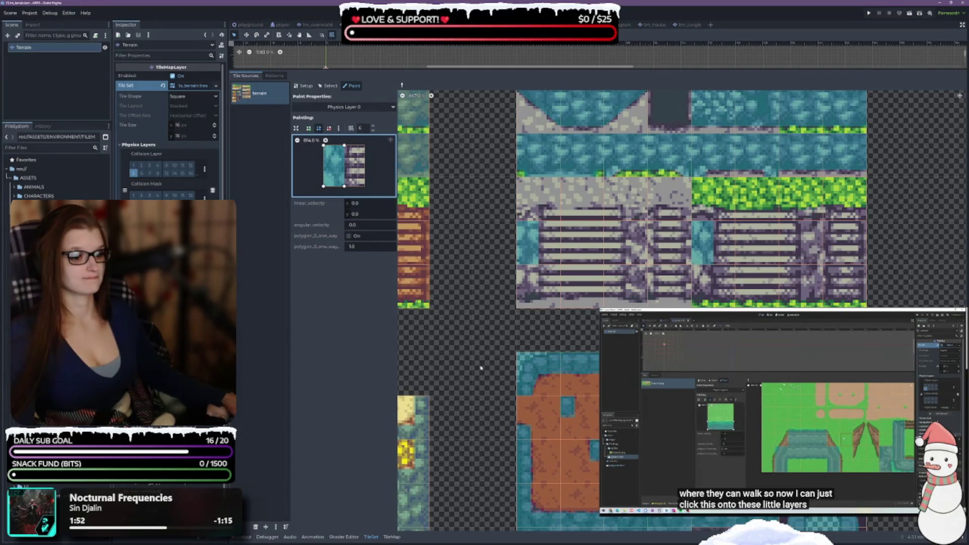
# Paint the collision strip onto two purple-atlas tiles and down the lower-left tile column
pyautogui.scroll(-5, 480, 364)
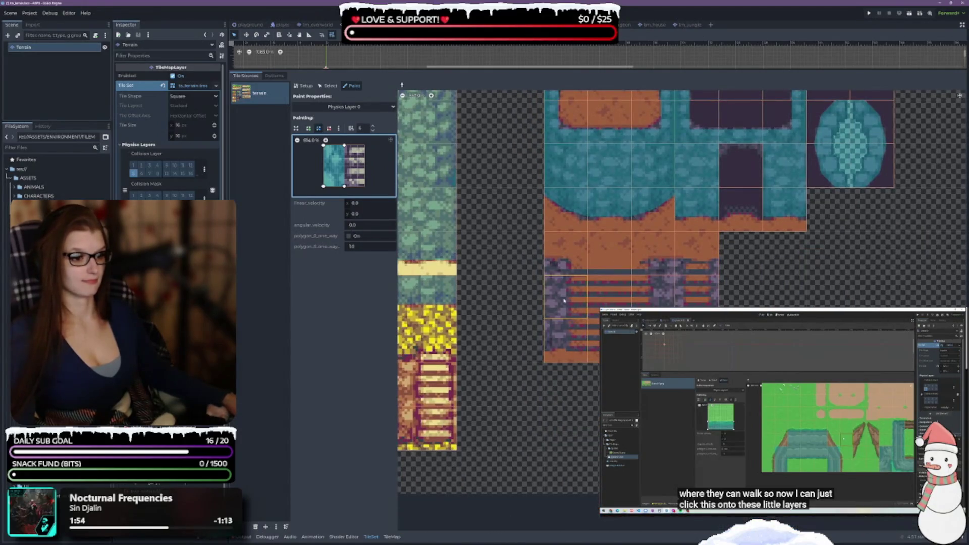
pyautogui.click(567, 302)
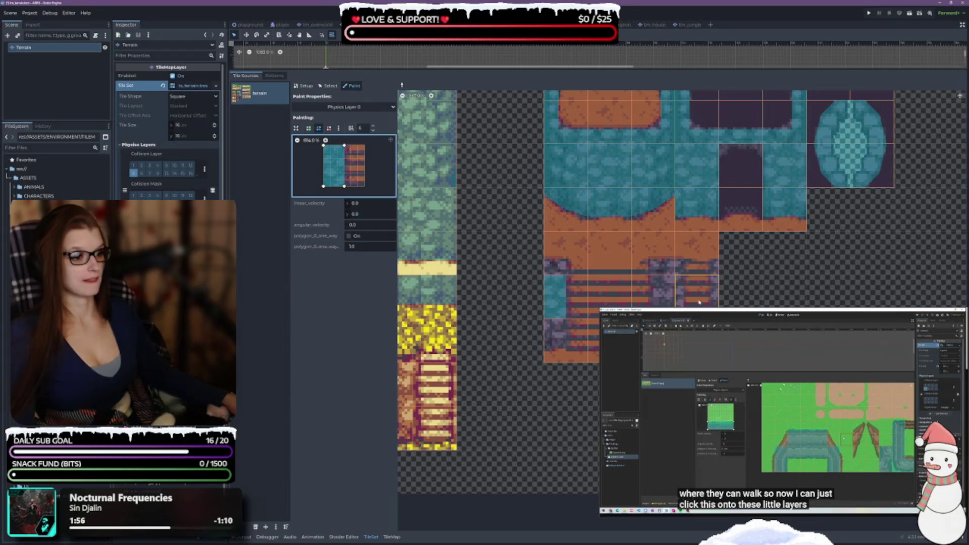
pyautogui.click(557, 353)
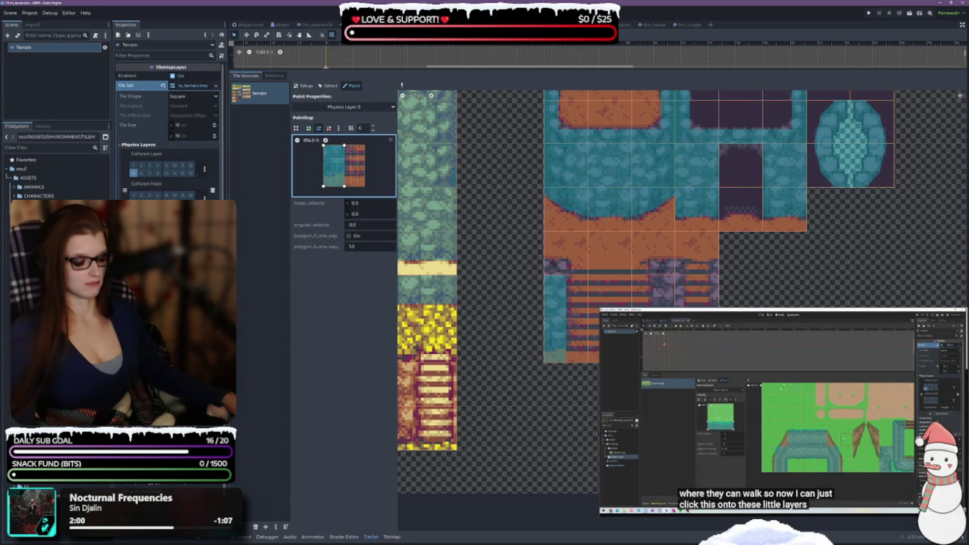
pyautogui.hscroll(-5, 681, 287)
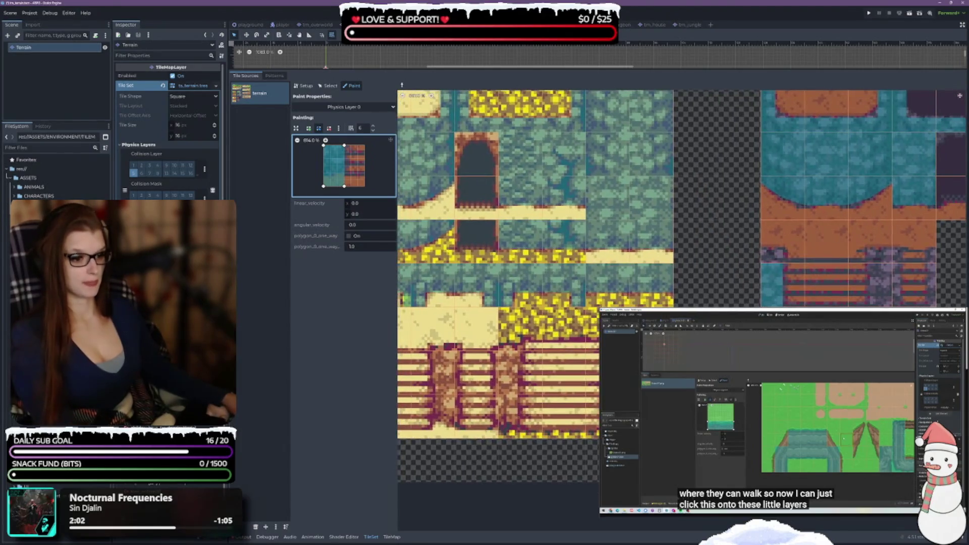
pyautogui.hscroll(-2, 542, 430)
pyautogui.scroll(-1, 543, 430)
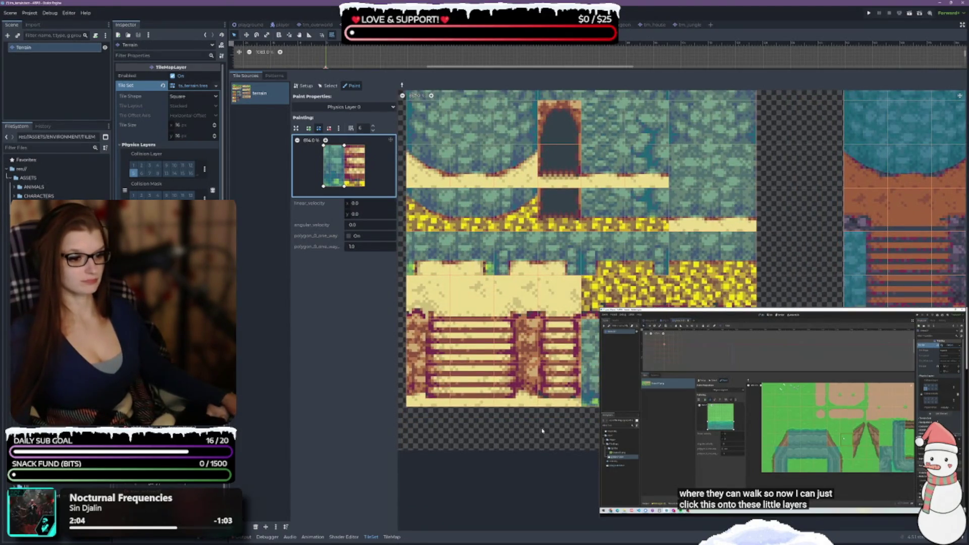
pyautogui.hscroll(-3, 543, 430)
pyautogui.moveTo(519, 338); pyautogui.dragTo(520, 383)
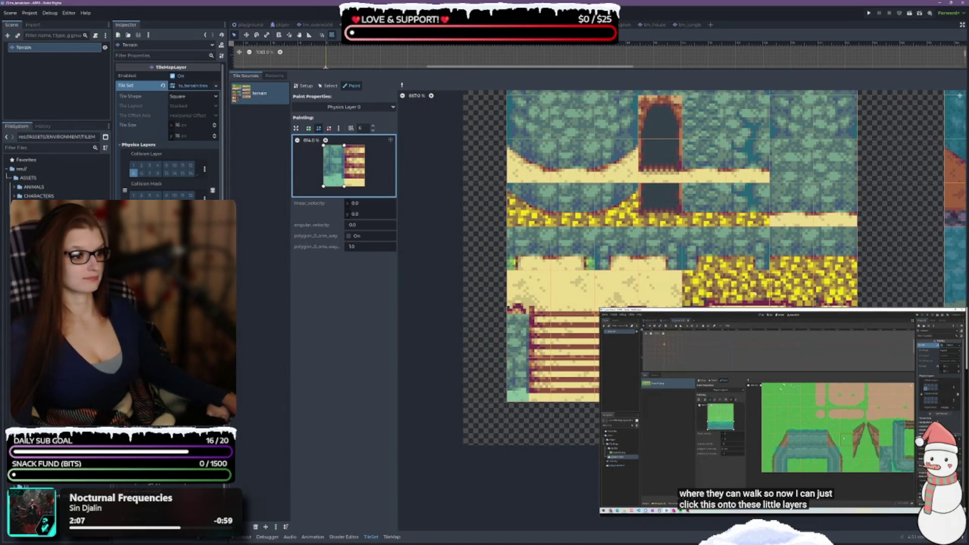
# Paint the strip onto the water tile beside the fence and two stacked left-edge tiles
pyautogui.scroll(5, 889, 268)
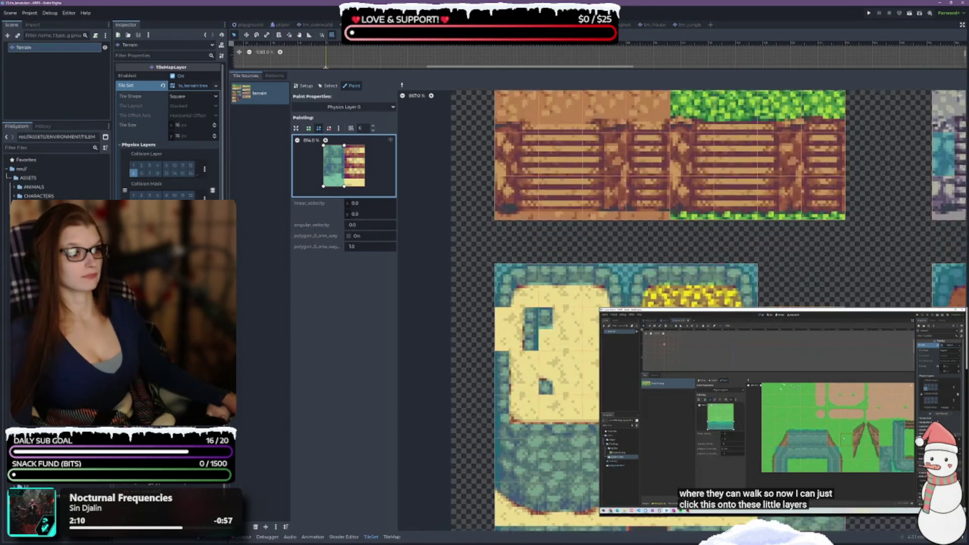
pyautogui.scroll(3, 889, 267)
pyautogui.click(704, 293)
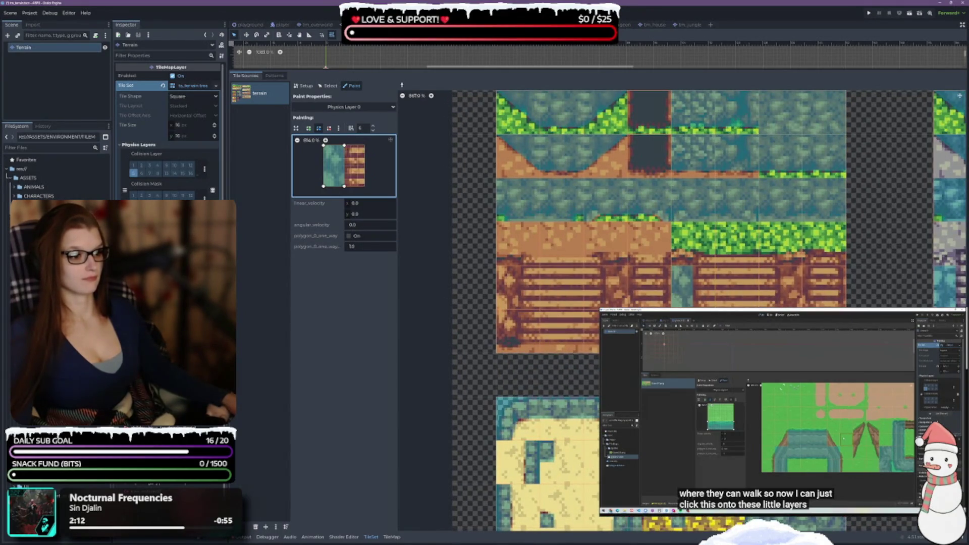
pyautogui.moveTo(525, 288); pyautogui.dragTo(529, 332)
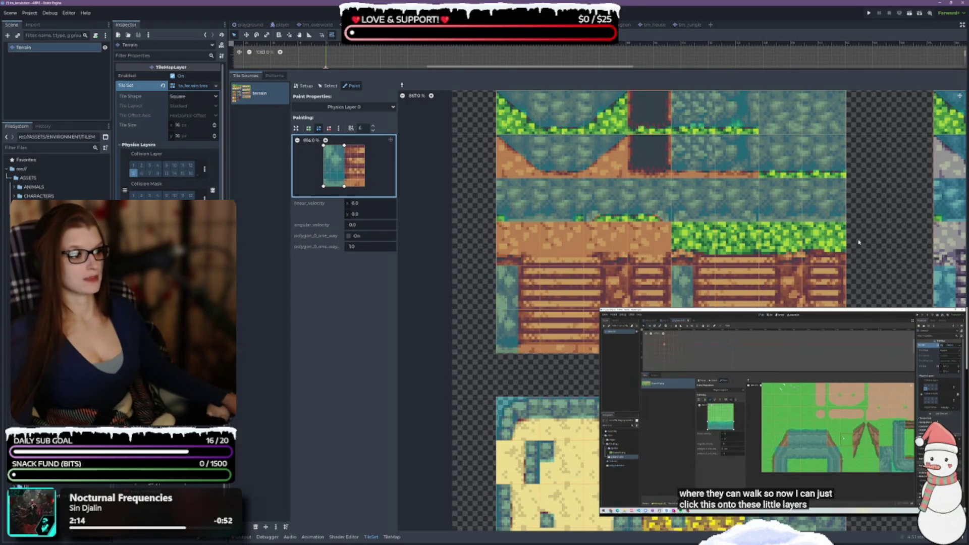
pyautogui.scroll(2, 858, 246)
pyautogui.hscroll(3, 858, 246)
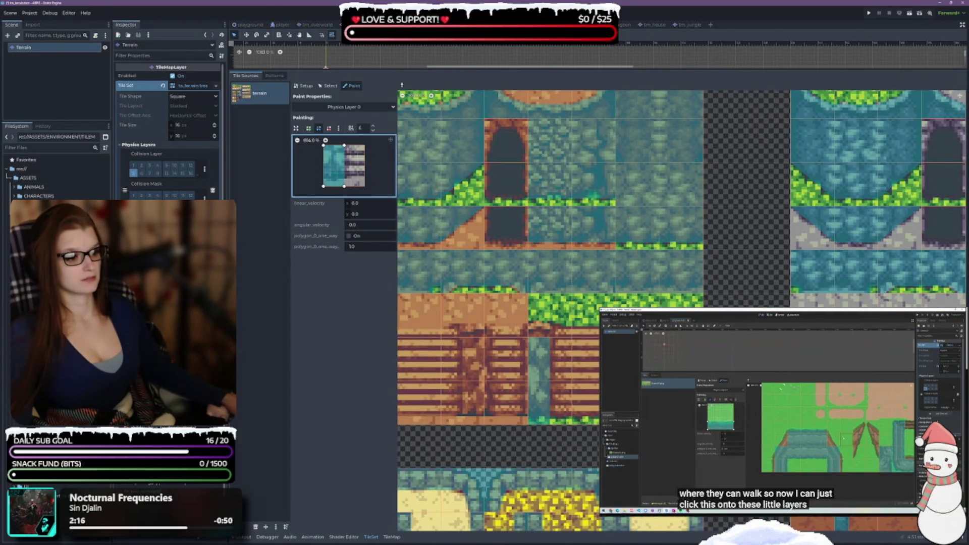
pyautogui.scroll(-2, 681, 202)
pyautogui.hscroll(5, 681, 202)
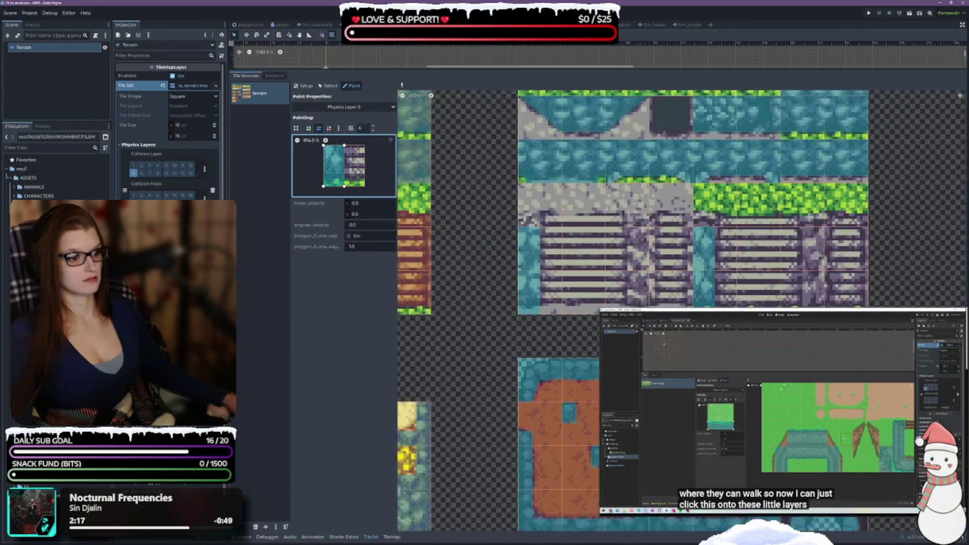
pyautogui.hscroll(-6, 794, 270)
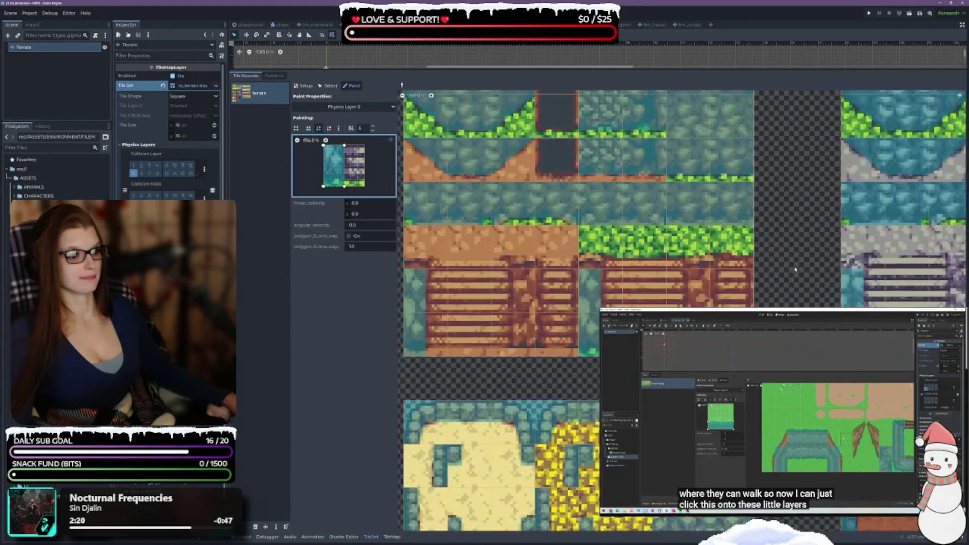
pyautogui.hscroll(-2, 794, 270)
pyautogui.hscroll(-2, 376, 174)
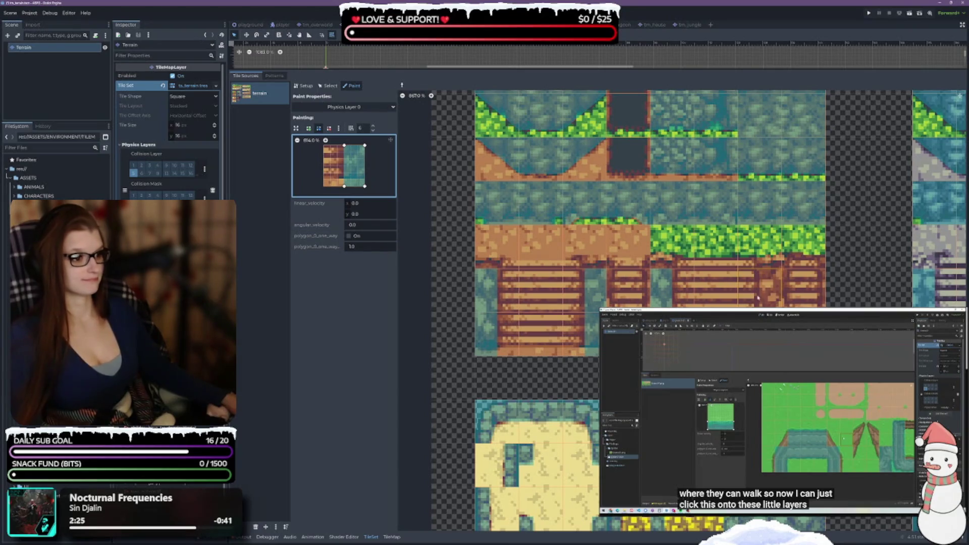
# Paint collision down both water columns beside the stairs
pyautogui.scroll(-5, 681, 311)
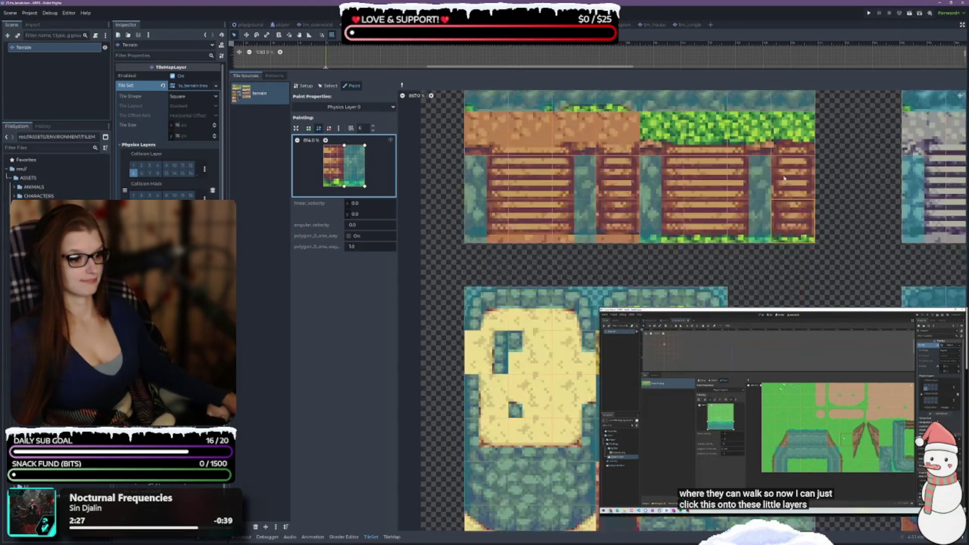
pyautogui.scroll(-5, 717, 291)
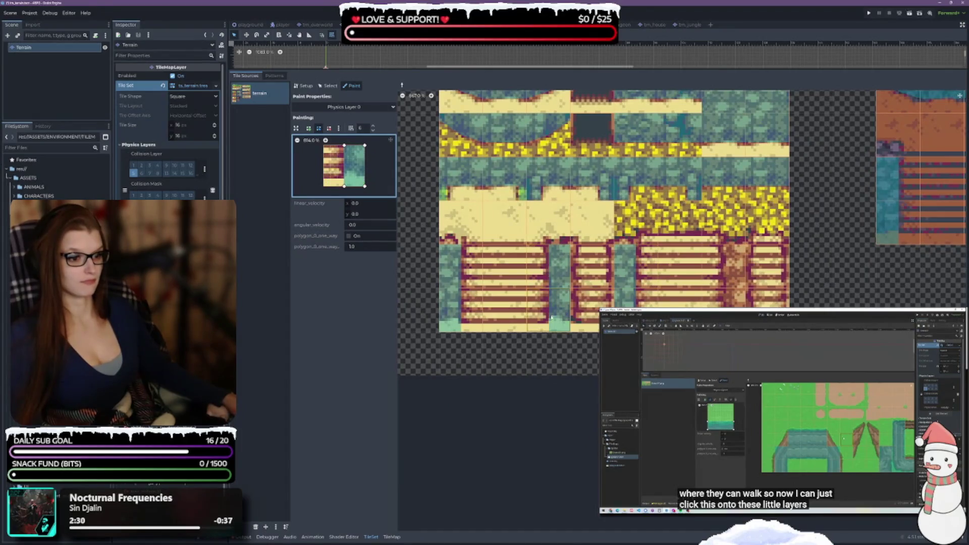
pyautogui.hscroll(6, 715, 291)
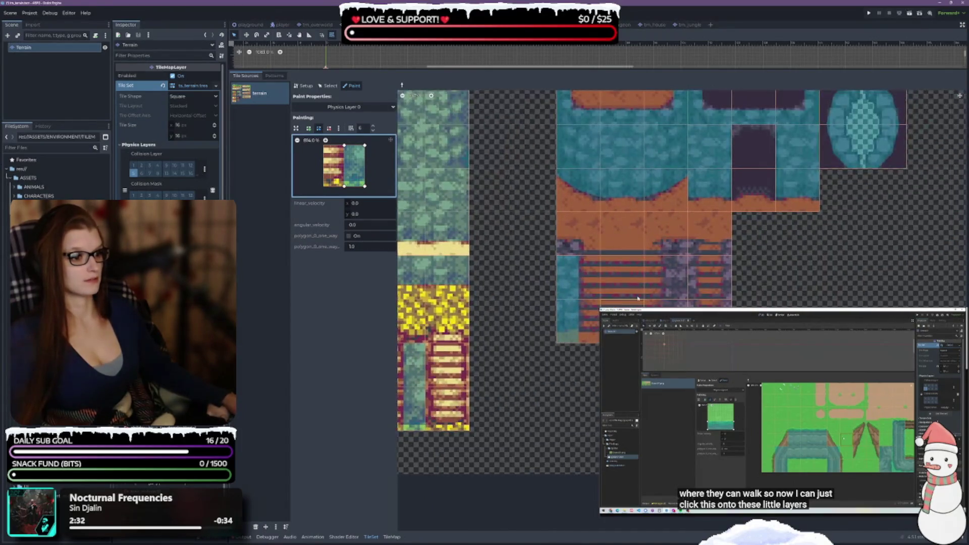
pyautogui.scroll(4, 670, 187)
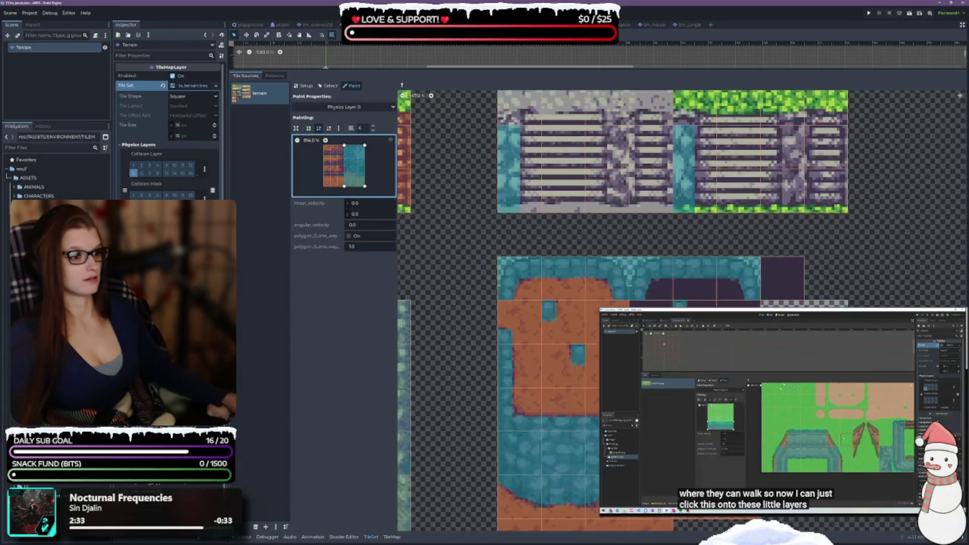
pyautogui.moveTo(625, 179); pyautogui.dragTo(625, 255)
pyautogui.moveTo(800, 192); pyautogui.dragTo(797, 252)
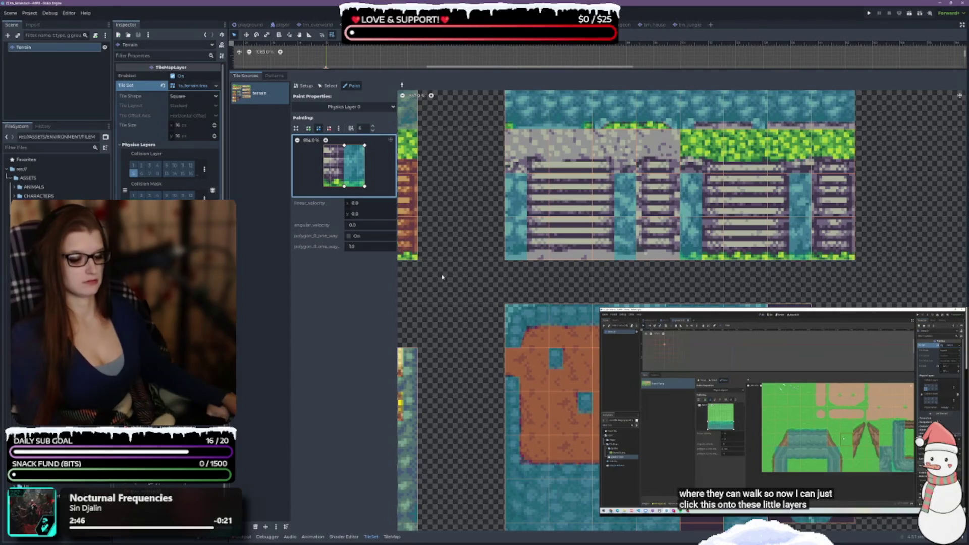
# Copy the water-and-bridge tile's shape, stretch it to the tile bottom, and paint the bottom-left water tile
pyautogui.hscroll(-5, 442, 276)
pyautogui.scroll(1, 479, 283)
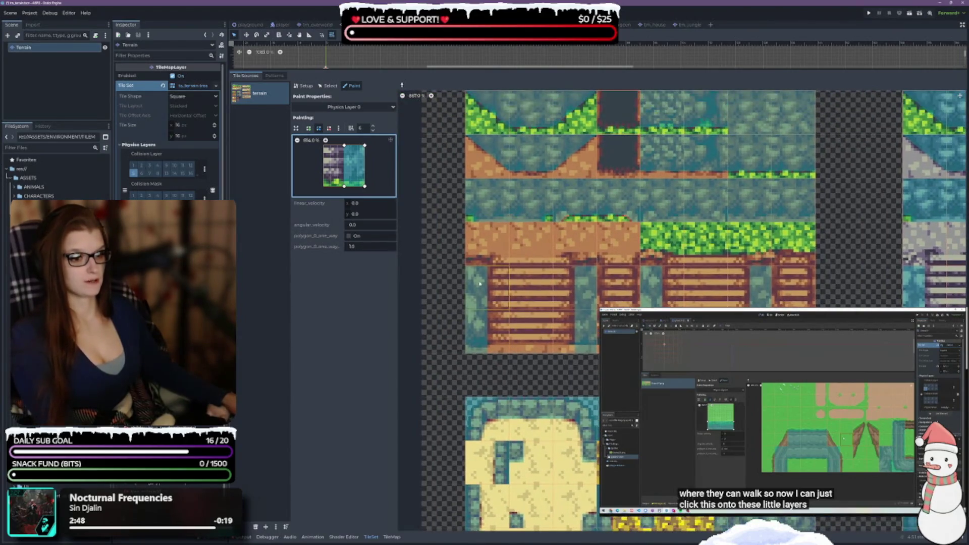
pyautogui.click(499, 303)
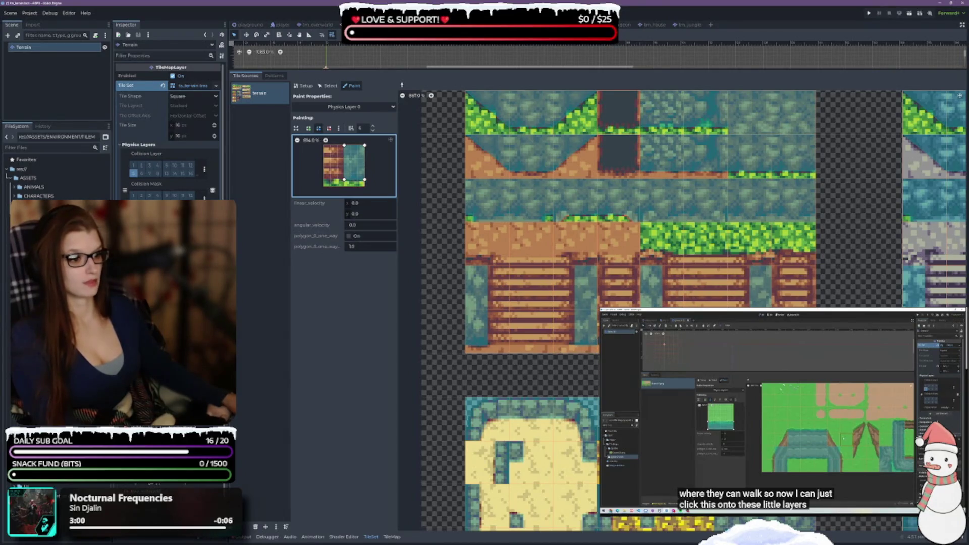
pyautogui.scroll(-5, 809, 194)
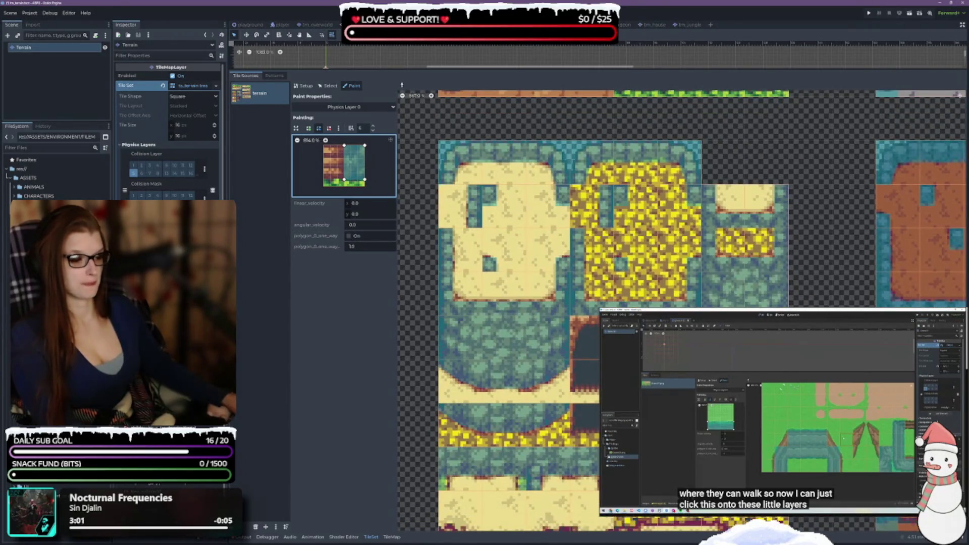
pyautogui.scroll(-2, 809, 194)
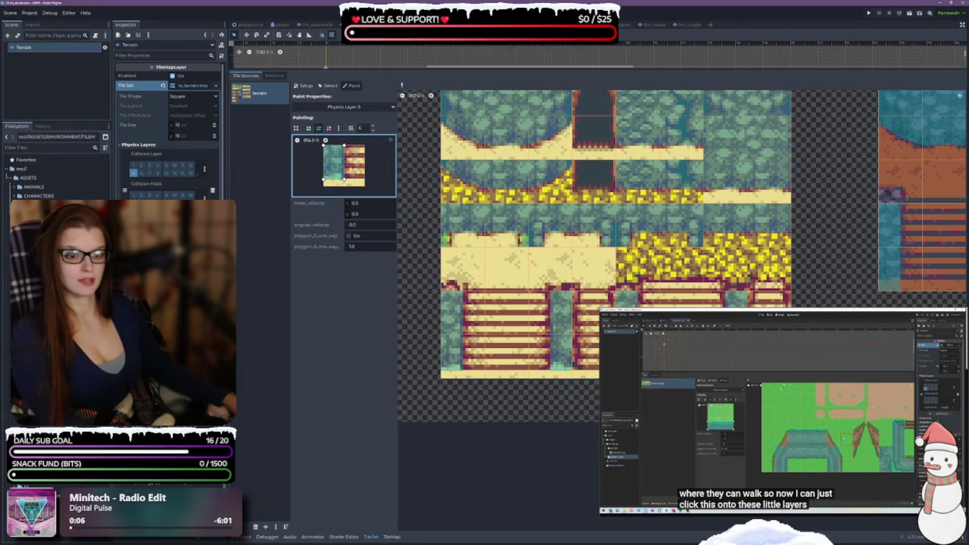
pyautogui.moveTo(344, 179); pyautogui.dragTo(346, 173)
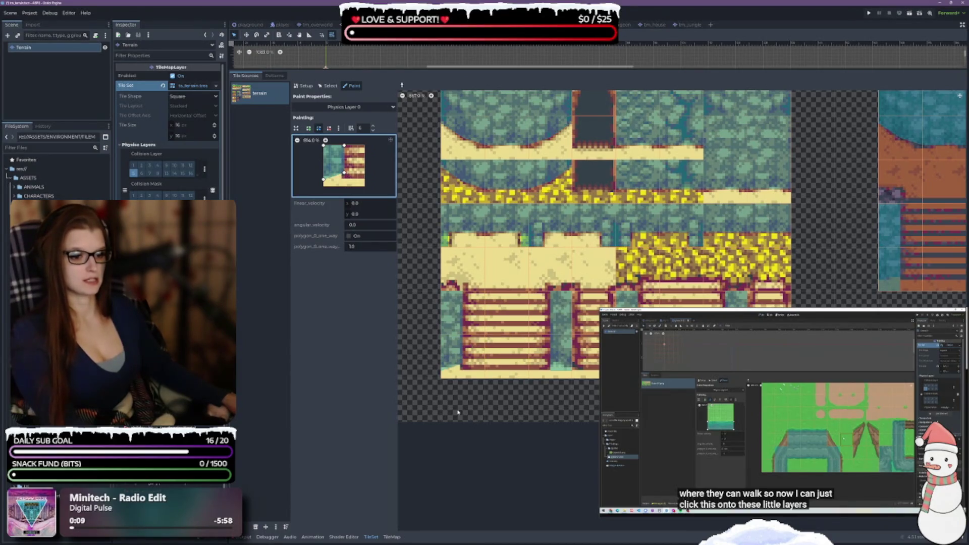
pyautogui.moveTo(323, 178); pyautogui.dragTo(323, 172)
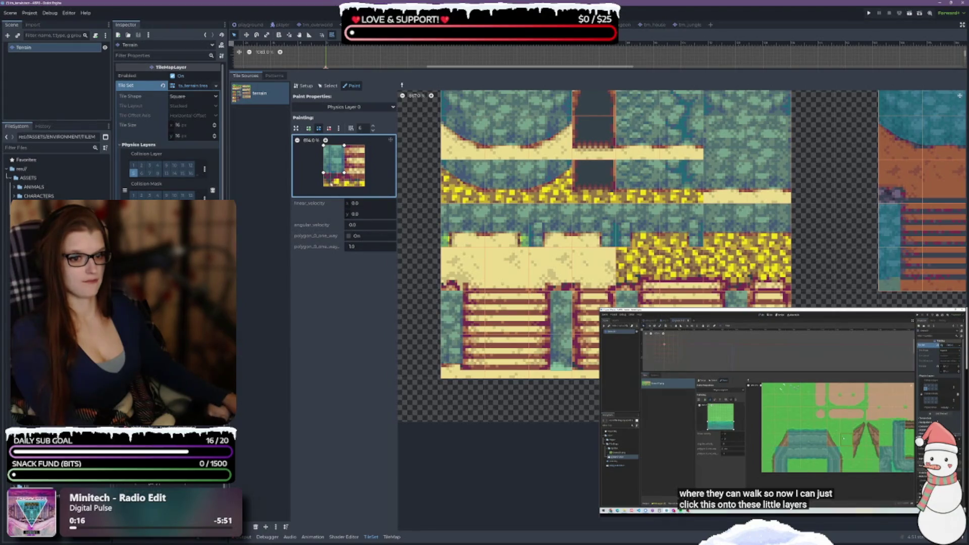
pyautogui.moveTo(323, 173); pyautogui.dragTo(344, 179)
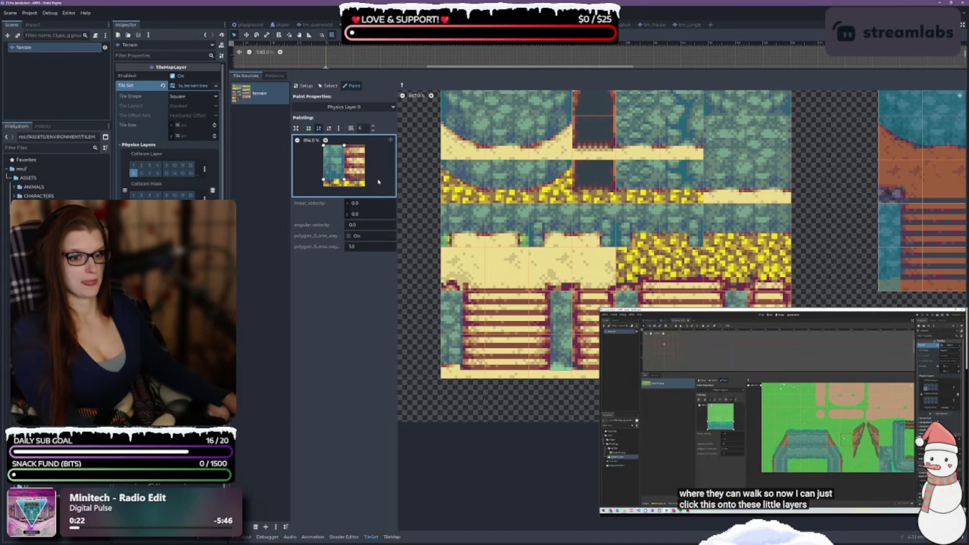
pyautogui.click(472, 356)
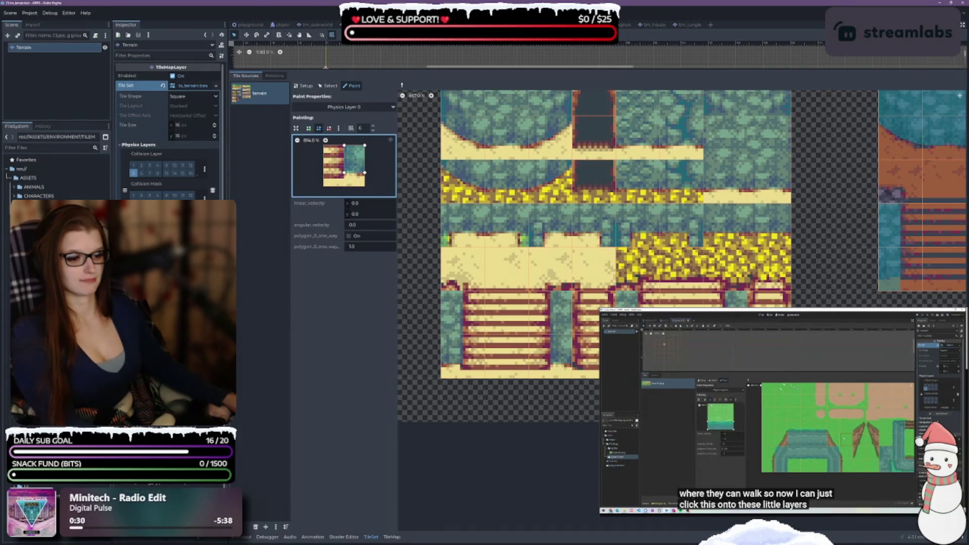
pyautogui.hscroll(5, 681, 227)
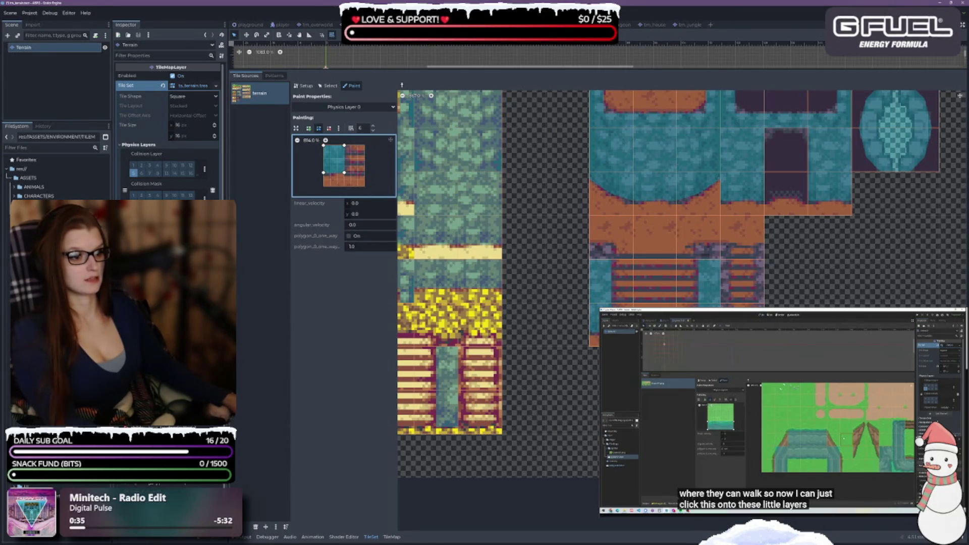
# Adjust the collision shape's corners, then copy the shapes from the grass and grey stone tiles
pyautogui.scroll(2, 580, 418)
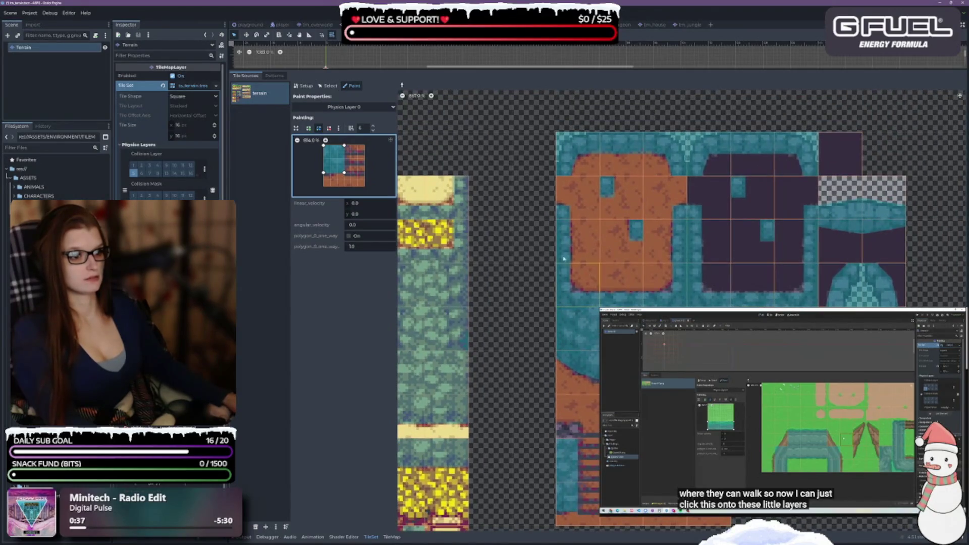
pyautogui.scroll(3, 580, 418)
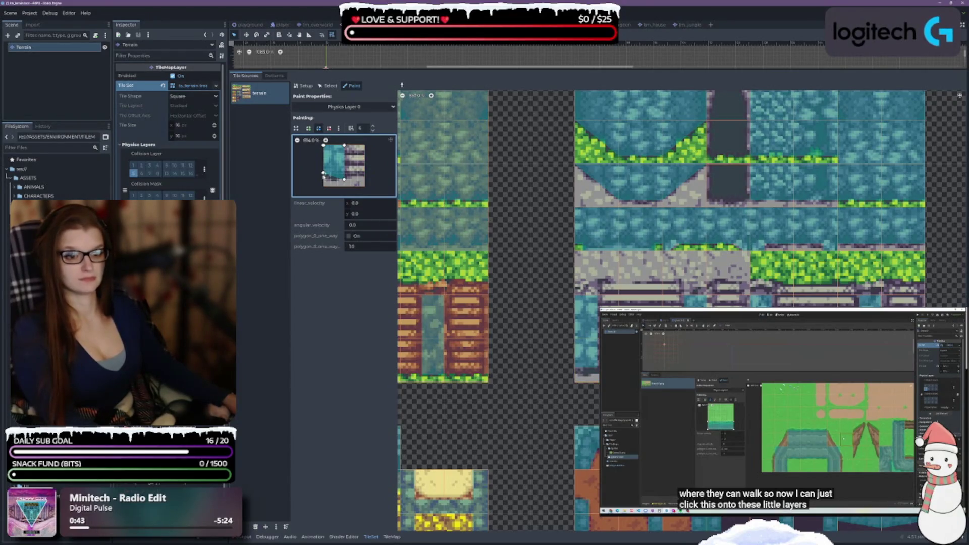
pyautogui.moveTo(323, 173); pyautogui.dragTo(324, 179)
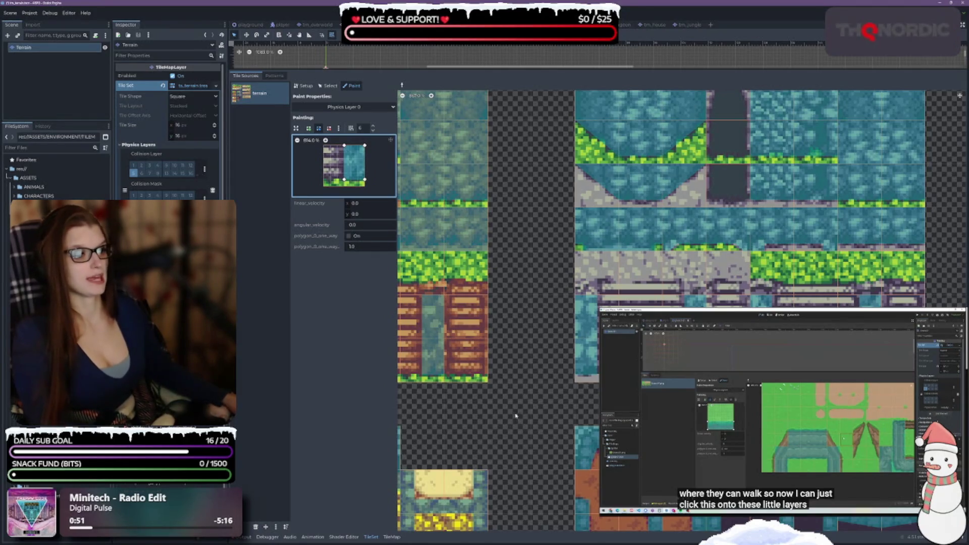
pyautogui.scroll(3, 517, 419)
pyautogui.hscroll(5, 681, 311)
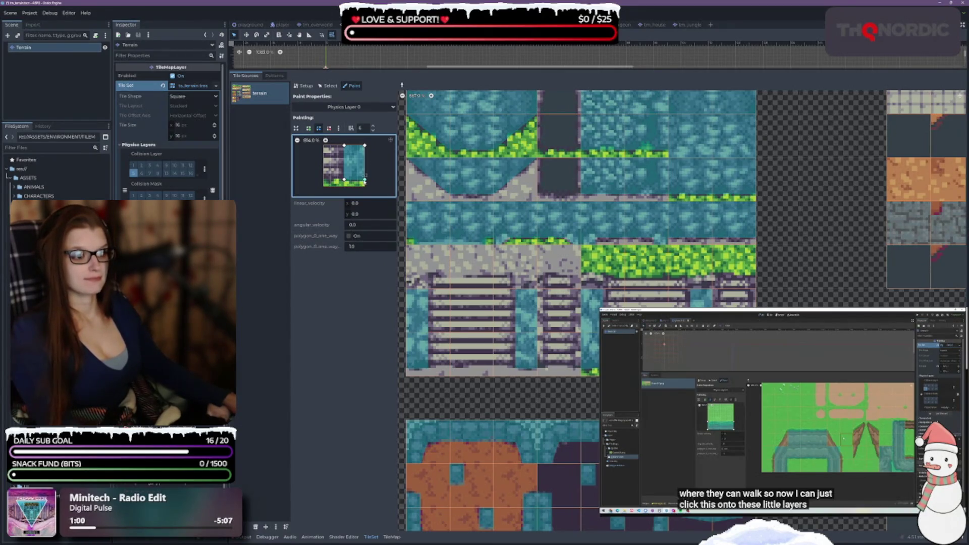
pyautogui.moveTo(364, 180)
pyautogui.mouseDown()
pyautogui.moveTo(365, 158)
pyautogui.moveTo(344, 160)
pyautogui.mouseUp()
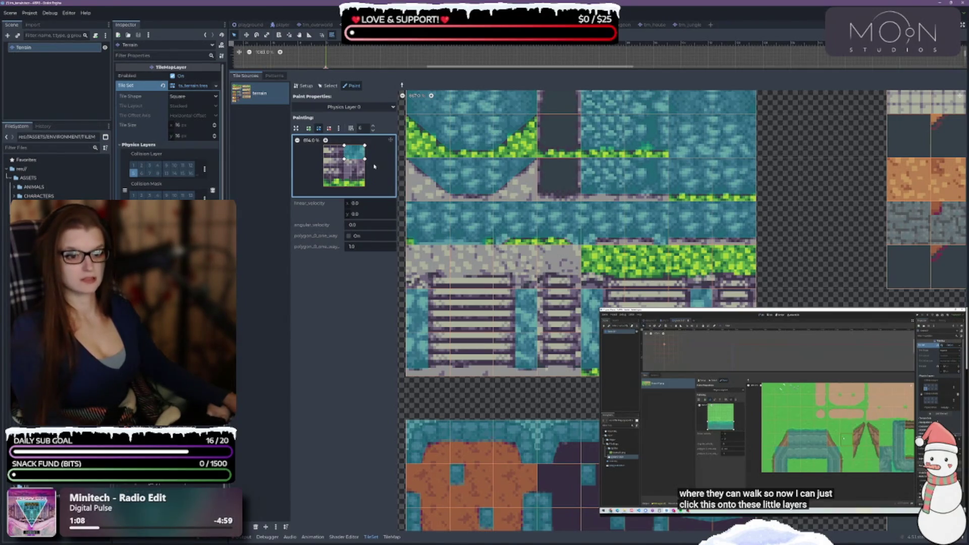
pyautogui.click(701, 280)
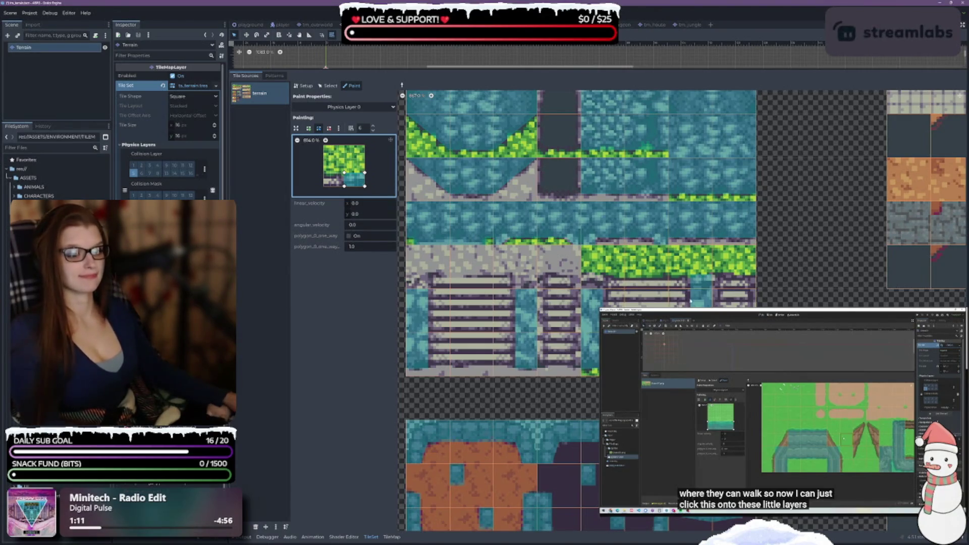
pyautogui.click(522, 269)
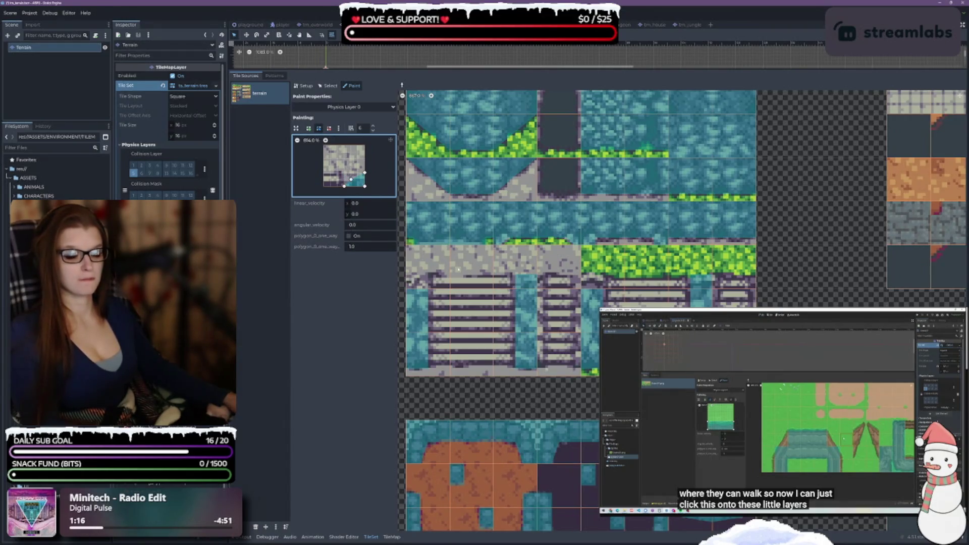
# Square off the shape to the corner and paint an orange-atlas water tile and the stair-column tile
pyautogui.hscroll(-3, 587, 385)
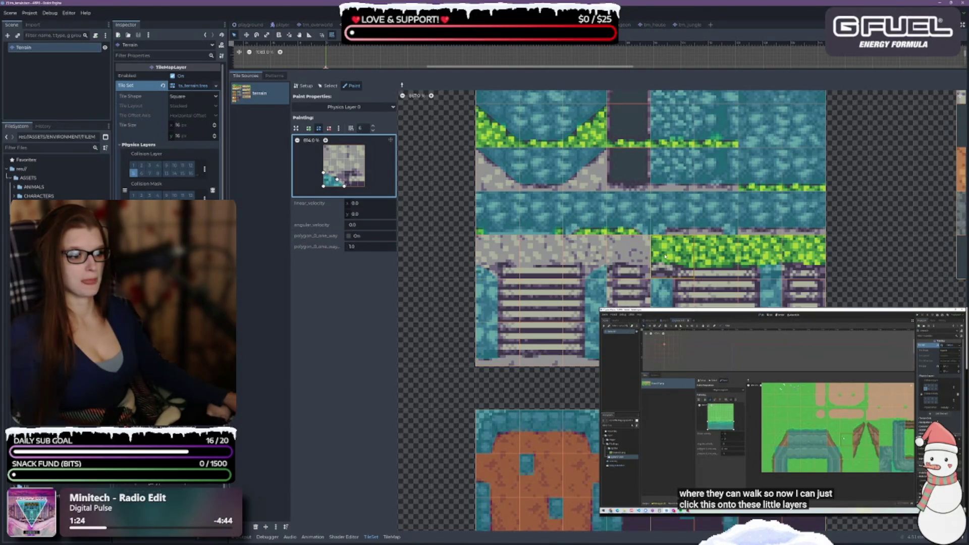
pyautogui.moveTo(339, 180); pyautogui.dragTo(343, 173)
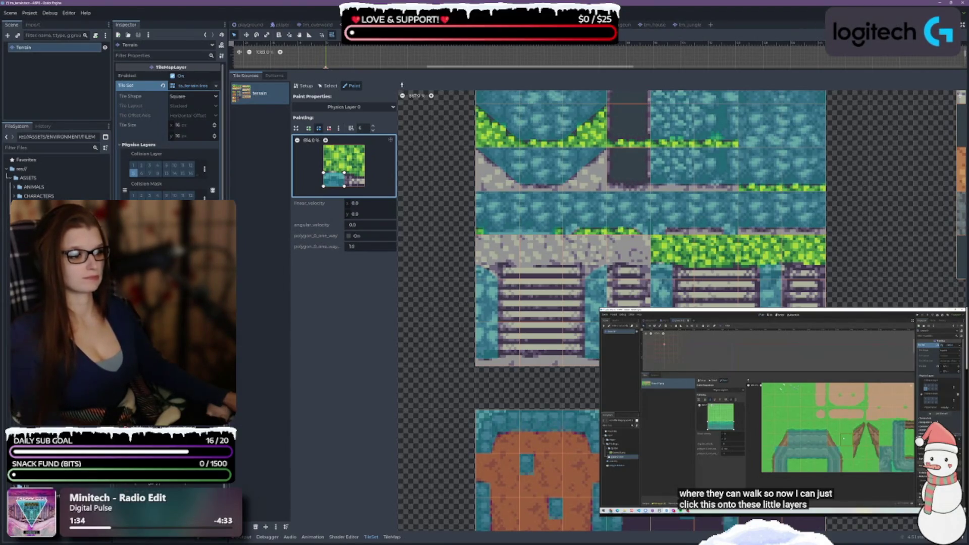
pyautogui.scroll(-10, 507, 382)
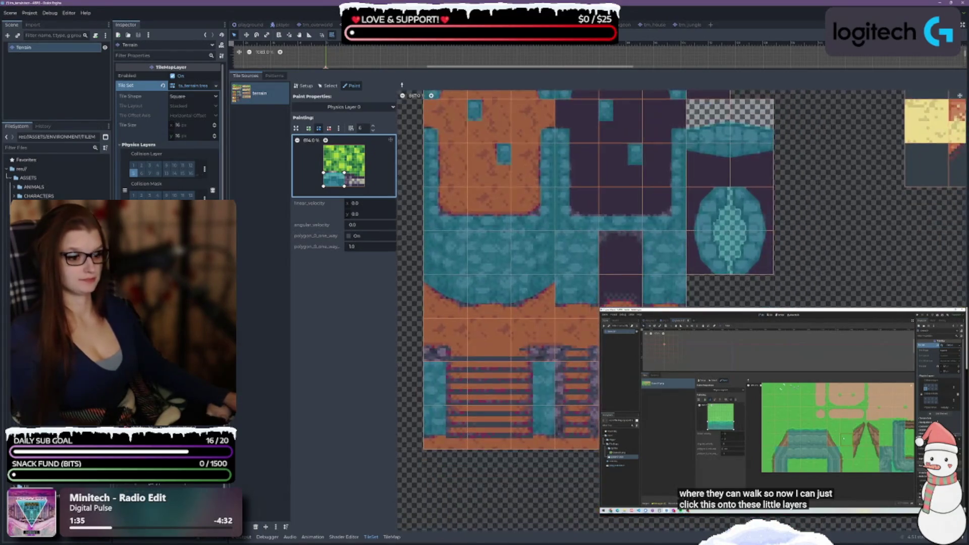
pyautogui.click(438, 354)
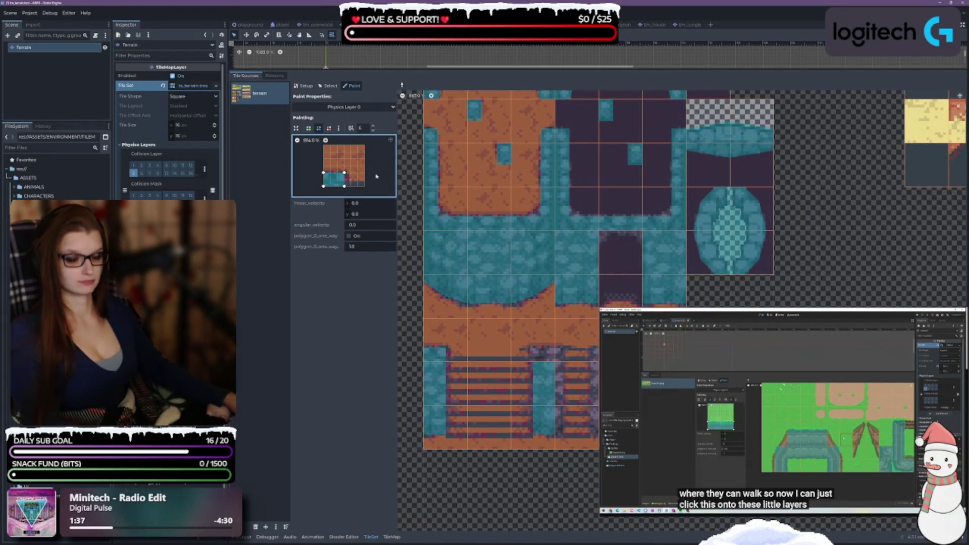
pyautogui.click(542, 354)
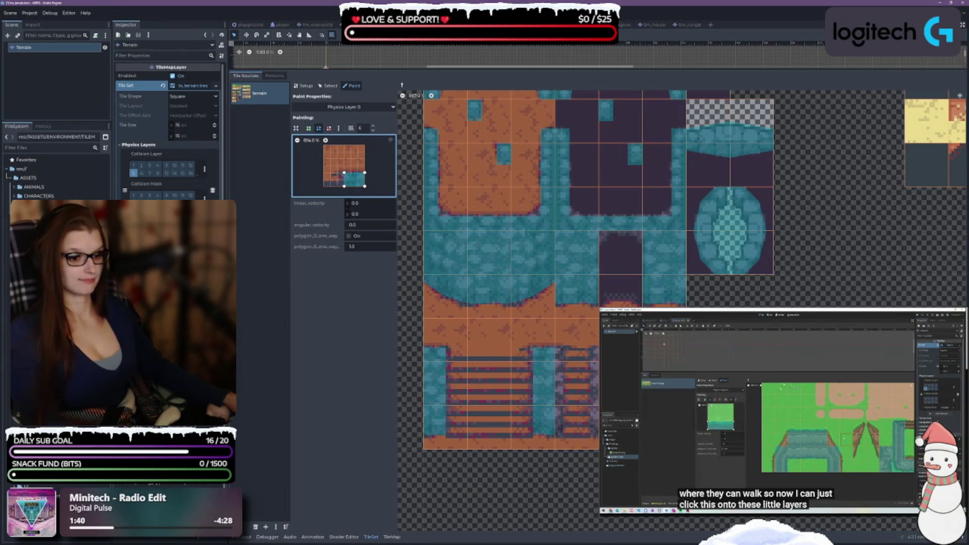
pyautogui.hscroll(-3, 681, 303)
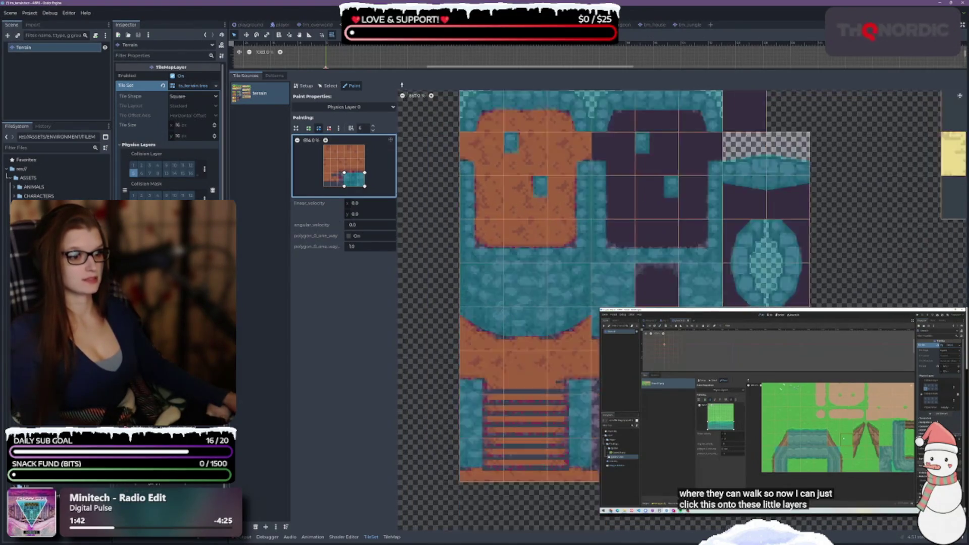
pyautogui.scroll(3, 484, 283)
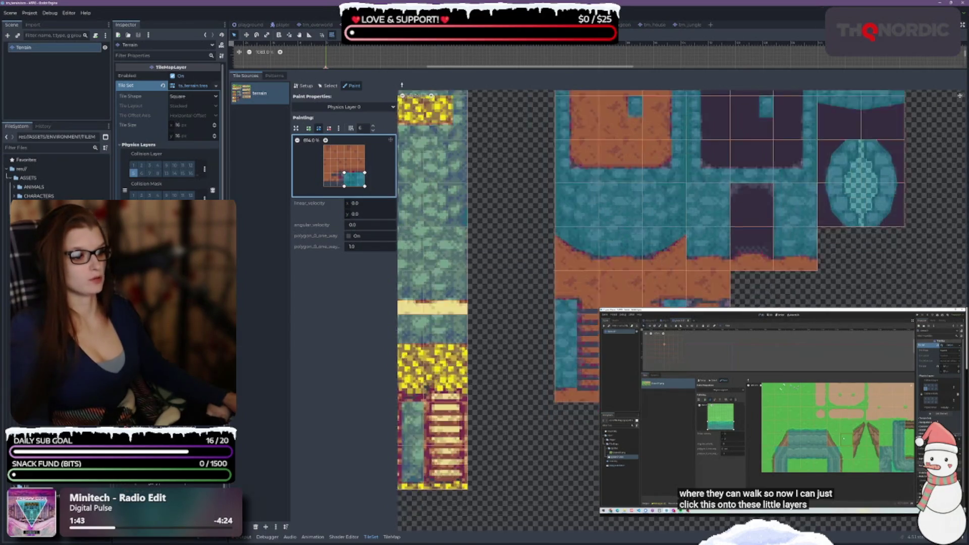
pyautogui.hscroll(-2, 681, 273)
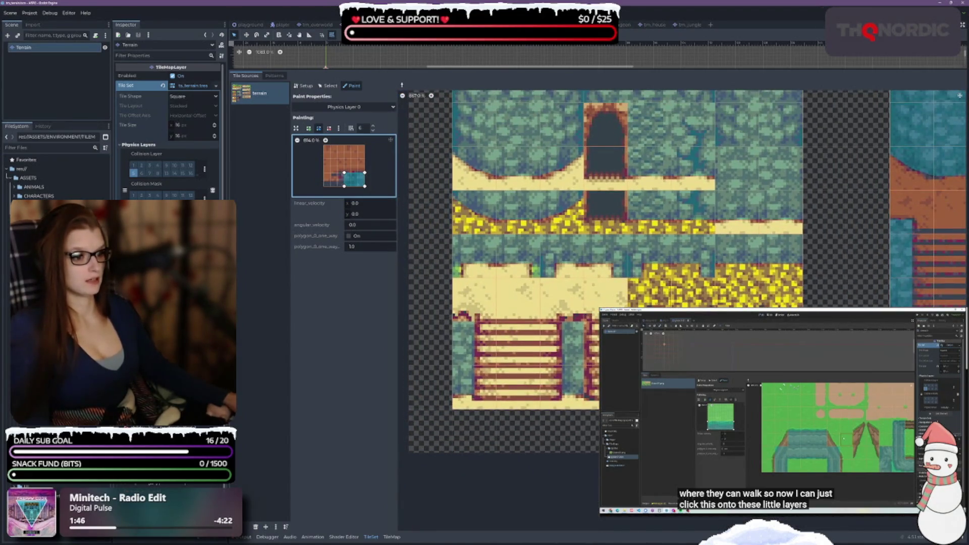
# Sample collision shapes from the flower, sandy and bottom-right-strip tiles
pyautogui.click(744, 304)
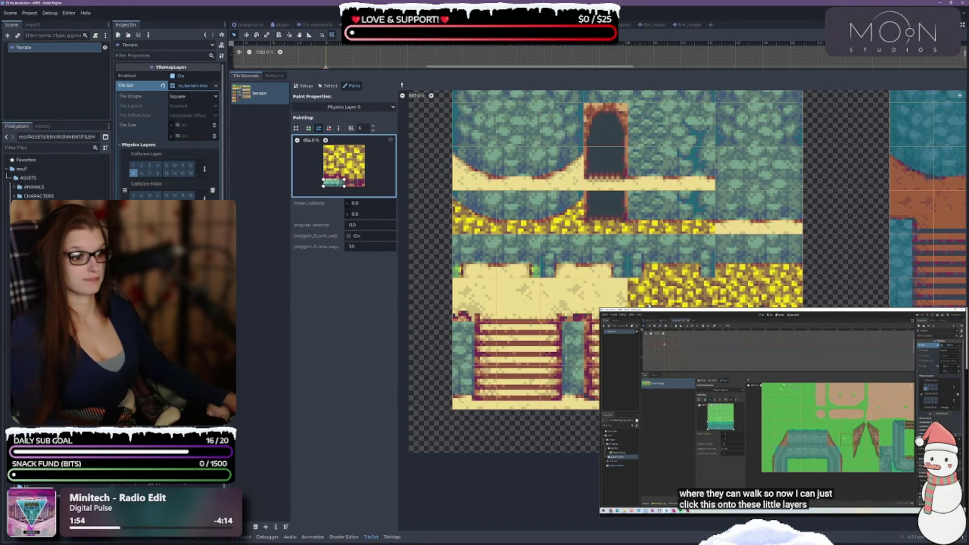
pyautogui.rightClick(606, 300)
pyautogui.rightClick(474, 299)
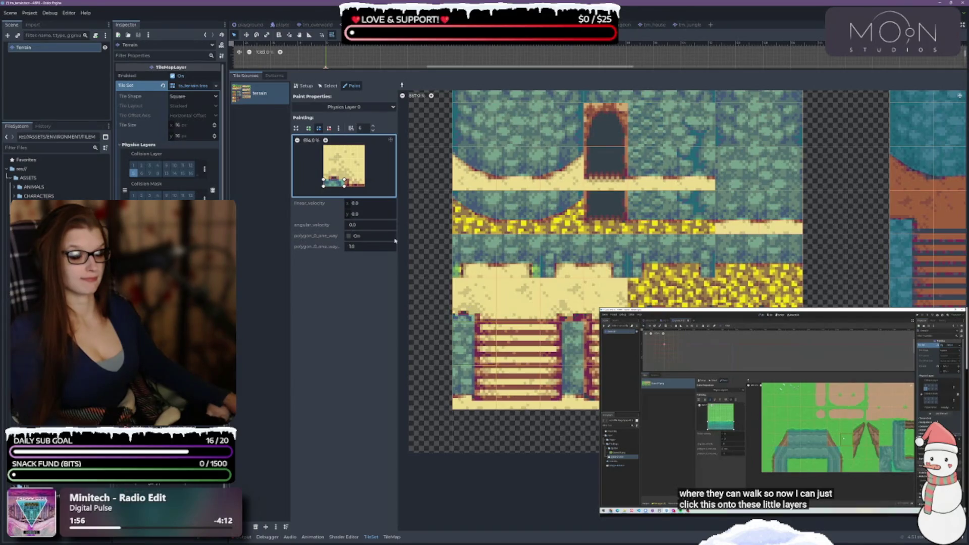
pyautogui.rightClick(572, 333)
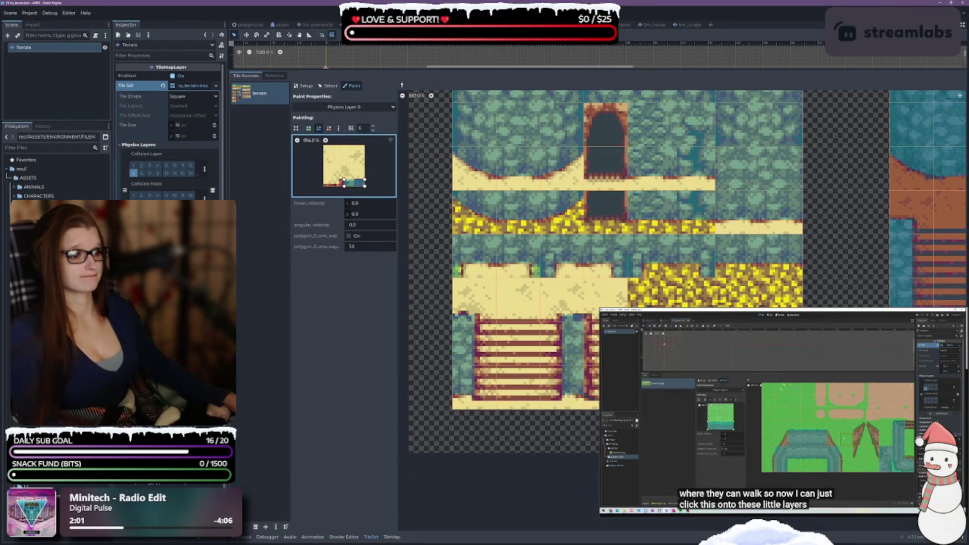
pyautogui.scroll(-6, 833, 273)
pyautogui.scroll(3, 834, 273)
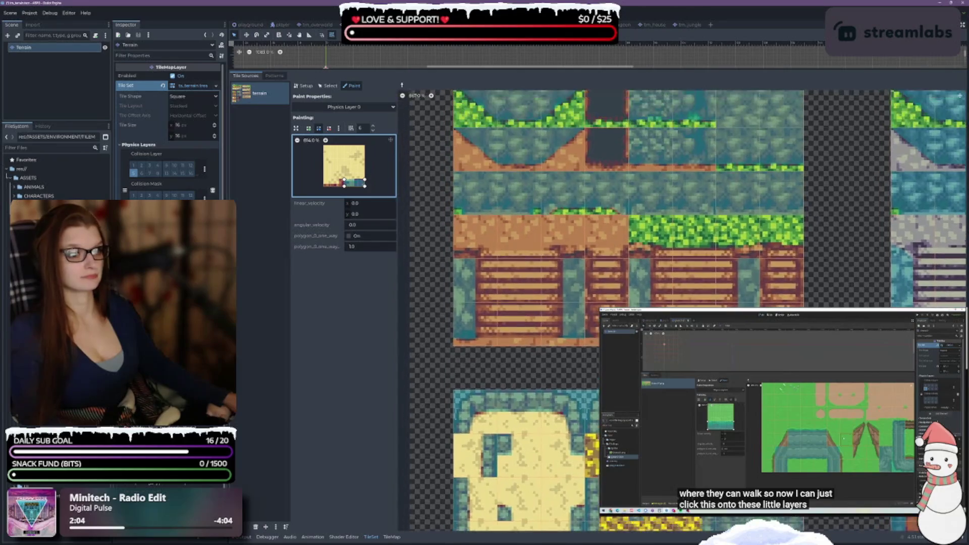
# Paint the bottom strip onto dirt and grass tiles, undoing one reshaped stroke
pyautogui.click(571, 219)
pyautogui.click(738, 242)
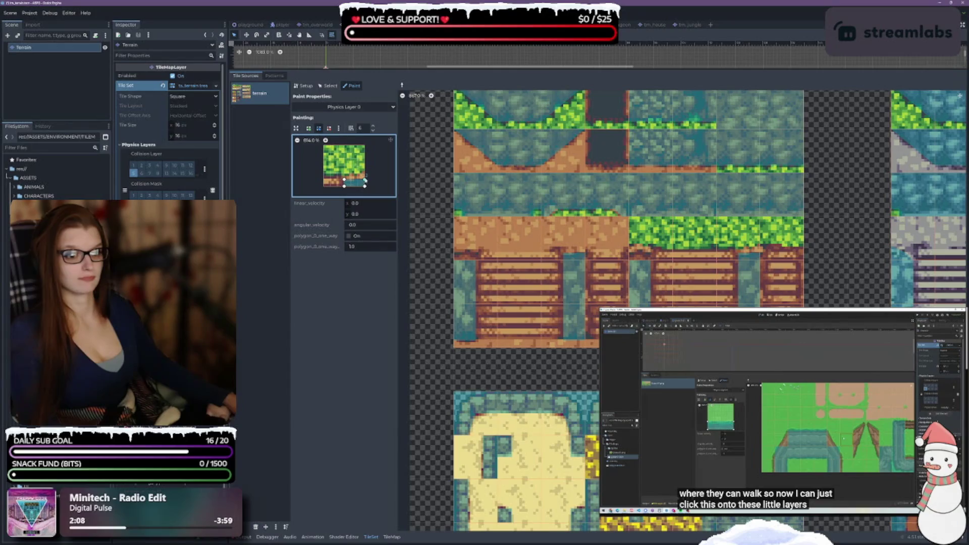
pyautogui.moveTo(365, 180); pyautogui.dragTo(364, 173)
pyautogui.click(751, 243)
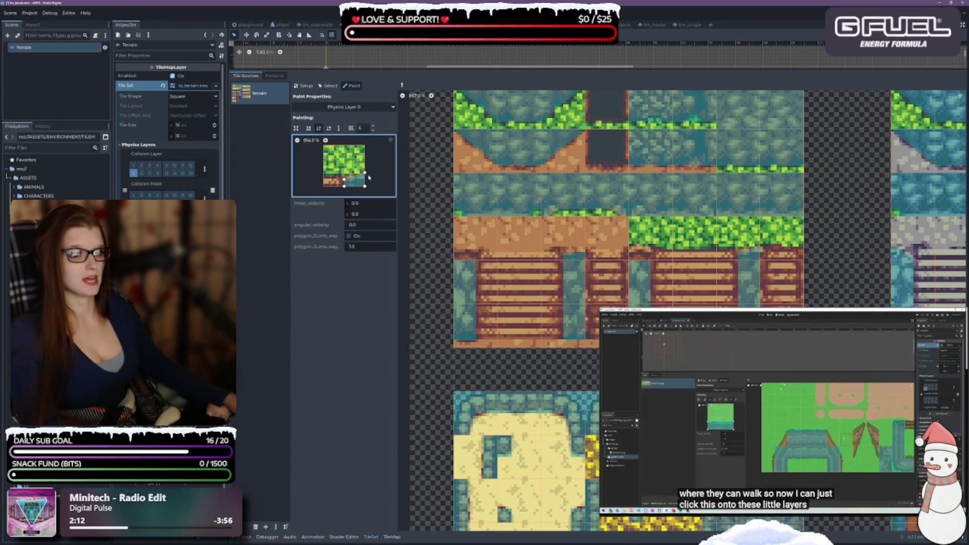
pyautogui.hotkey('ctrl', 'z')
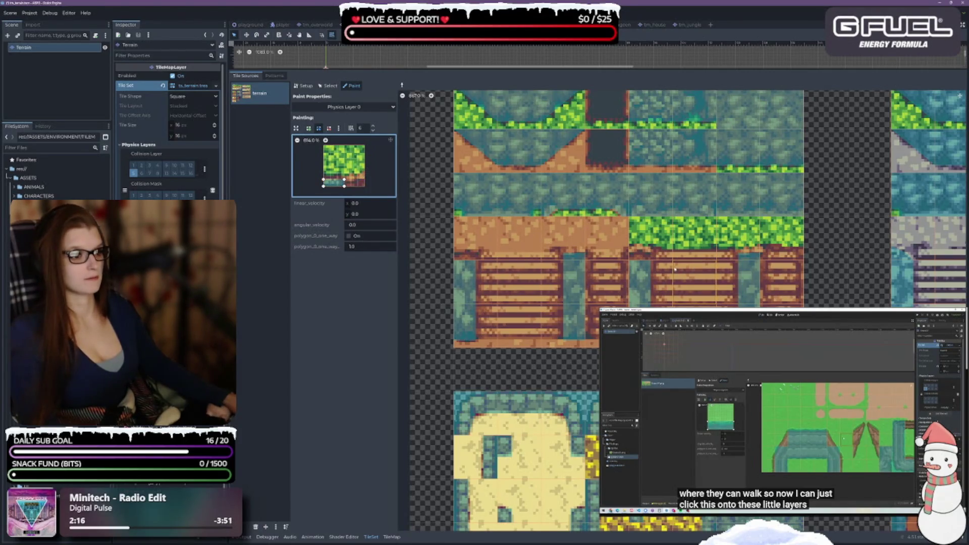
pyautogui.click(504, 238)
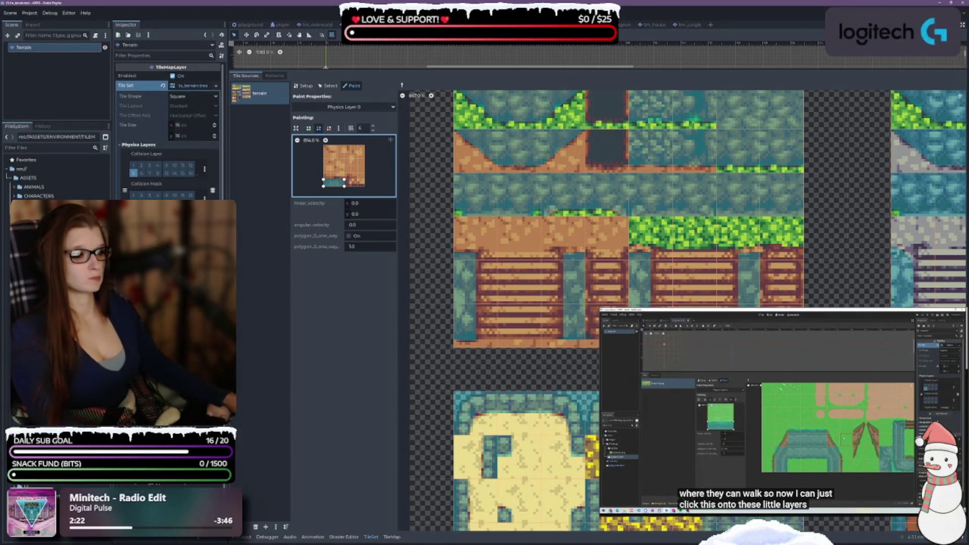
# Copy the grey-blue tile's shape, lower its top-left corner, and shift the strip to the right
pyautogui.scroll(-5, 785, 292)
pyautogui.scroll(-5, 785, 292)
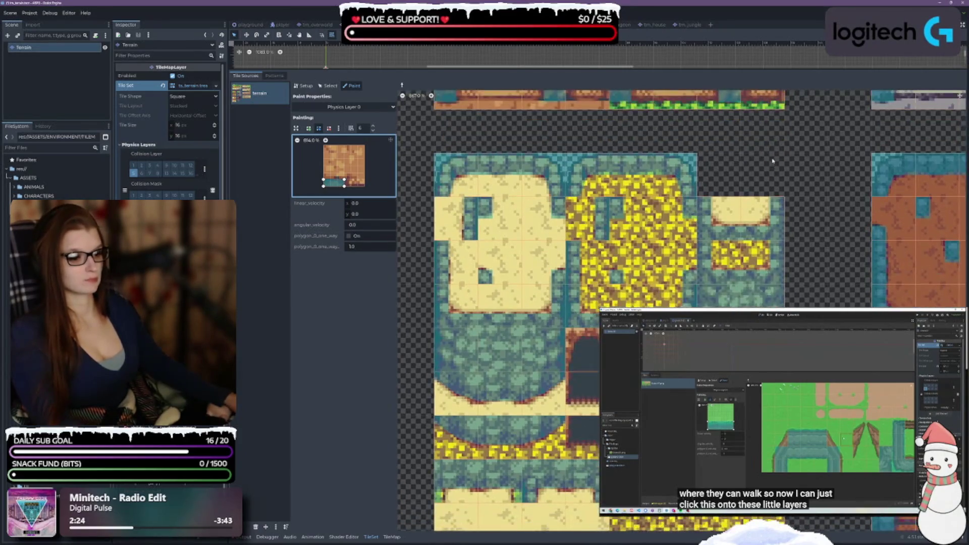
pyautogui.scroll(8, 768, 294)
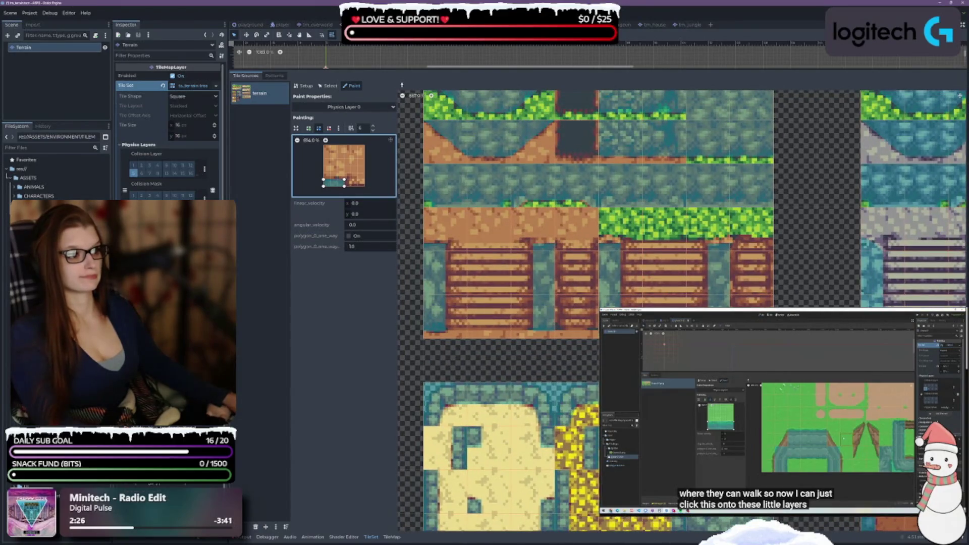
pyautogui.hscroll(5, 766, 259)
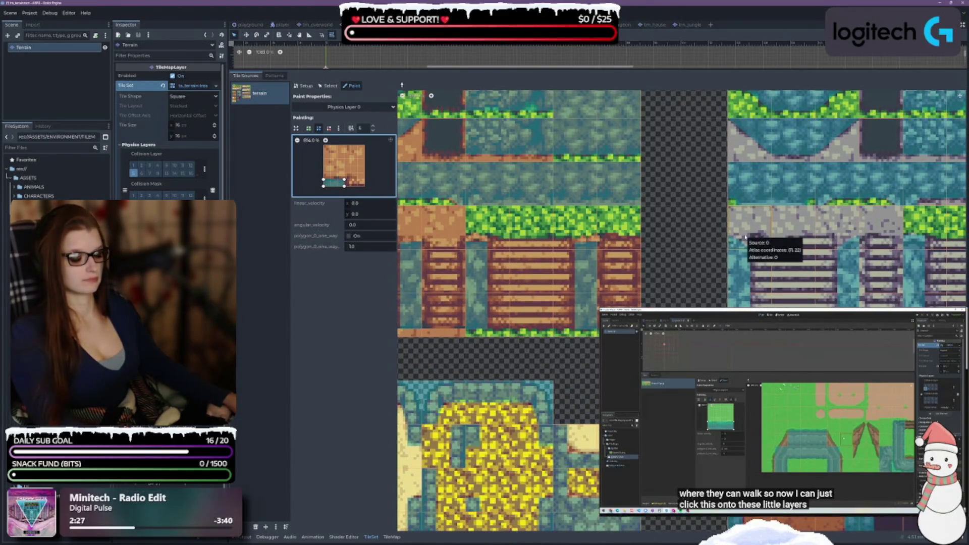
pyautogui.click(766, 259)
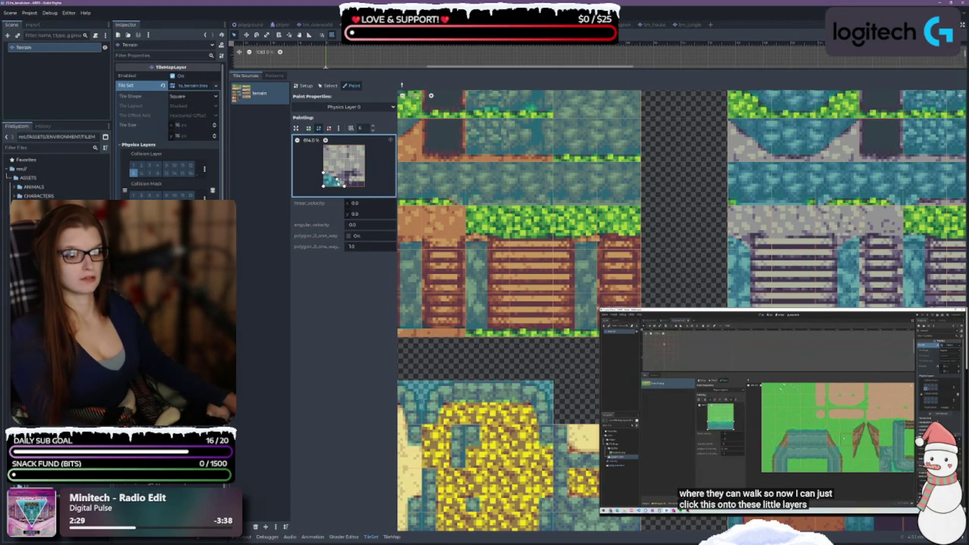
pyautogui.moveTo(323, 173); pyautogui.dragTo(322, 179)
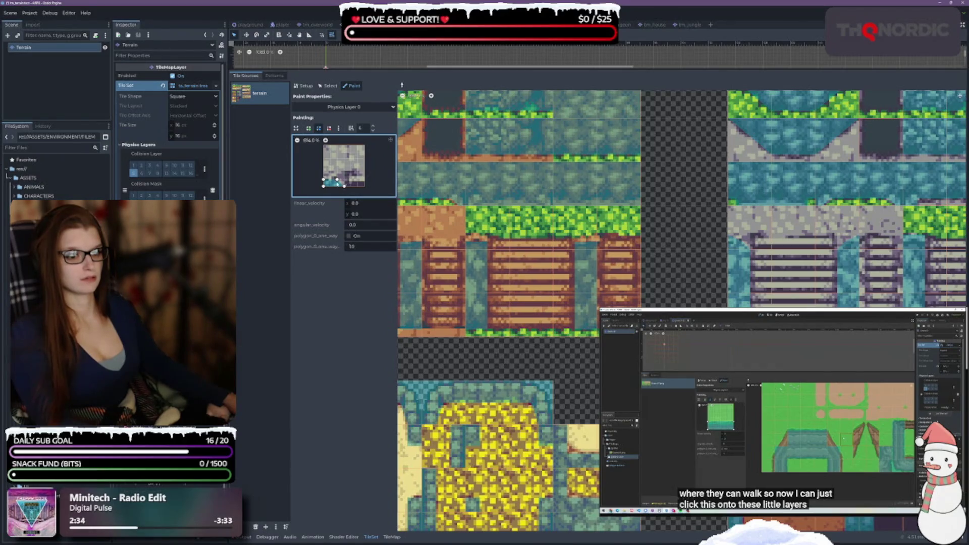
pyautogui.moveTo(337, 180); pyautogui.dragTo(344, 179)
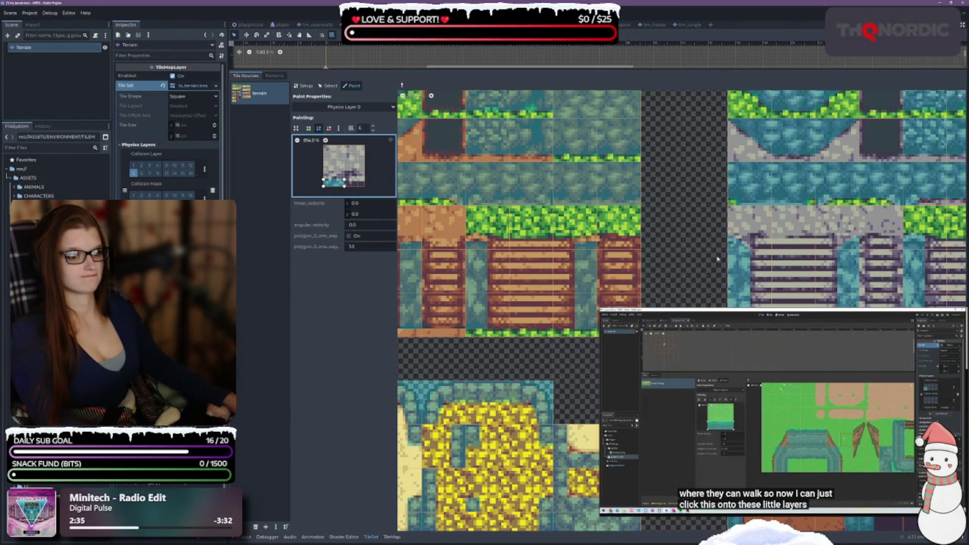
pyautogui.hscroll(5, 780, 243)
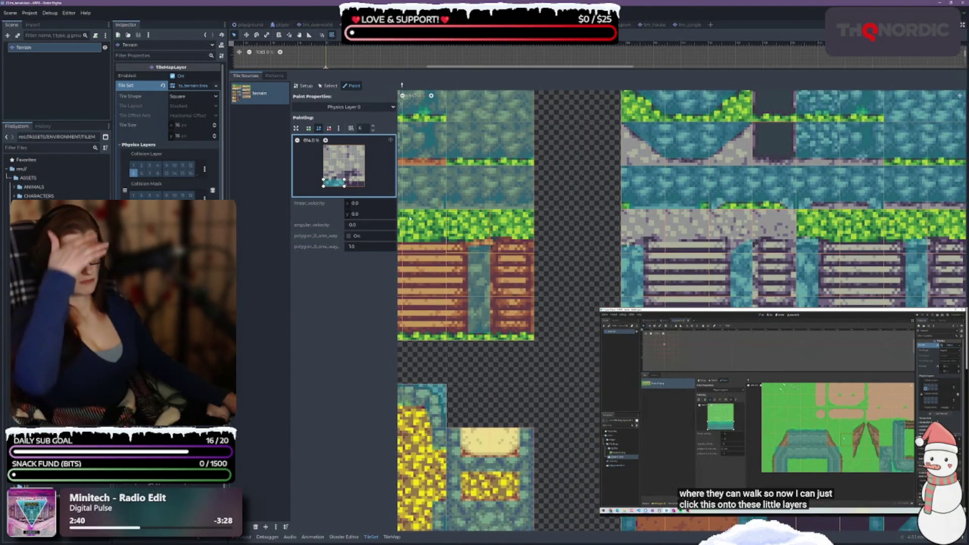
pyautogui.moveTo(333, 182); pyautogui.dragTo(354, 183)
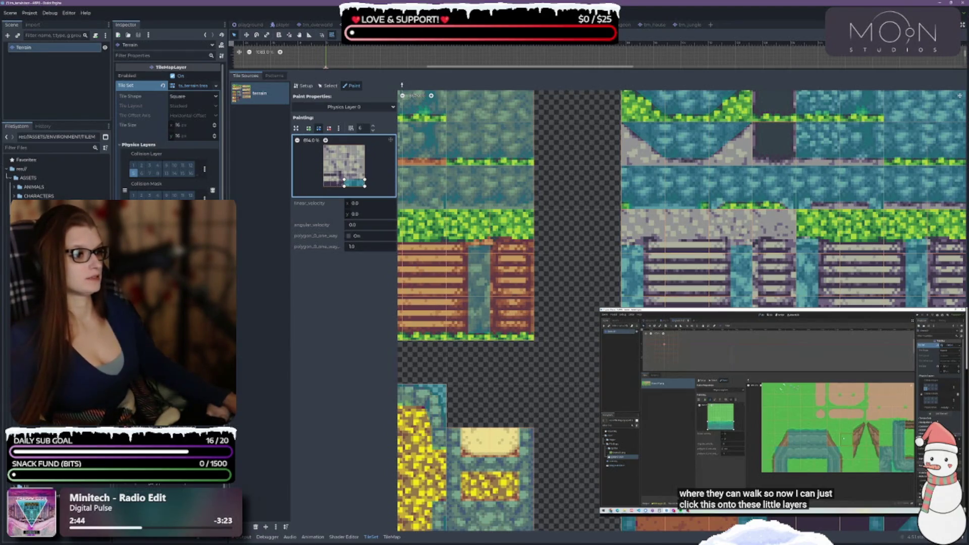
# Reshape the polygon into a tall, thin strip along the tile's right side
pyautogui.hscroll(5, 681, 201)
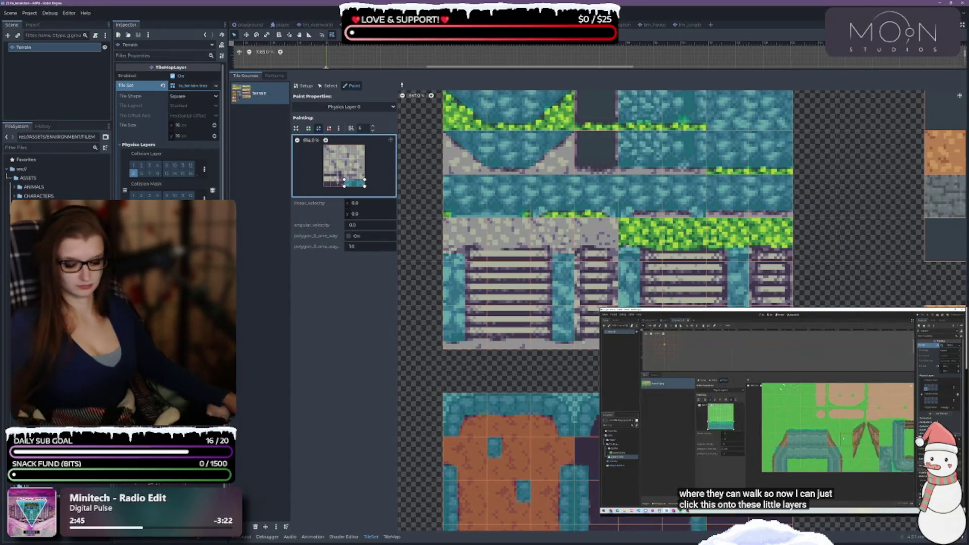
pyautogui.scroll(-5, 792, 303)
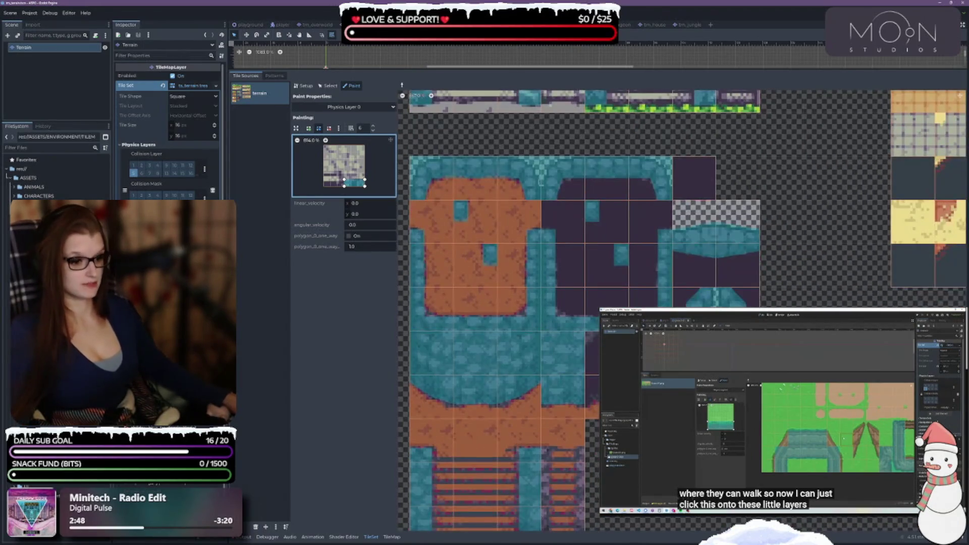
pyautogui.scroll(-1, 792, 303)
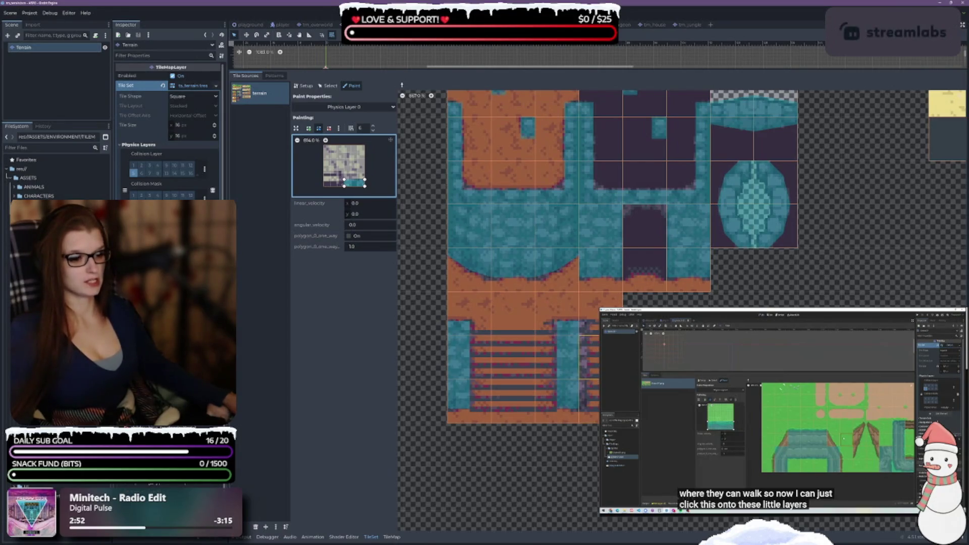
pyautogui.scroll(-3, 682, 302)
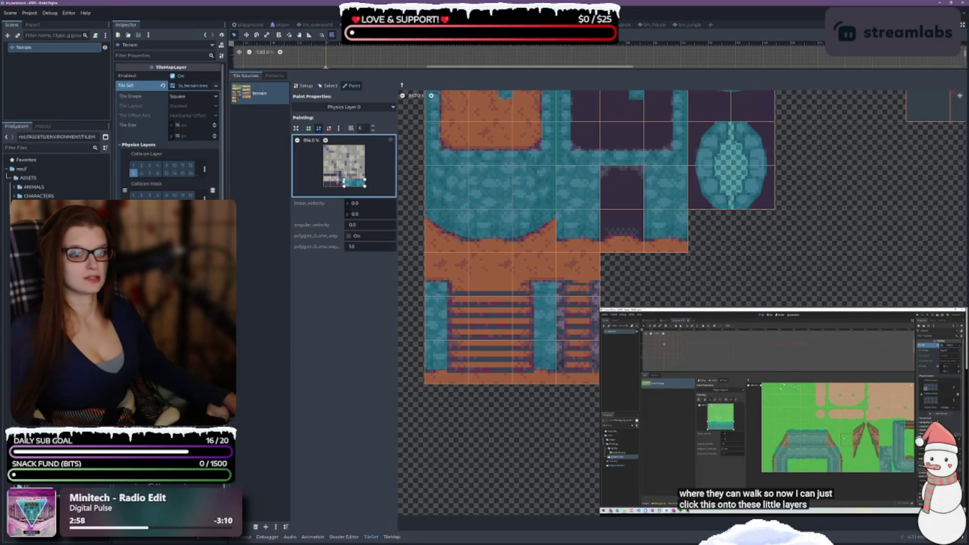
pyautogui.moveTo(345, 180); pyautogui.dragTo(351, 145)
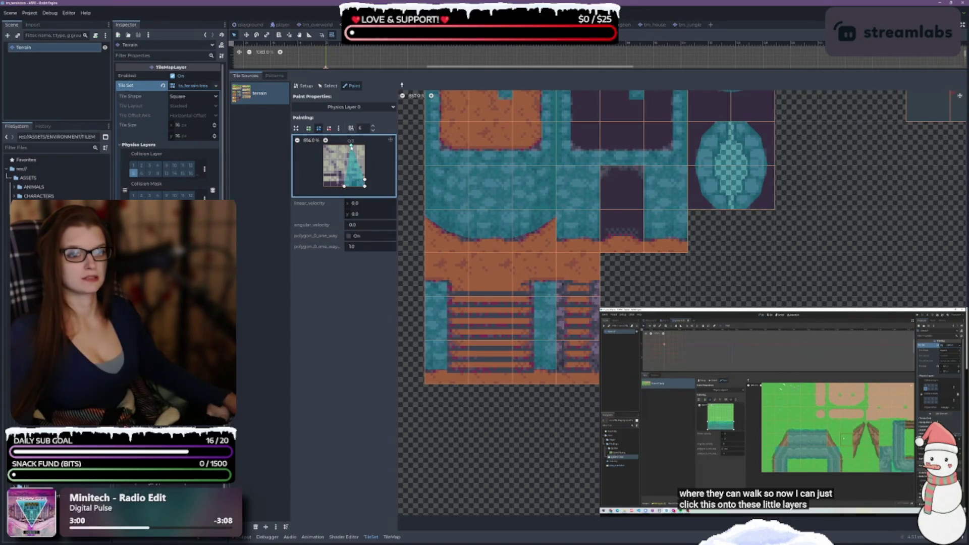
pyautogui.moveTo(364, 180); pyautogui.dragTo(364, 145)
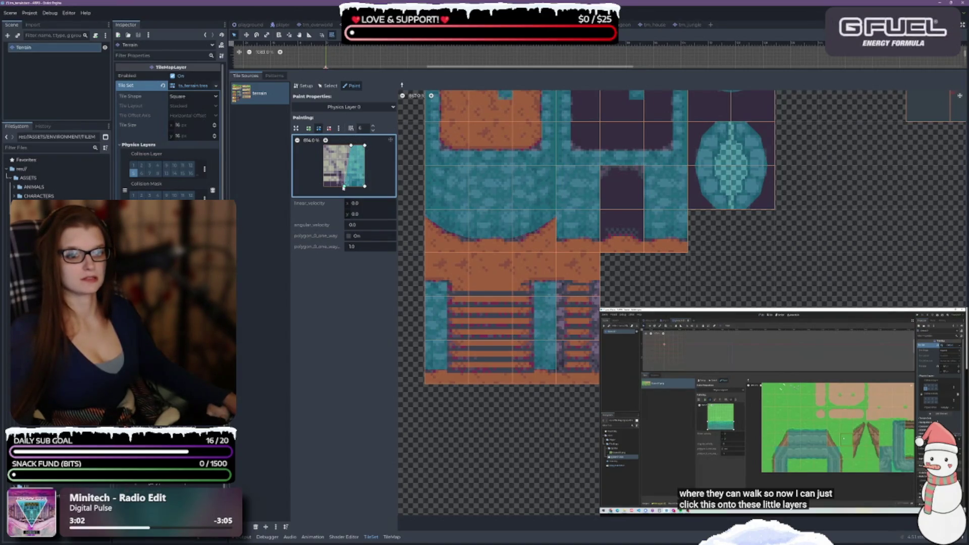
pyautogui.moveTo(353, 187); pyautogui.dragTo(359, 187)
pyautogui.moveTo(352, 146); pyautogui.dragTo(359, 145)
# Start a new collision polygon along the tile's left edge
pyautogui.click(309, 129)
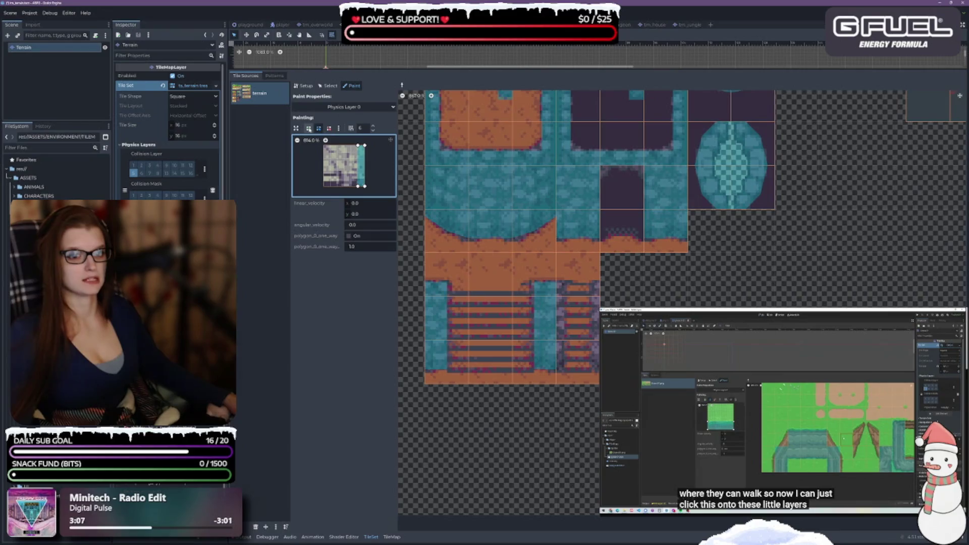
pyautogui.click(324, 146)
pyautogui.click(331, 185)
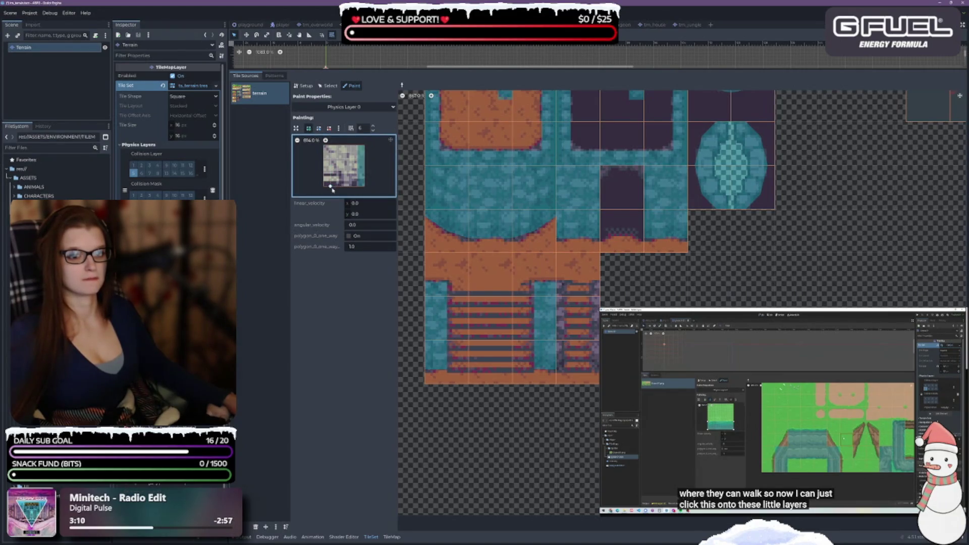
pyautogui.click(323, 186)
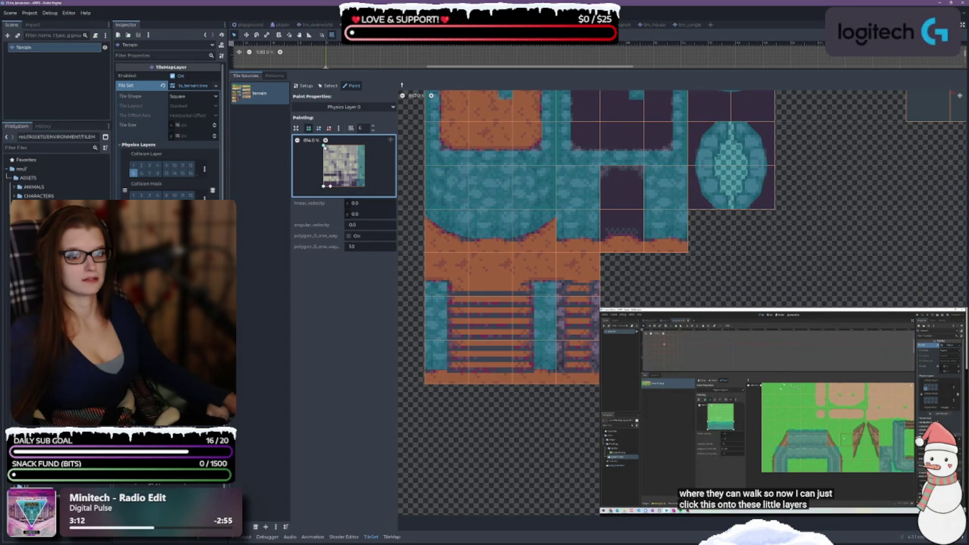
pyautogui.scroll(2, 329, 146)
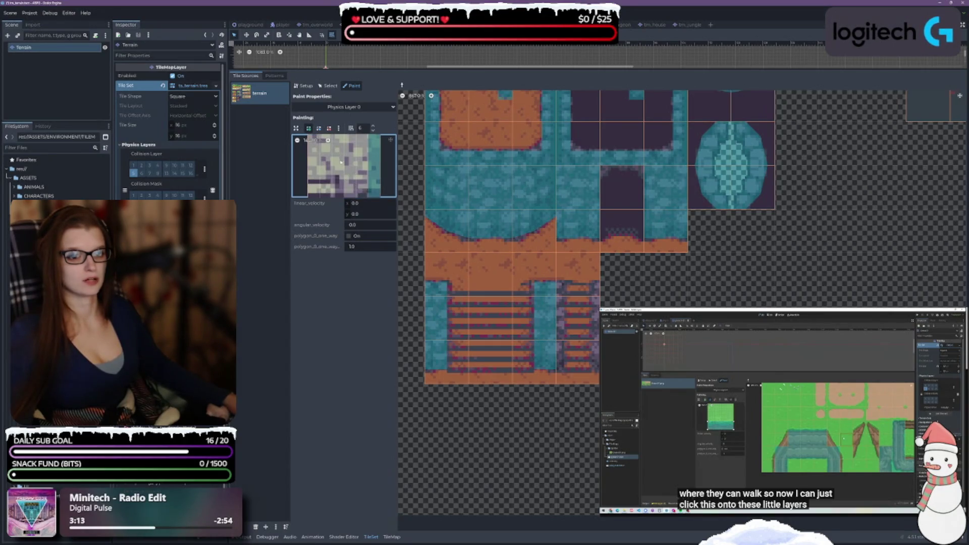
pyautogui.click(297, 140)
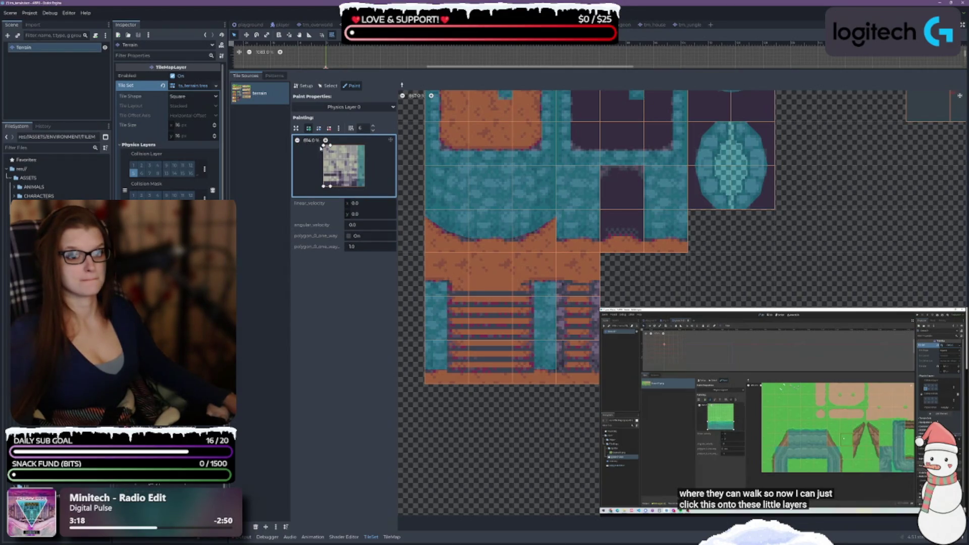
pyautogui.click(319, 128)
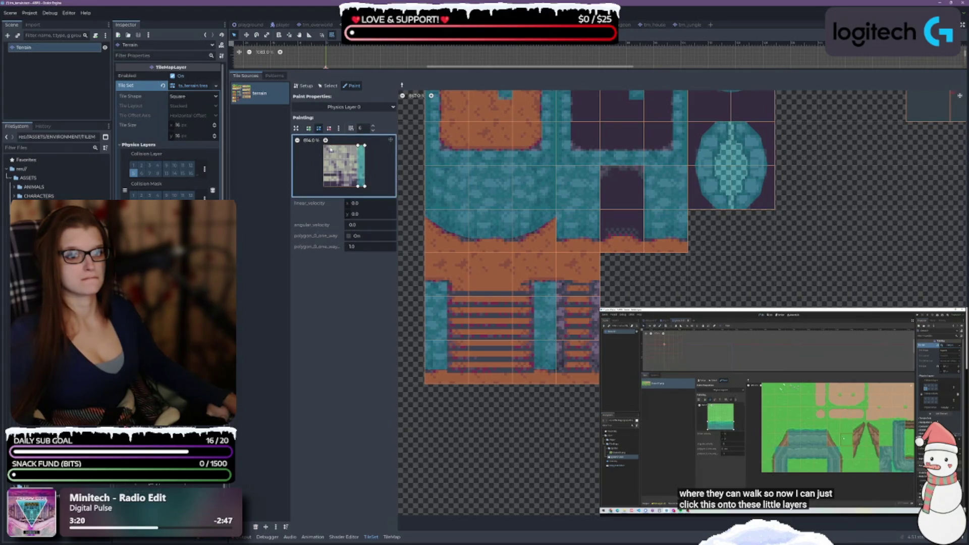
pyautogui.click(308, 128)
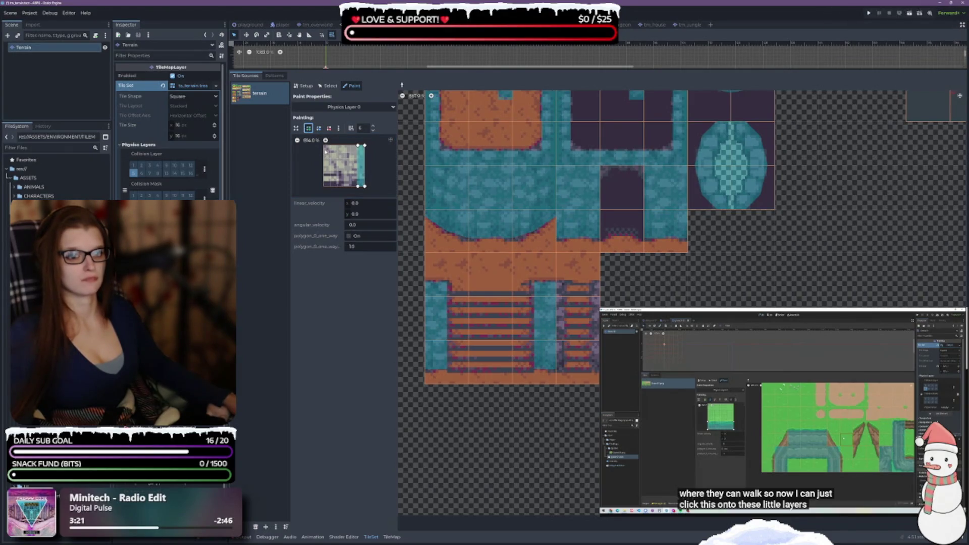
pyautogui.click(324, 173)
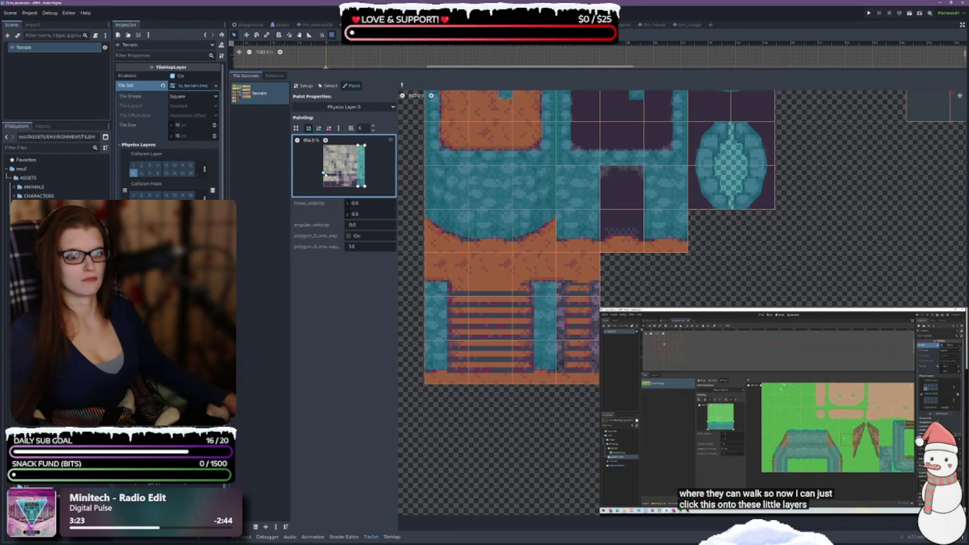
pyautogui.click(323, 147)
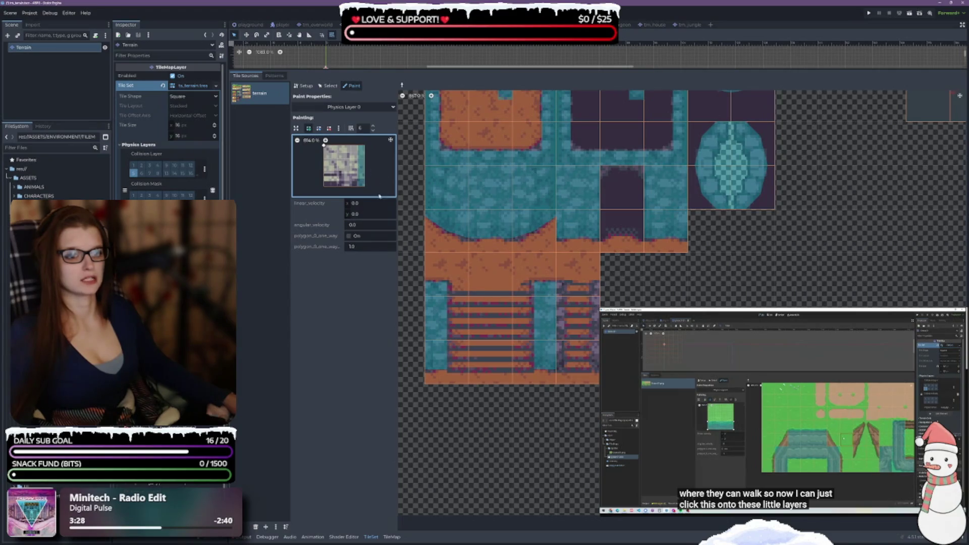
# Complete the second collision polygon so the template holds polygon_0 and polygon_1
pyautogui.scroll(-1, 386, 166)
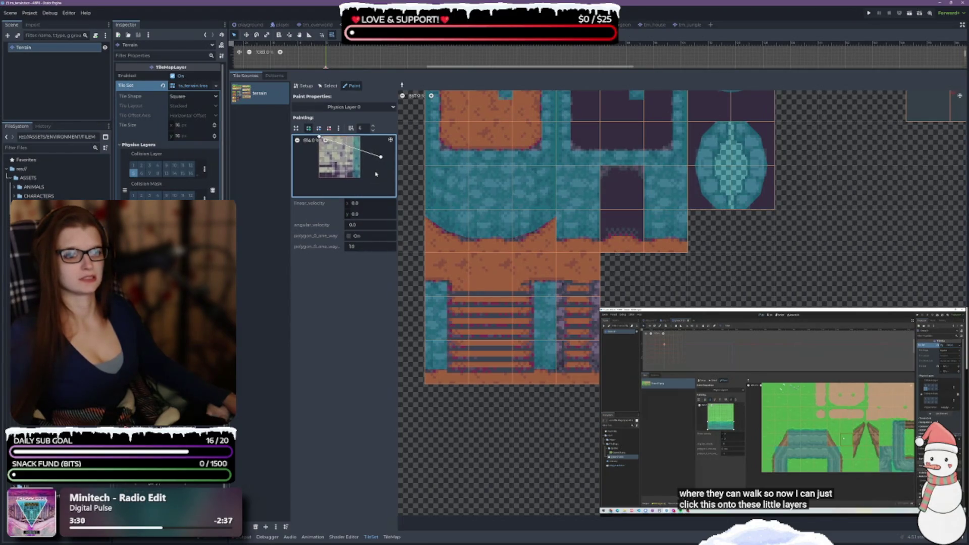
pyautogui.scroll(-1, 379, 181)
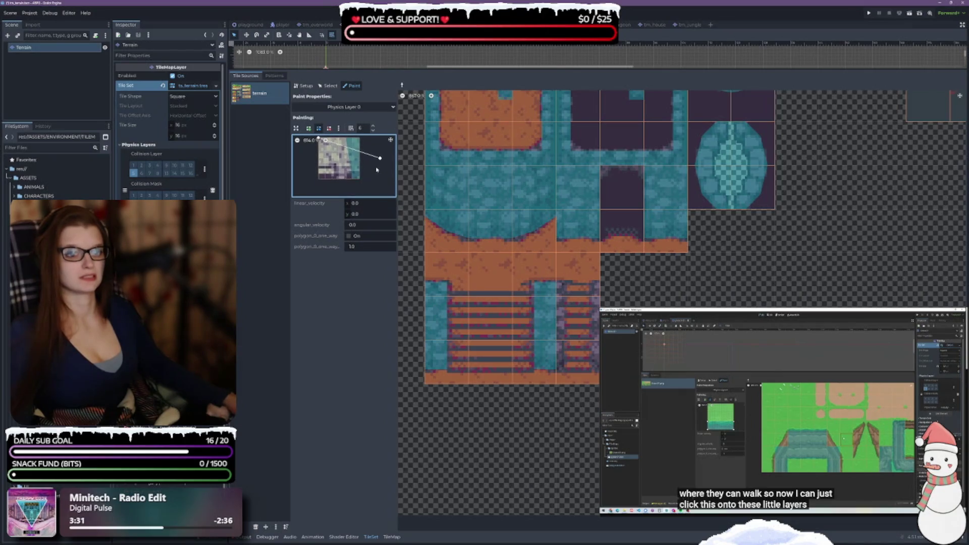
pyautogui.click(337, 127)
pyautogui.click(341, 152)
pyautogui.click(318, 127)
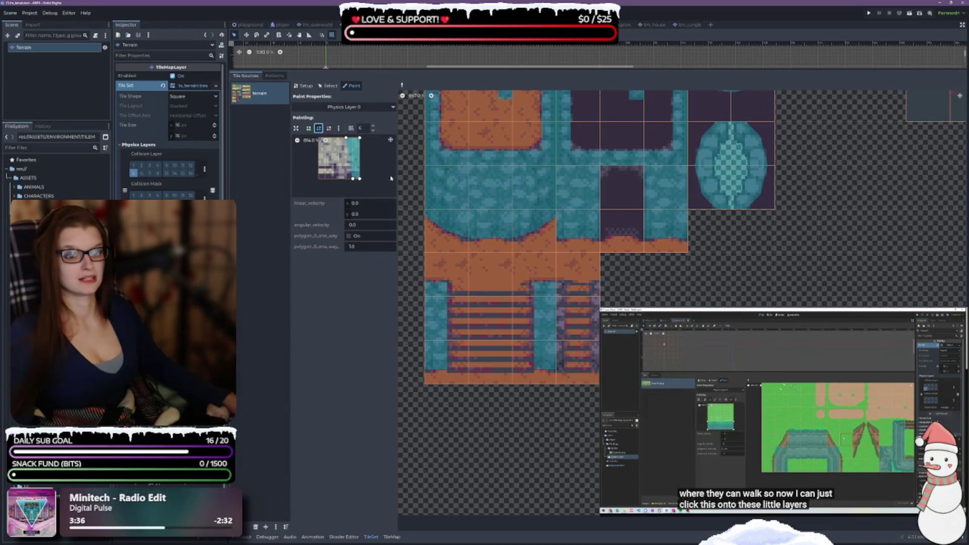
pyautogui.click(296, 128)
pyautogui.click(308, 128)
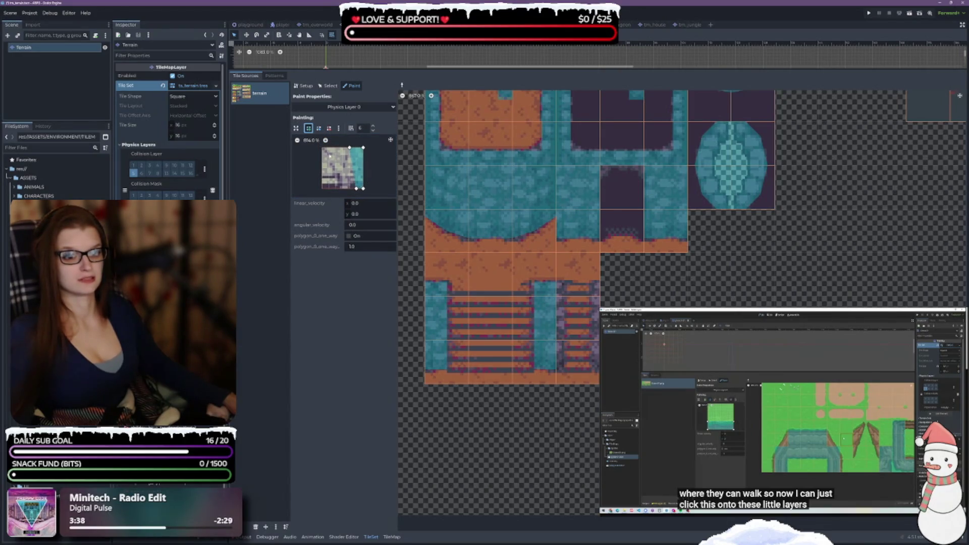
pyautogui.click(322, 147)
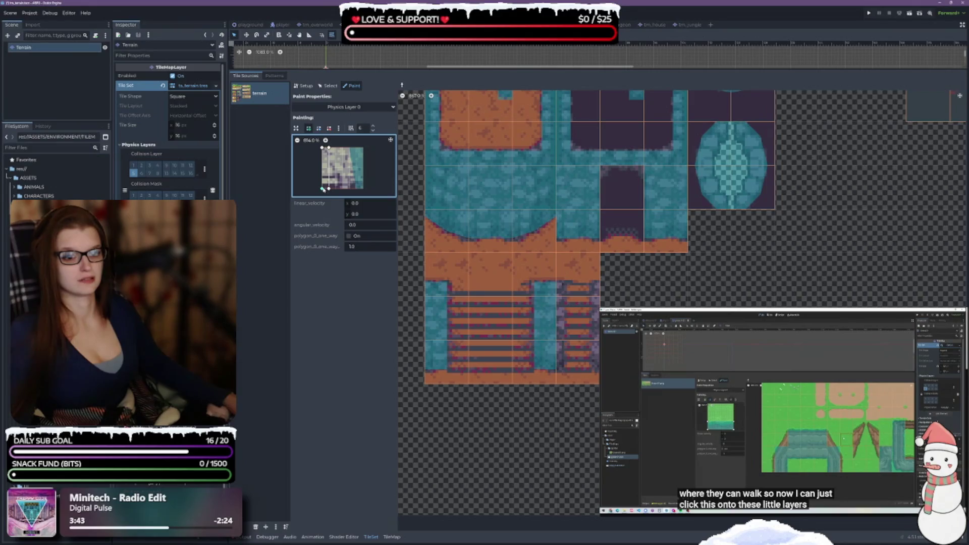
pyautogui.click(327, 148)
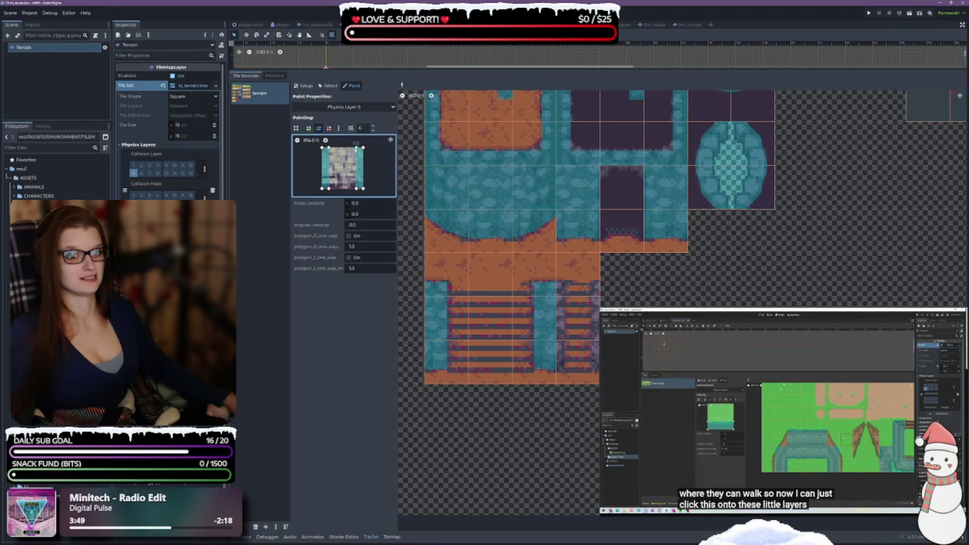
# Select the stairs tile, the orange tile above it, and the teal-sided ladder tile
pyautogui.click(580, 333)
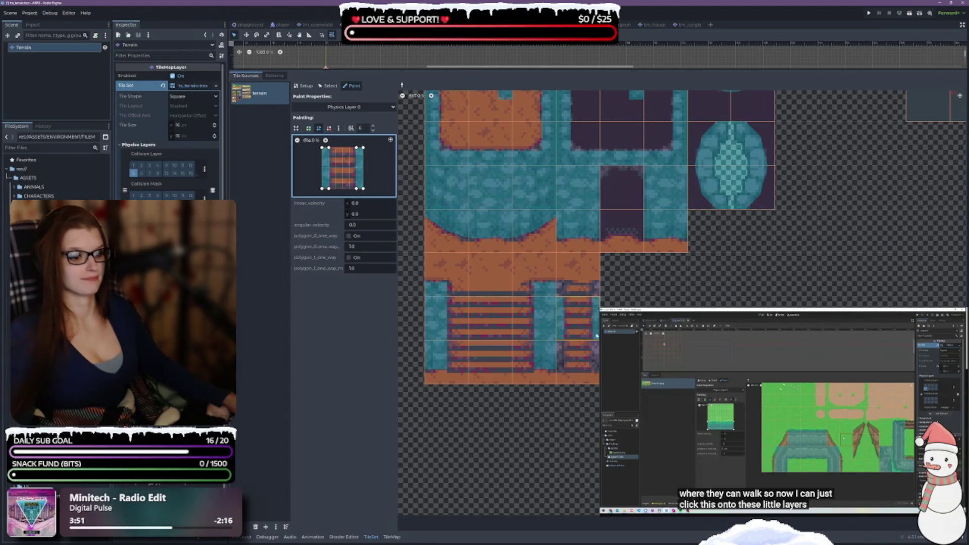
pyautogui.click(579, 275)
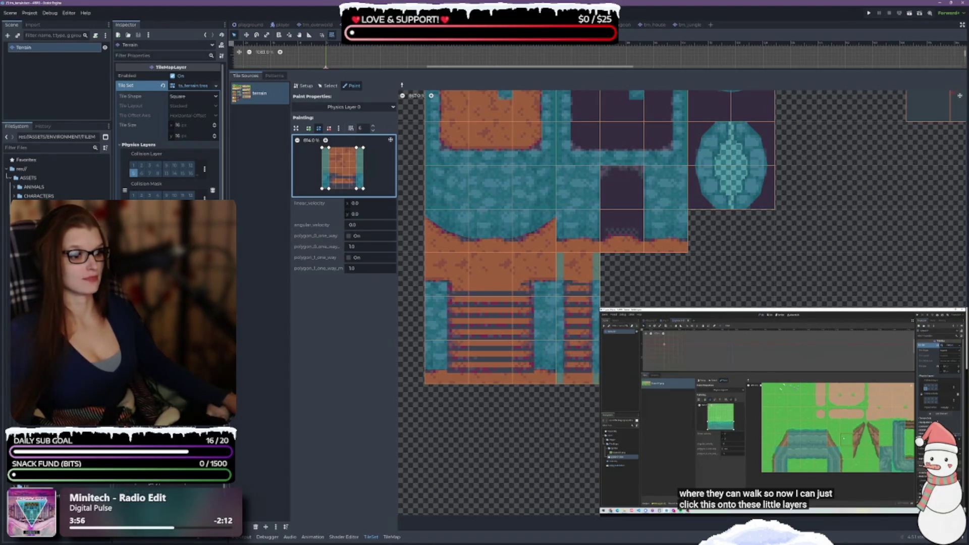
pyautogui.hscroll(-5, 491, 385)
pyautogui.hscroll(-5, 681, 288)
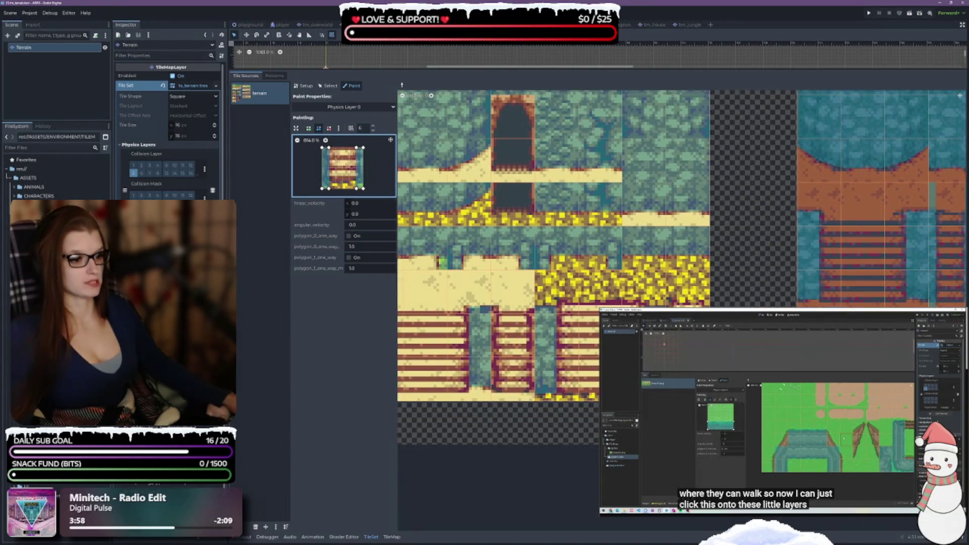
pyautogui.click(513, 336)
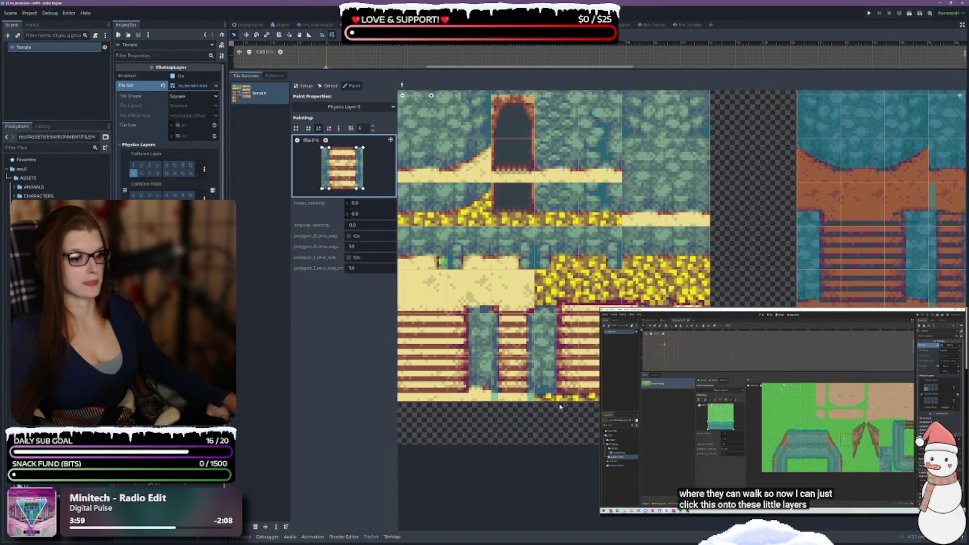
pyautogui.scroll(-10, 742, 251)
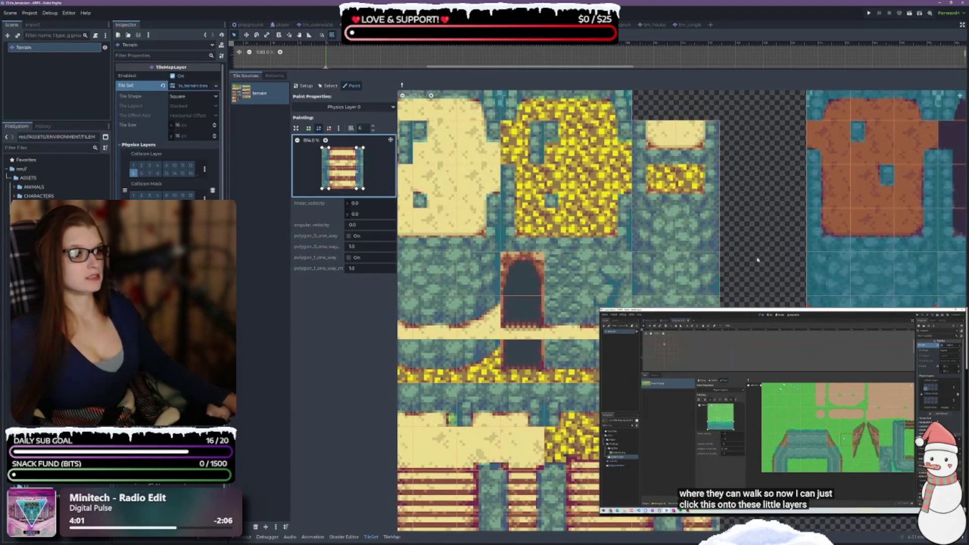
# Paint the two-polygon collision shape onto three ladder tiles
pyautogui.click(532, 227)
pyautogui.click(532, 267)
pyautogui.click(706, 227)
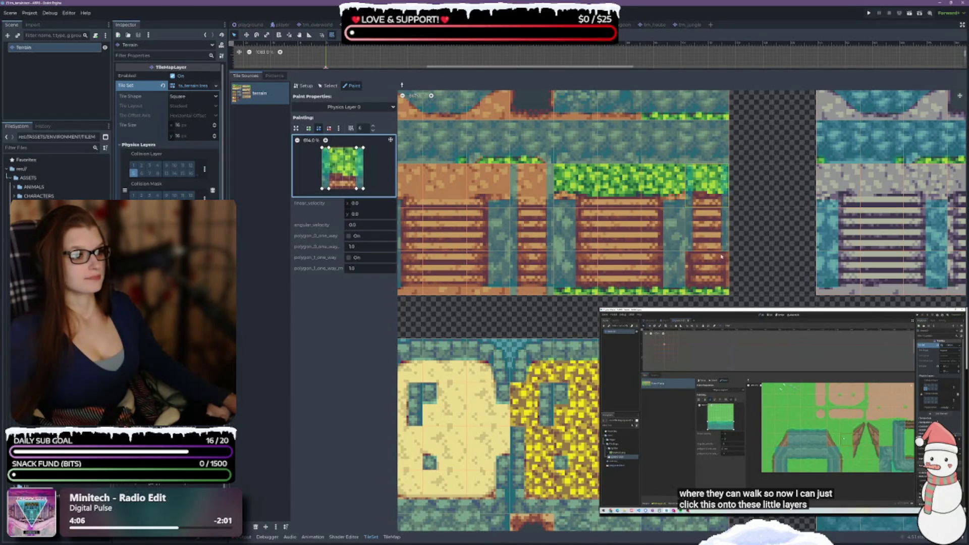
pyautogui.scroll(-5, 707, 204)
pyautogui.scroll(-5, 555, 303)
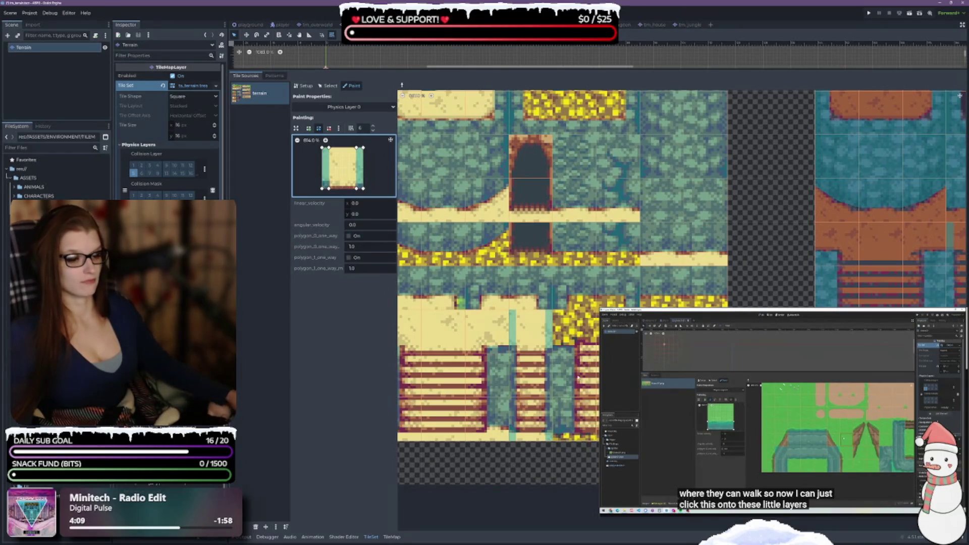
pyautogui.scroll(10, 768, 227)
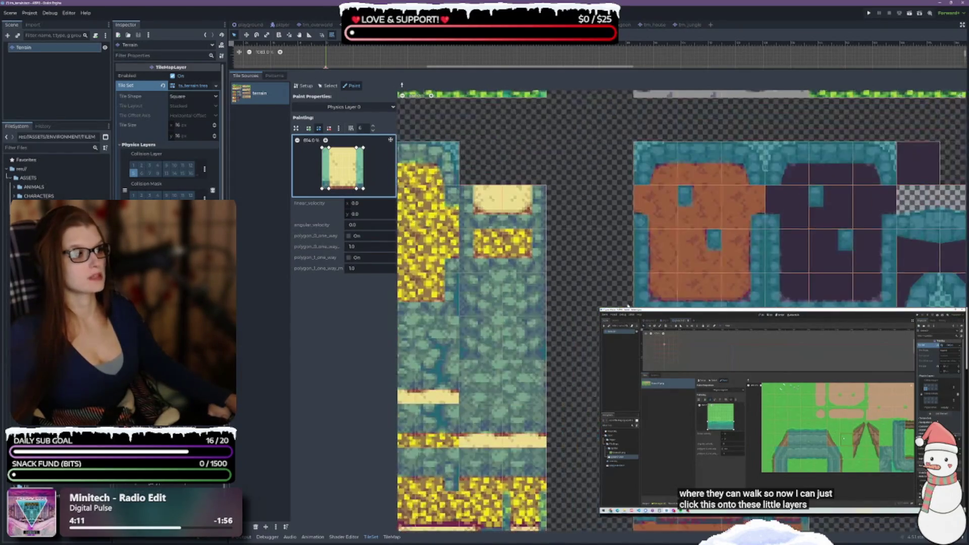
pyautogui.scroll(6, 632, 290)
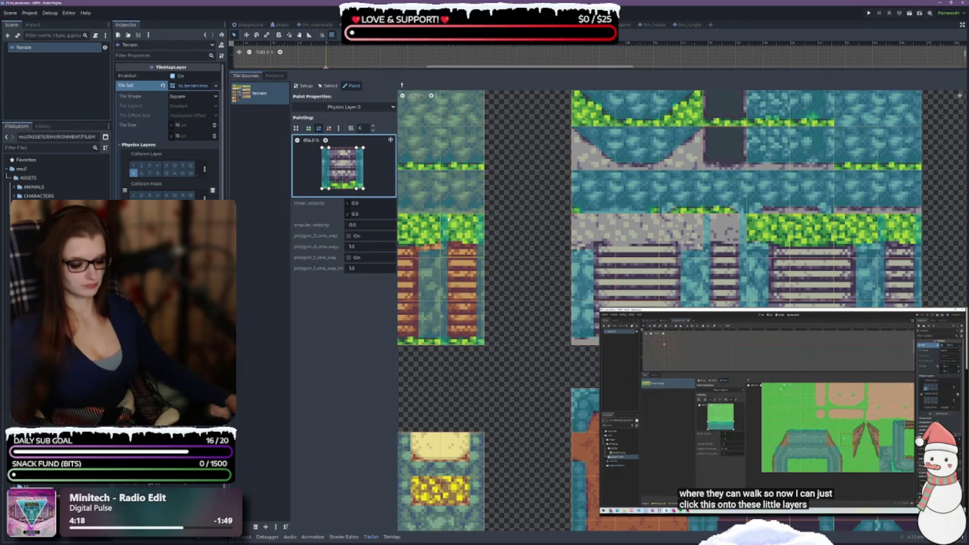
pyautogui.hscroll(3, 405, 196)
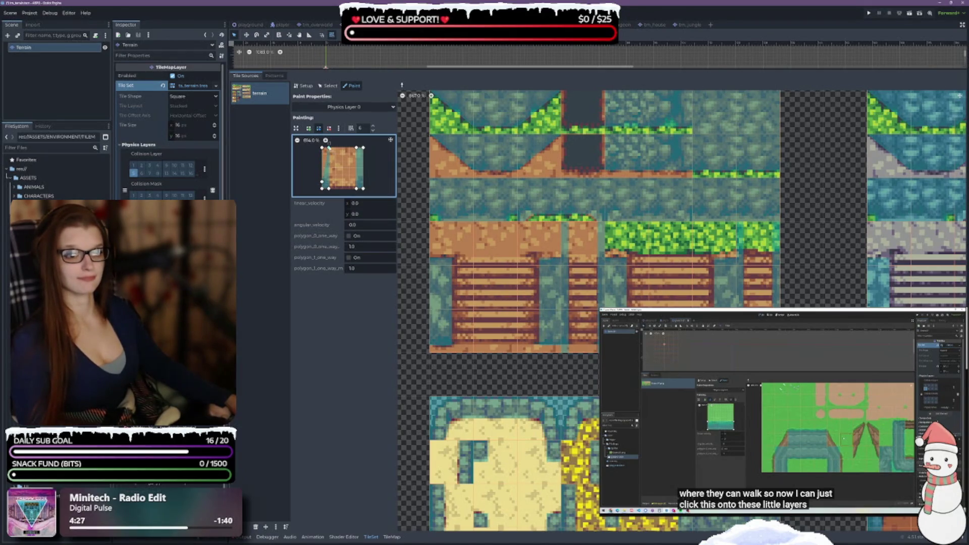
# Drag both top vertices of the Physics Layer 0 polygon down into a thin bottom strip
pyautogui.click(329, 128)
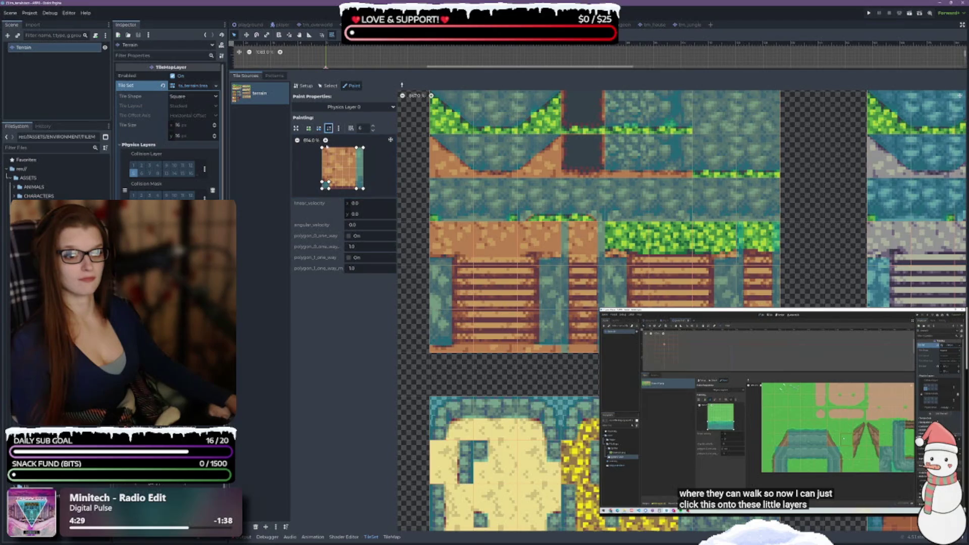
pyautogui.click(318, 129)
pyautogui.moveTo(360, 149); pyautogui.dragTo(357, 185)
pyautogui.moveTo(364, 149); pyautogui.dragTo(359, 184)
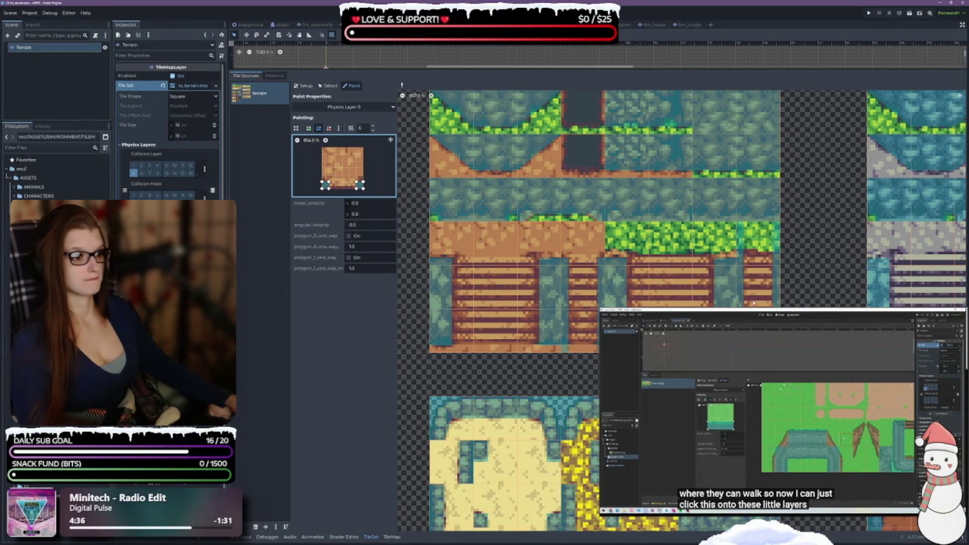
# Paint the bottom-strip collision onto a grass edge tile, checking it with undo and redo
pyautogui.click(775, 248)
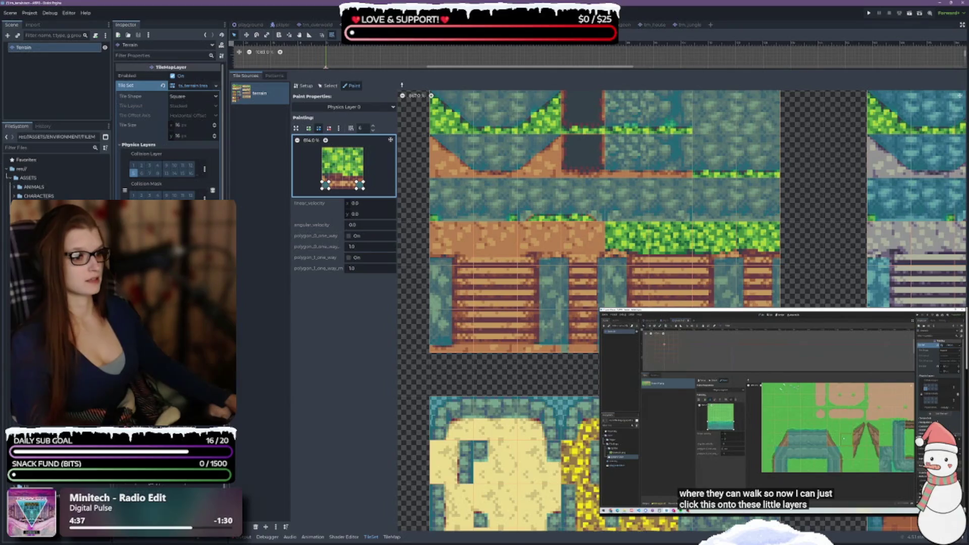
pyautogui.scroll(-3, 793, 234)
pyautogui.scroll(-2, 793, 234)
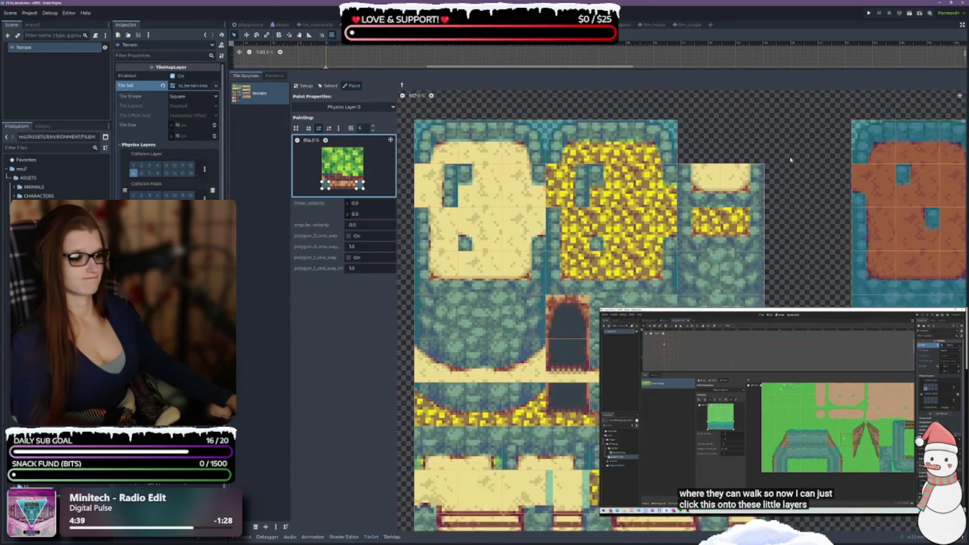
pyautogui.scroll(4, 681, 227)
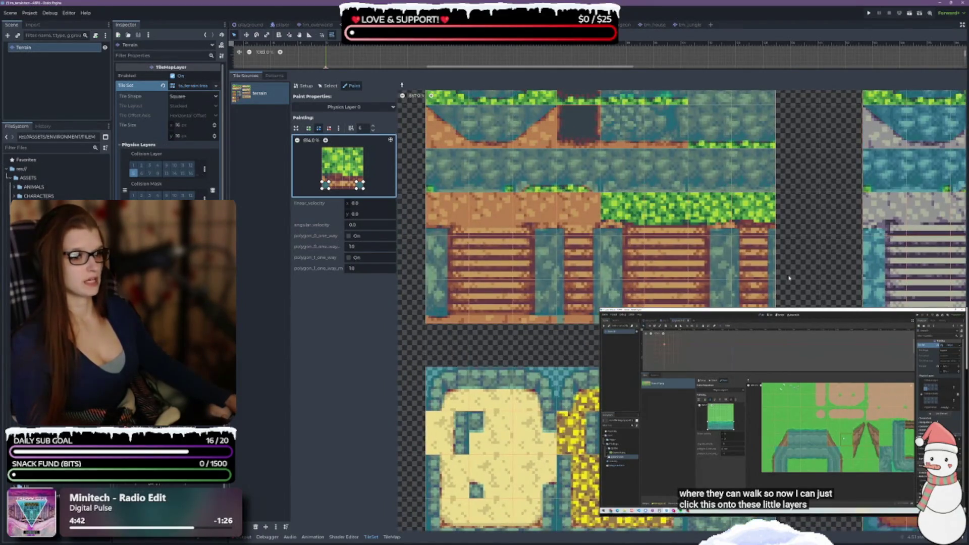
pyautogui.hotkey('ctrl', 'z')
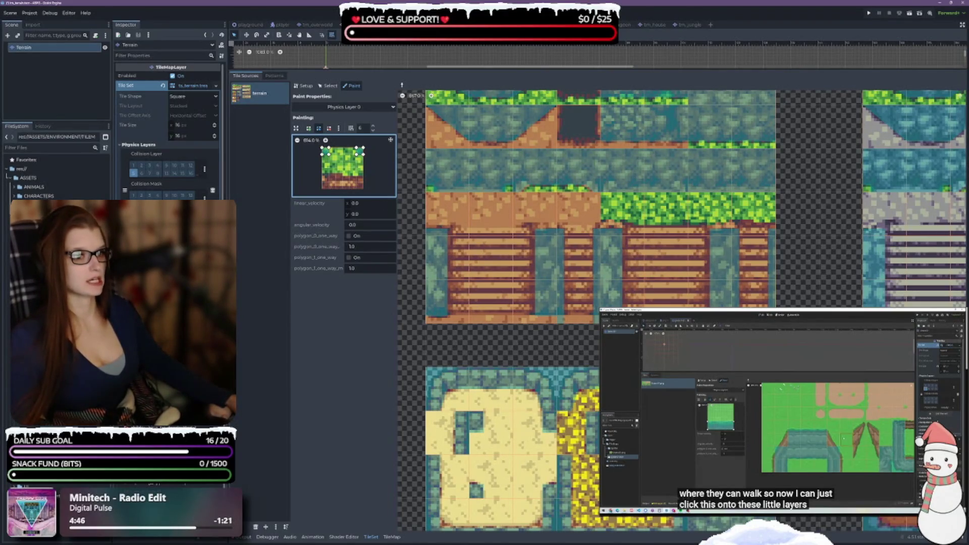
pyautogui.hotkey('ctrl', 'shift', 'z')
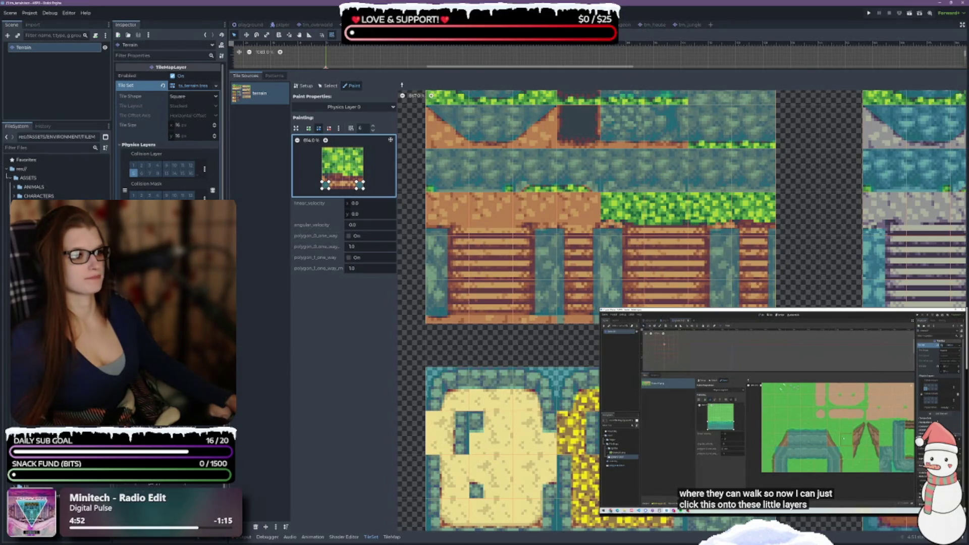
pyautogui.scroll(-5, 793, 244)
pyautogui.scroll(-5, 794, 244)
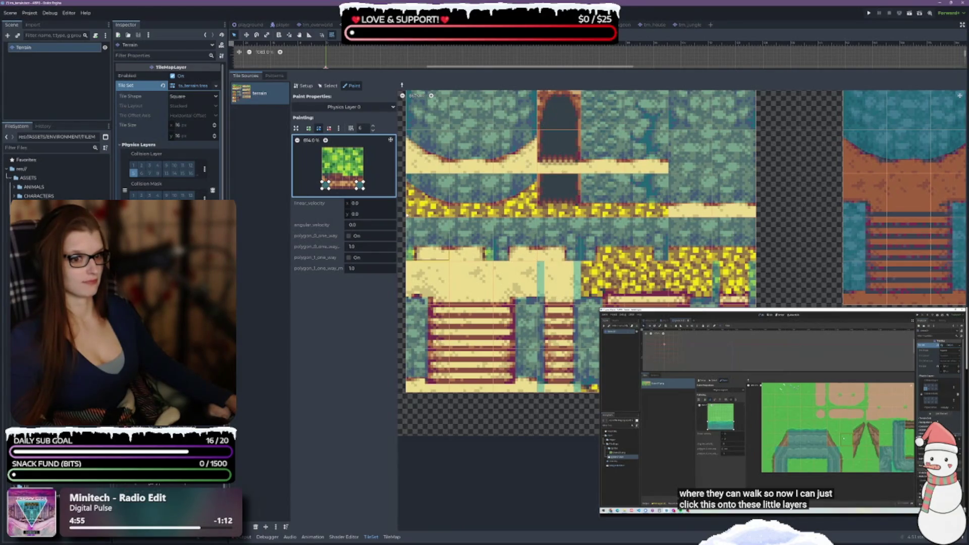
pyautogui.hotkey('ctrl', 'z')
pyautogui.hotkey('ctrl', 'shift', 'z')
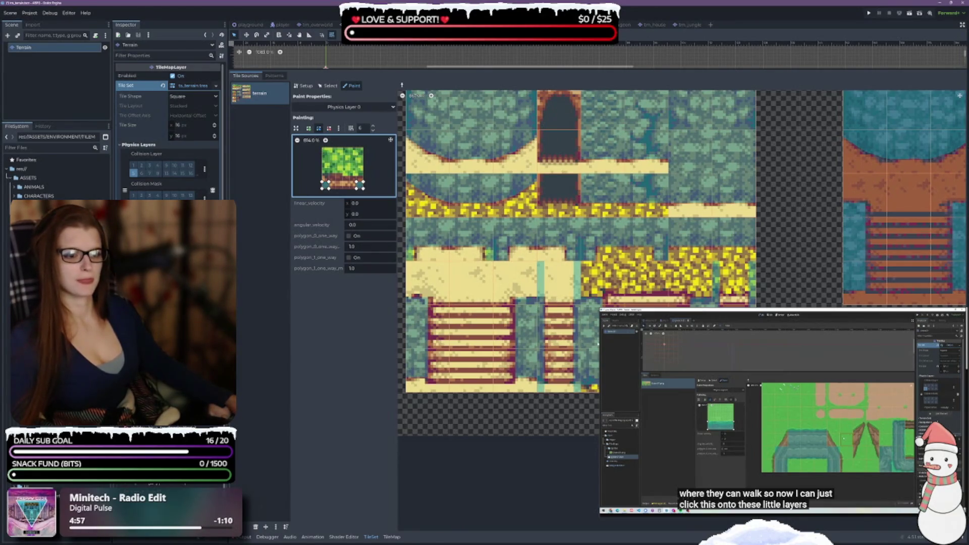
# Paint the bottom strip onto sand, yellow, orange, stair-side, grass and grey stone stair tiles
pyautogui.click(558, 280)
pyautogui.click(734, 282)
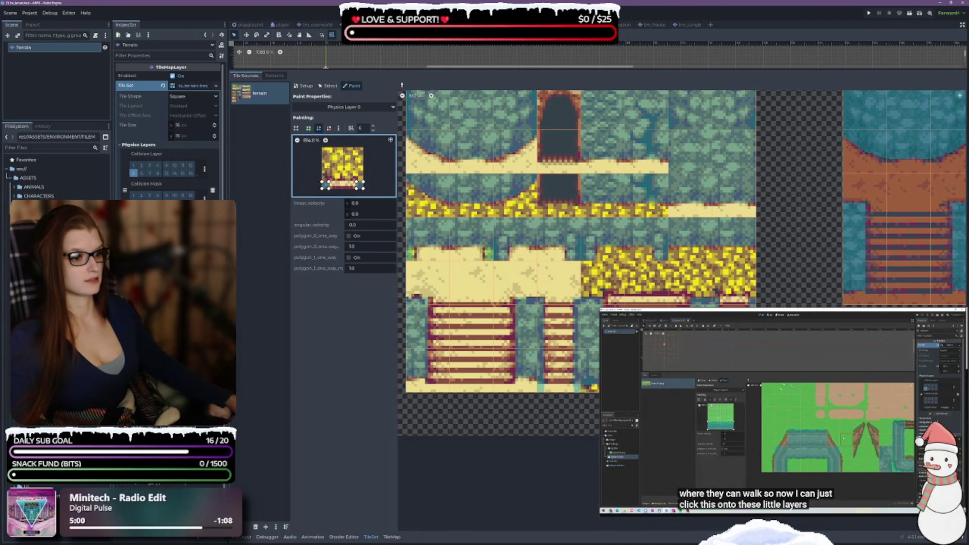
pyautogui.hscroll(10, 681, 262)
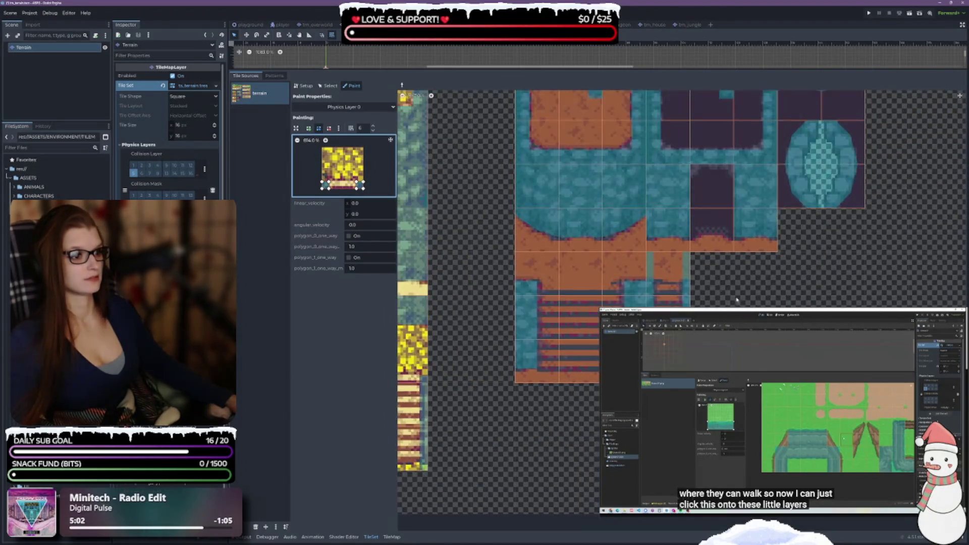
pyautogui.click(675, 271)
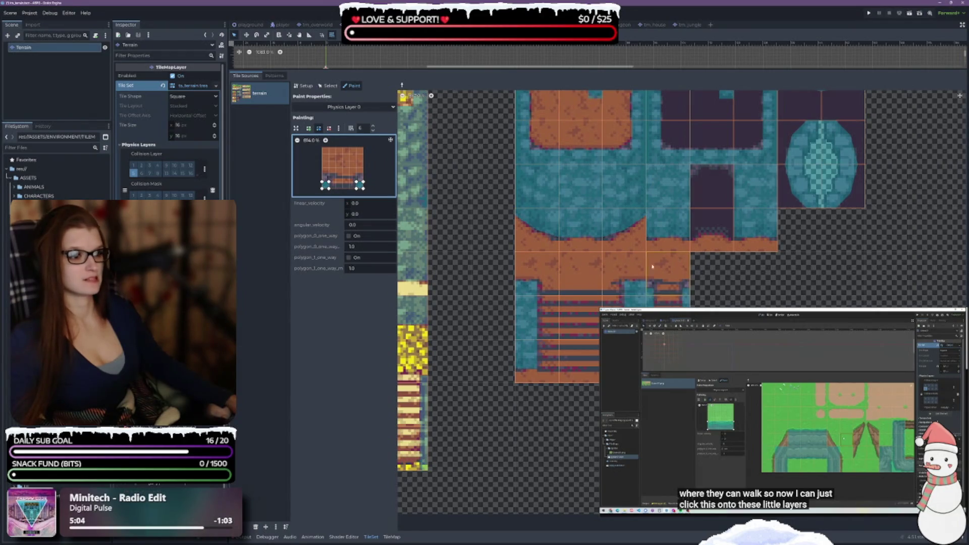
pyautogui.scroll(5, 836, 295)
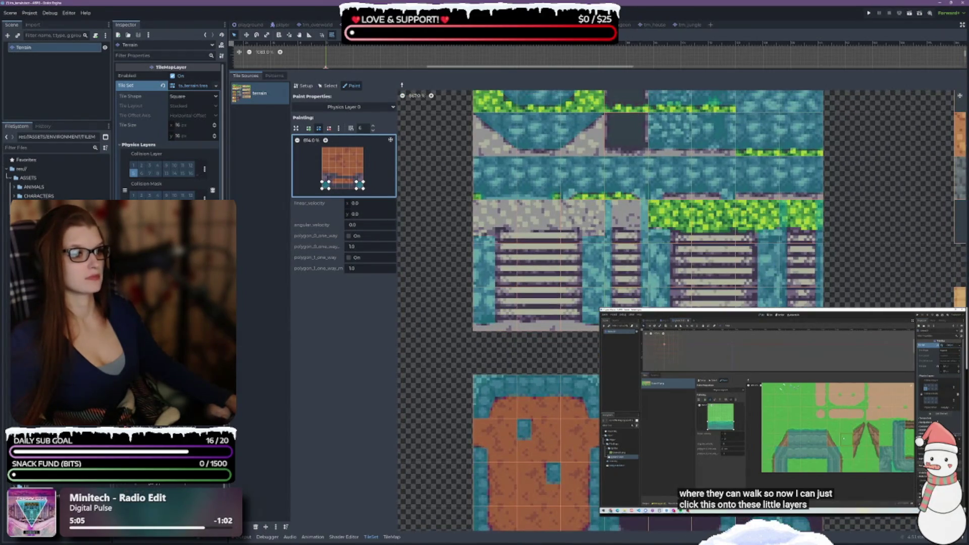
pyautogui.click(628, 241)
pyautogui.click(802, 240)
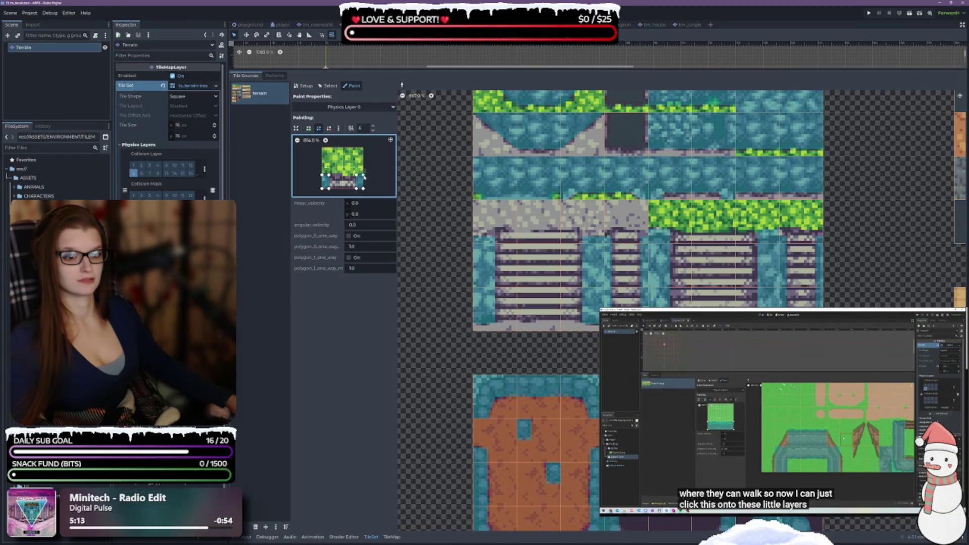
pyautogui.click(624, 226)
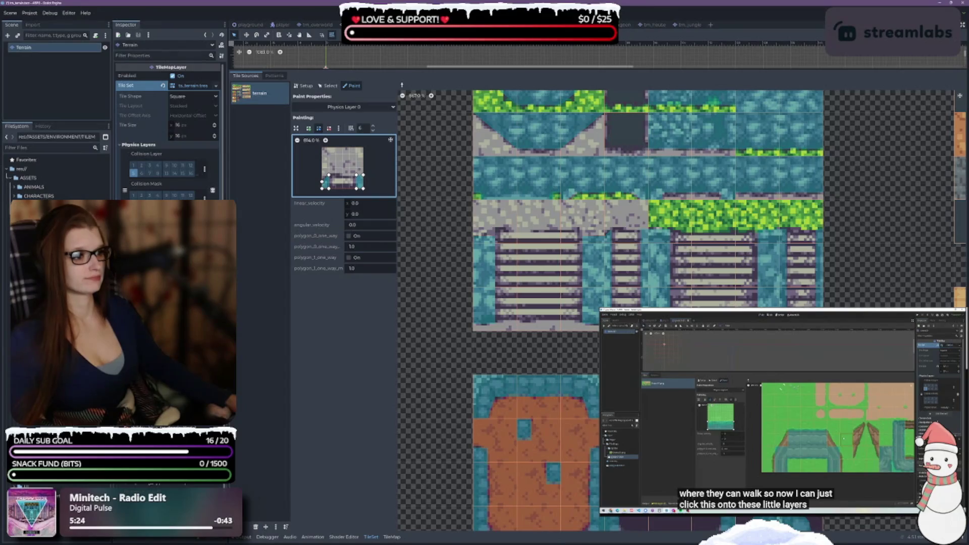
# Stretch the paint polygon's left side up to the top of the tile
pyautogui.scroll(-5, 646, 303)
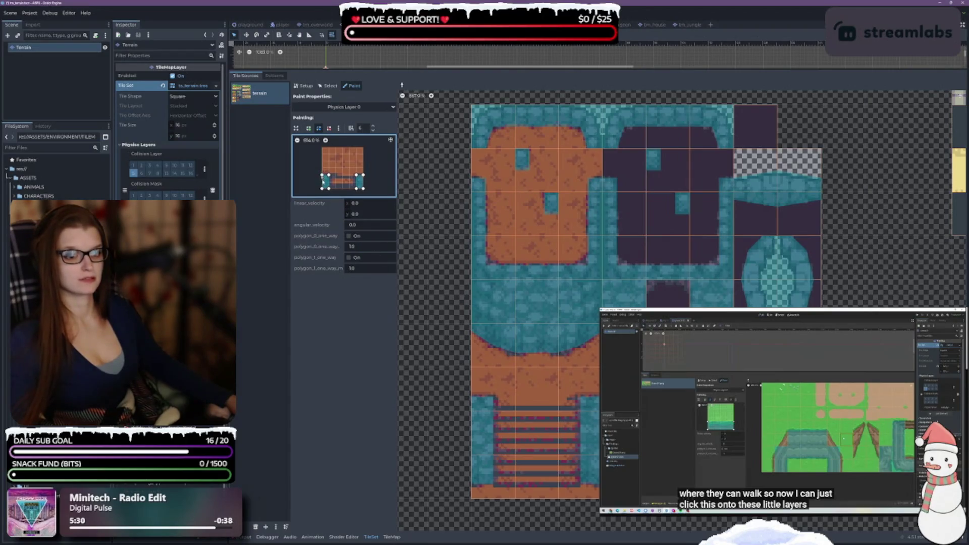
pyautogui.scroll(-2, 646, 303)
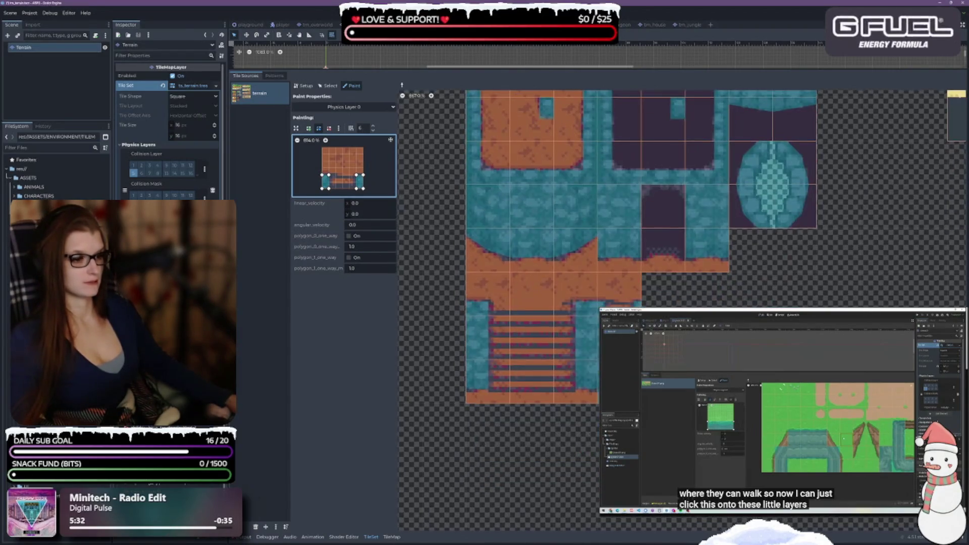
pyautogui.scroll(-5, 646, 303)
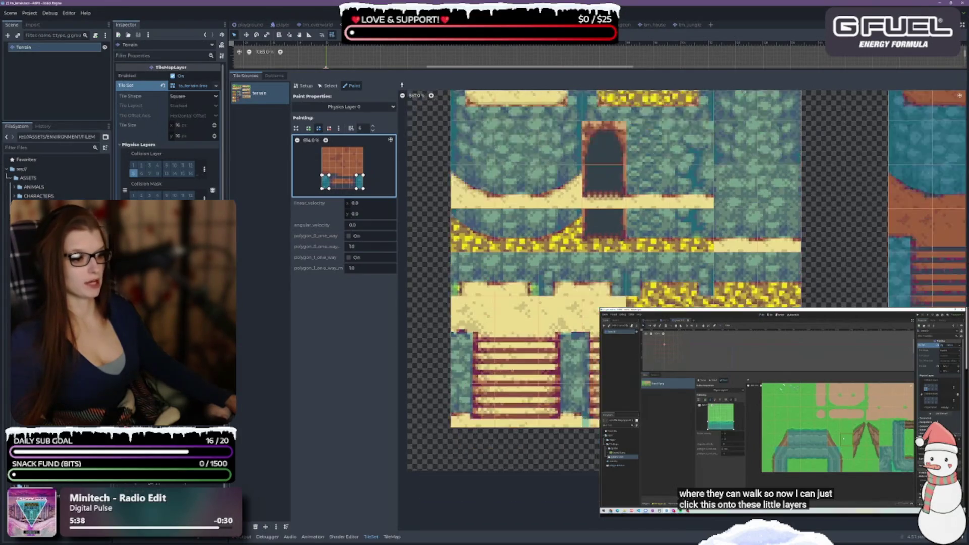
pyautogui.scroll(-2, 646, 303)
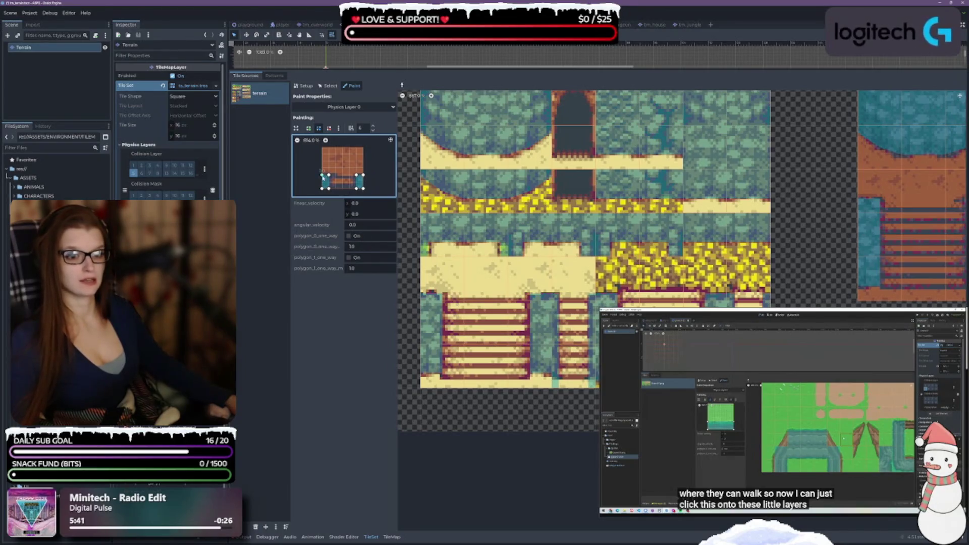
pyautogui.moveTo(326, 175)
pyautogui.mouseDown()
pyautogui.moveTo(322, 147)
pyautogui.moveTo(364, 149)
pyautogui.mouseUp()
# Shape the polygon along the tile's sides and paint it onto the wooden staircase tile
pyautogui.moveTo(322, 190)
pyautogui.mouseDown()
pyautogui.moveTo(322, 176)
pyautogui.moveTo(357, 176)
pyautogui.mouseUp()
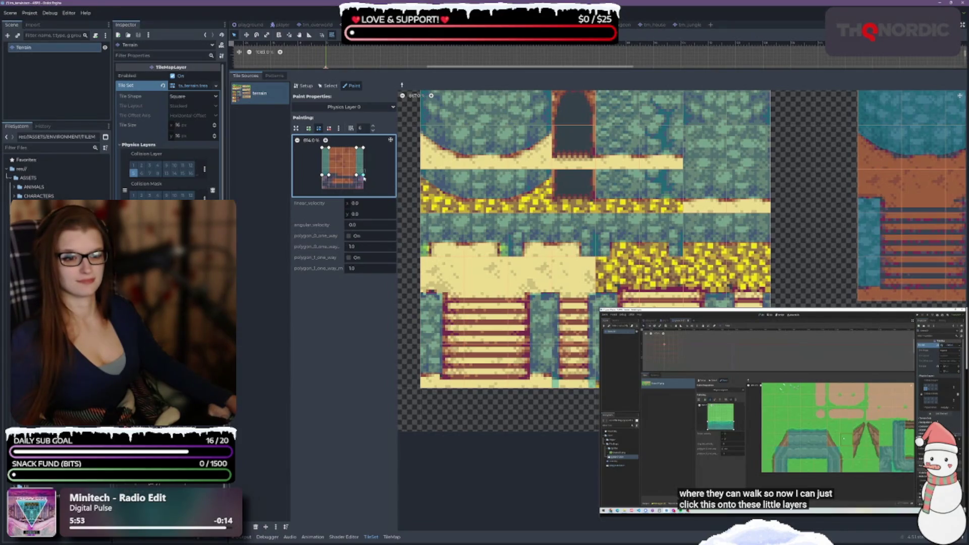
pyautogui.click(574, 379)
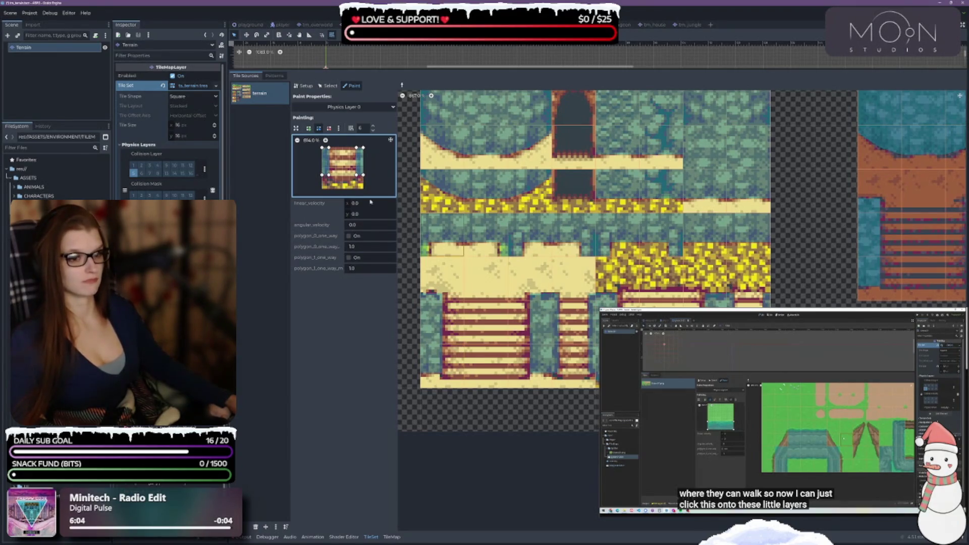
pyautogui.moveTo(323, 175); pyautogui.dragTo(358, 182)
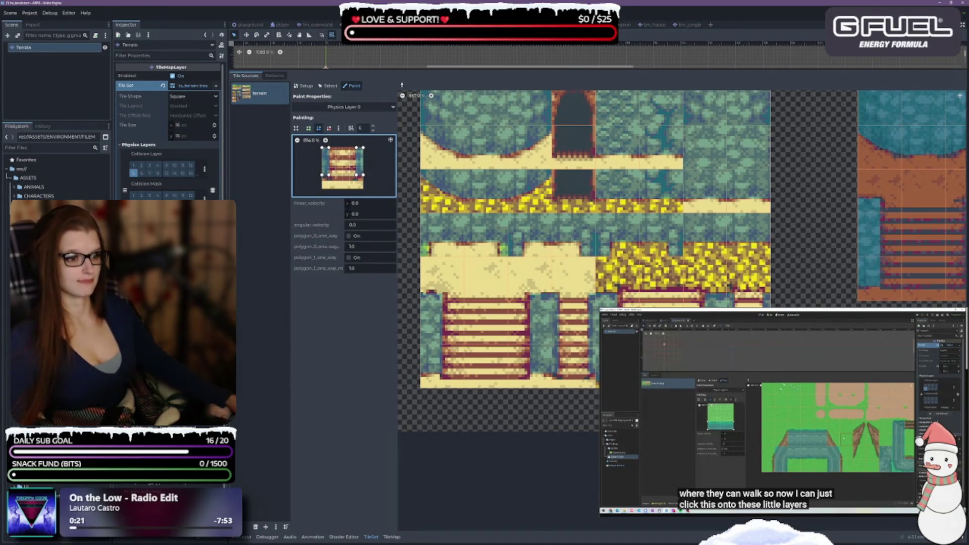
# Scroll across the atlases to review the painted side-wall collision shapes
pyautogui.hscroll(5, 681, 242)
pyautogui.hscroll(4, 681, 242)
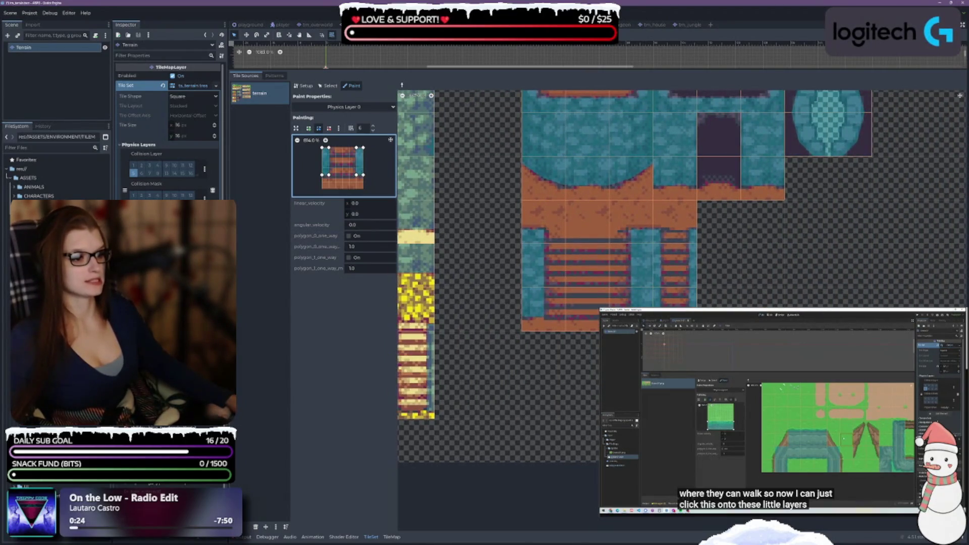
pyautogui.hscroll(8, 681, 242)
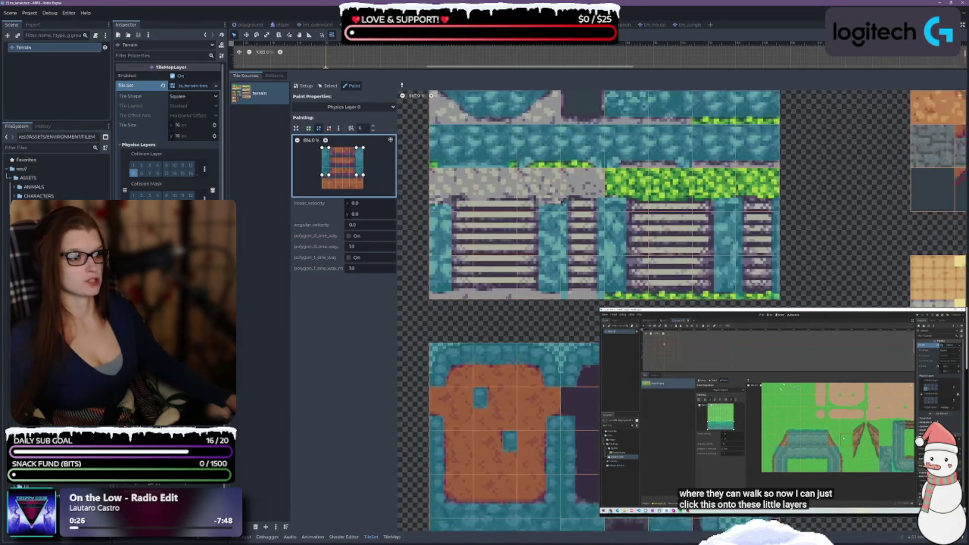
pyautogui.scroll(1, 757, 297)
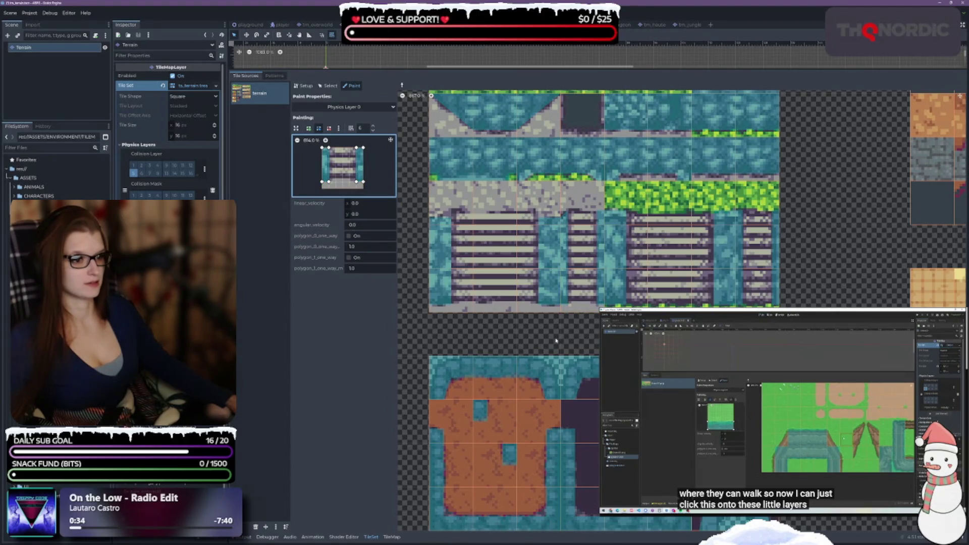
pyautogui.hscroll(-5, 557, 341)
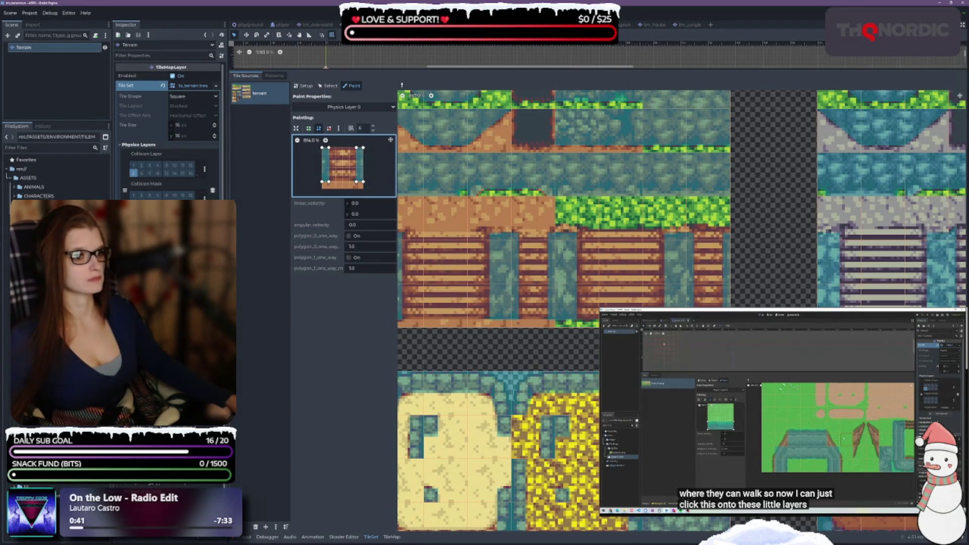
pyautogui.scroll(-4, 681, 310)
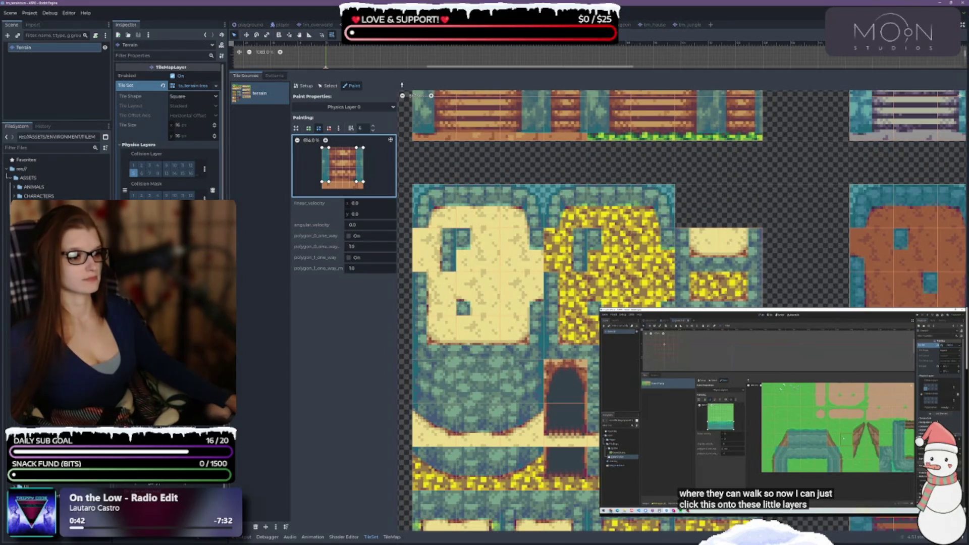
pyautogui.scroll(-5, 682, 303)
pyautogui.scroll(-2, 681, 302)
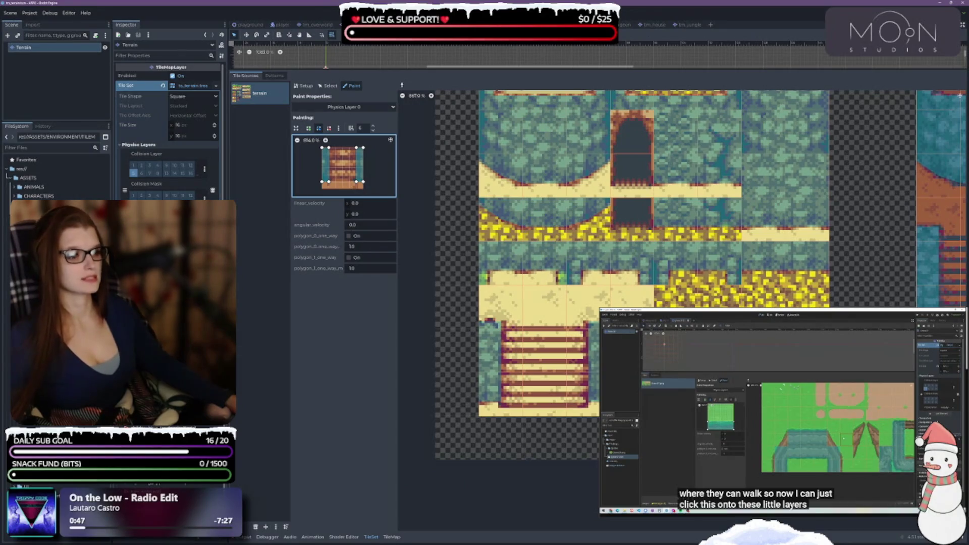
pyautogui.scroll(2, 681, 303)
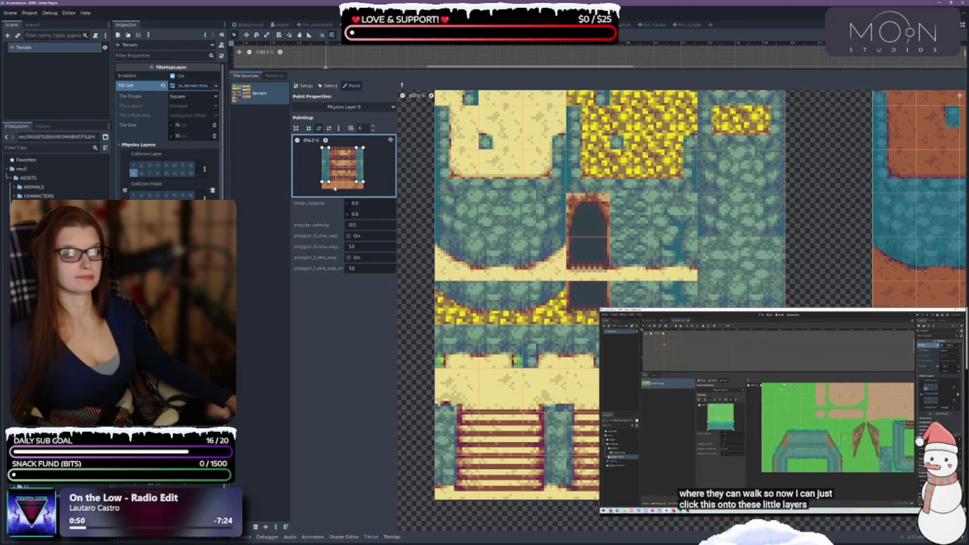
pyautogui.click(328, 128)
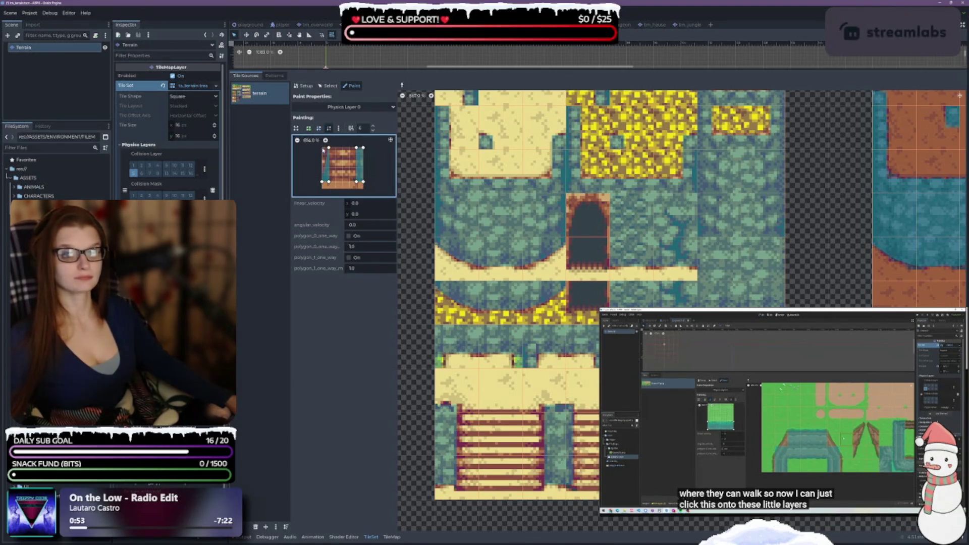
# Delete the left polygon and drag the other into a thin strip along the tile's top edge
pyautogui.click(323, 153)
pyautogui.click(318, 128)
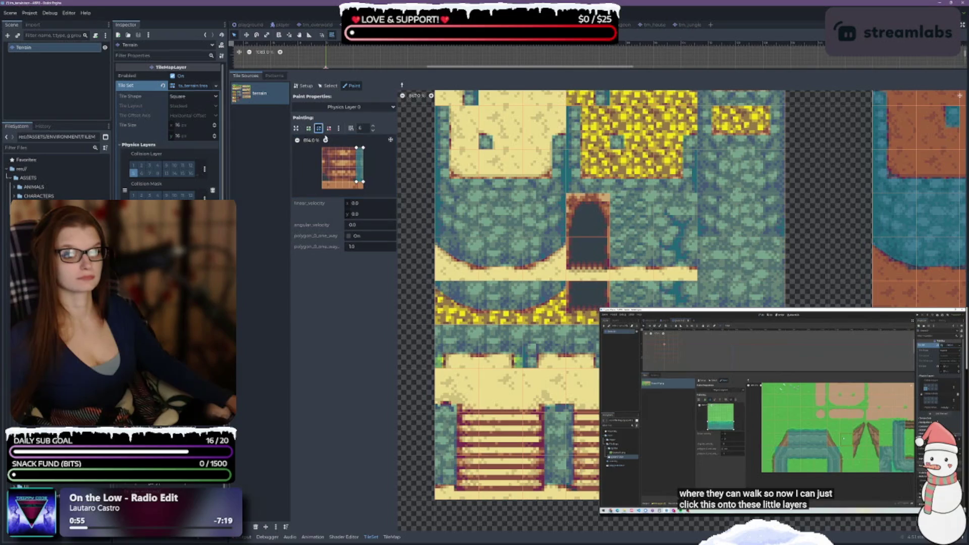
pyautogui.moveTo(357, 148); pyautogui.dragTo(321, 147)
pyautogui.moveTo(357, 182)
pyautogui.mouseDown()
pyautogui.moveTo(323, 169)
pyautogui.moveTo(322, 156)
pyautogui.mouseUp()
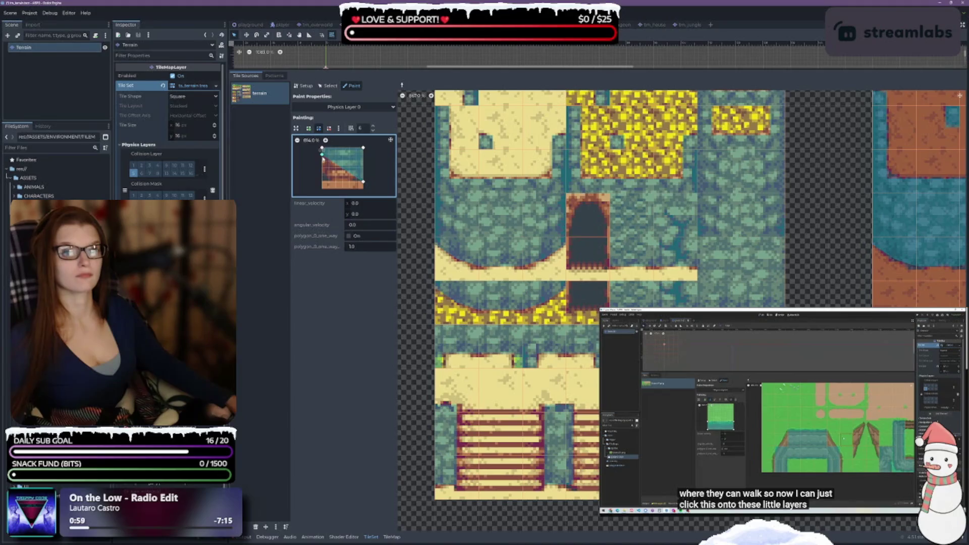
pyautogui.moveTo(362, 182); pyautogui.dragTo(363, 156)
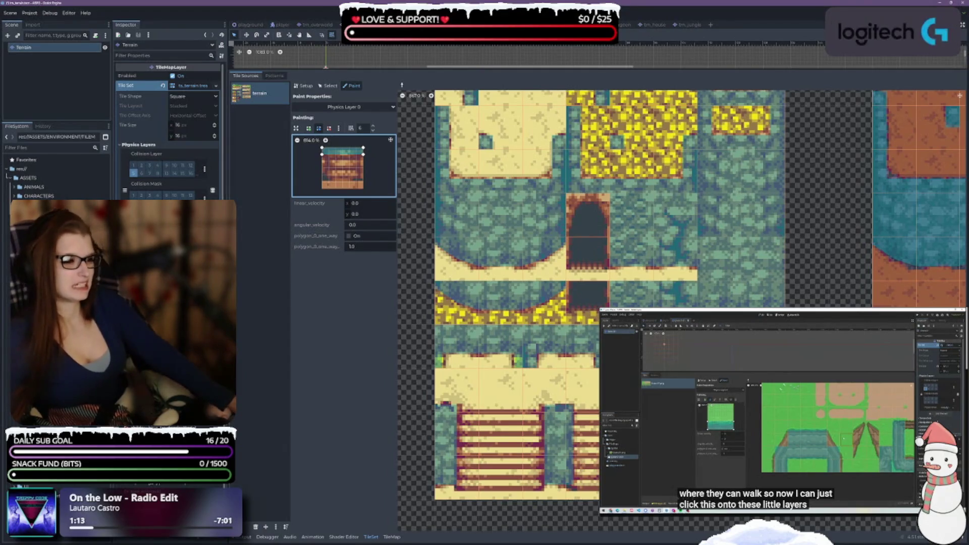
pyautogui.hscroll(5, 681, 253)
# Survey the Terrain atlases, then deselect the Terrain node to close the TileSet editor
pyautogui.hscroll(5, 681, 311)
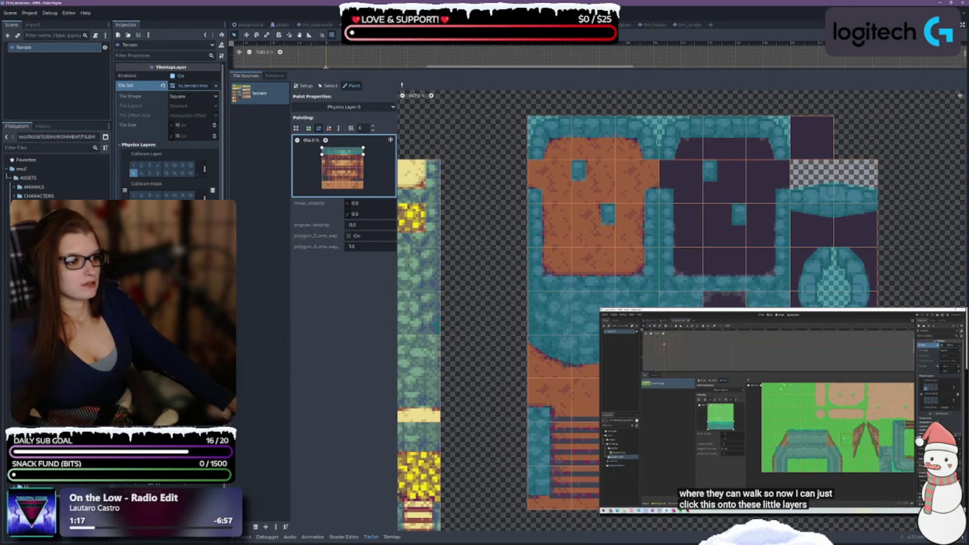
pyautogui.scroll(9, 681, 310)
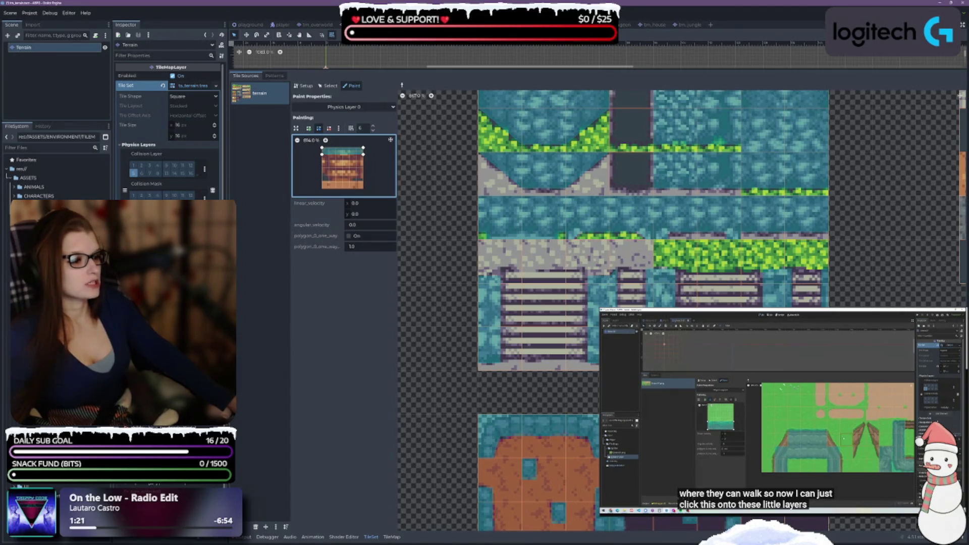
pyautogui.scroll(5, 681, 310)
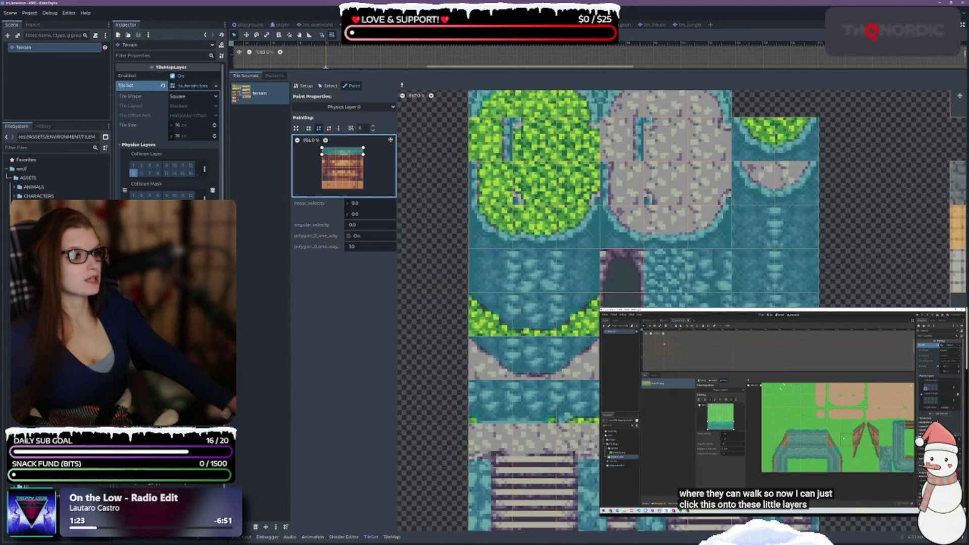
pyautogui.scroll(-5, 641, 430)
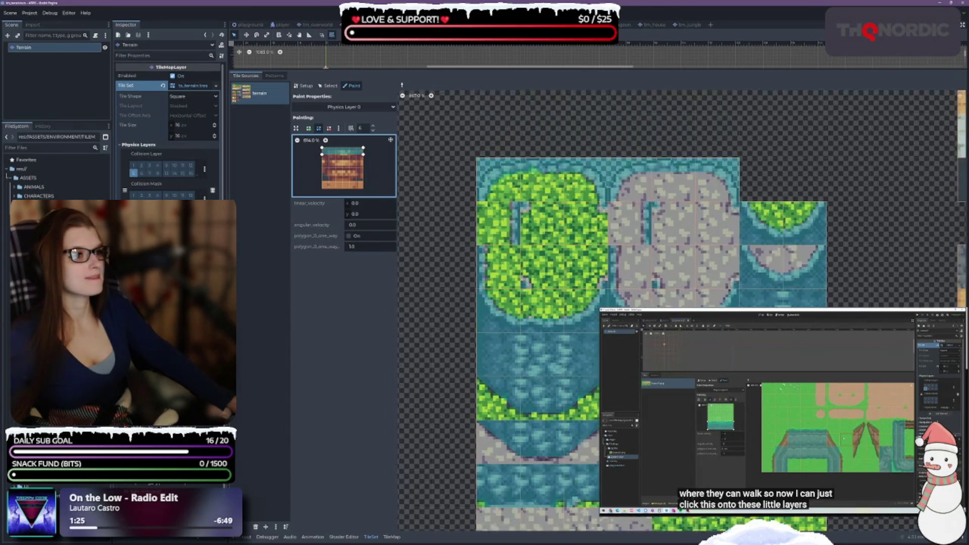
pyautogui.scroll(3, 793, 276)
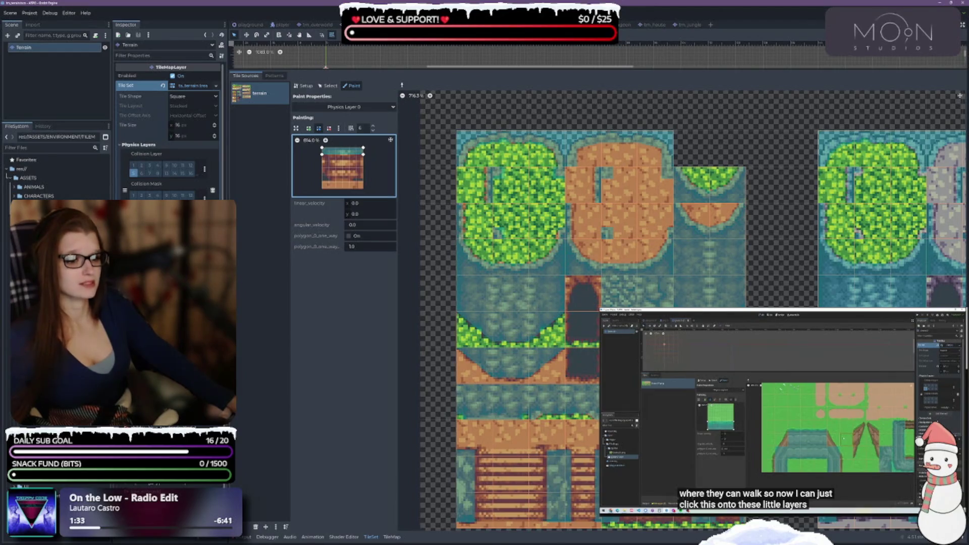
pyautogui.scroll(5, 788, 301)
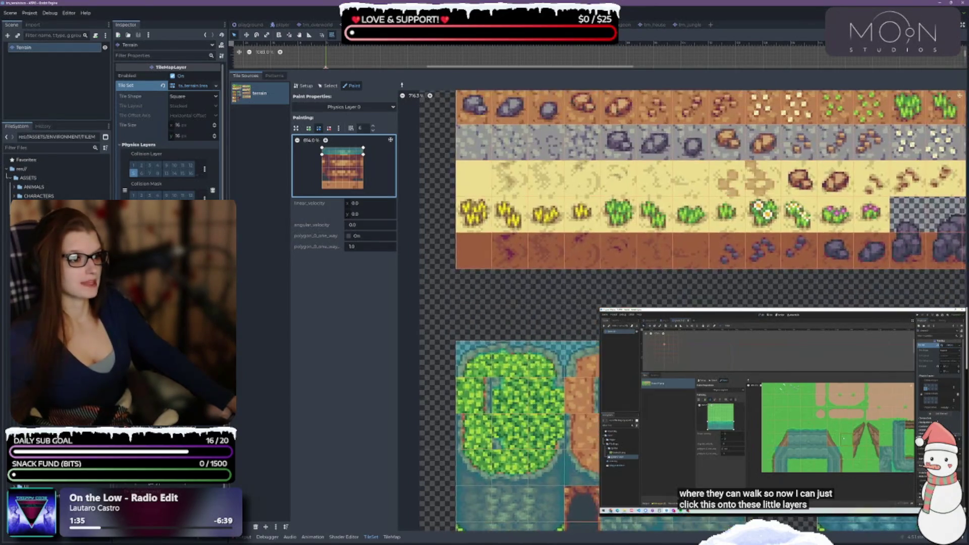
pyautogui.scroll(-5, 681, 310)
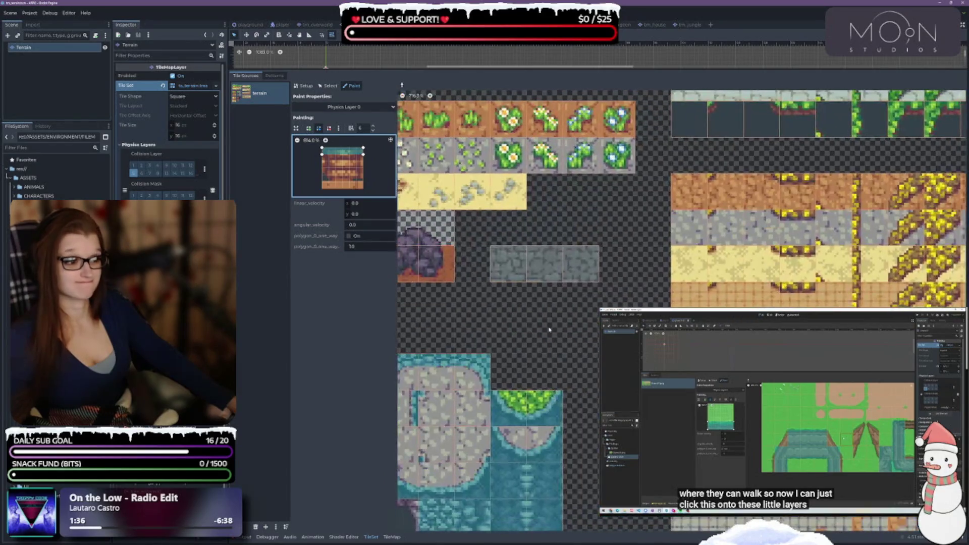
pyautogui.scroll(-2, 558, 518)
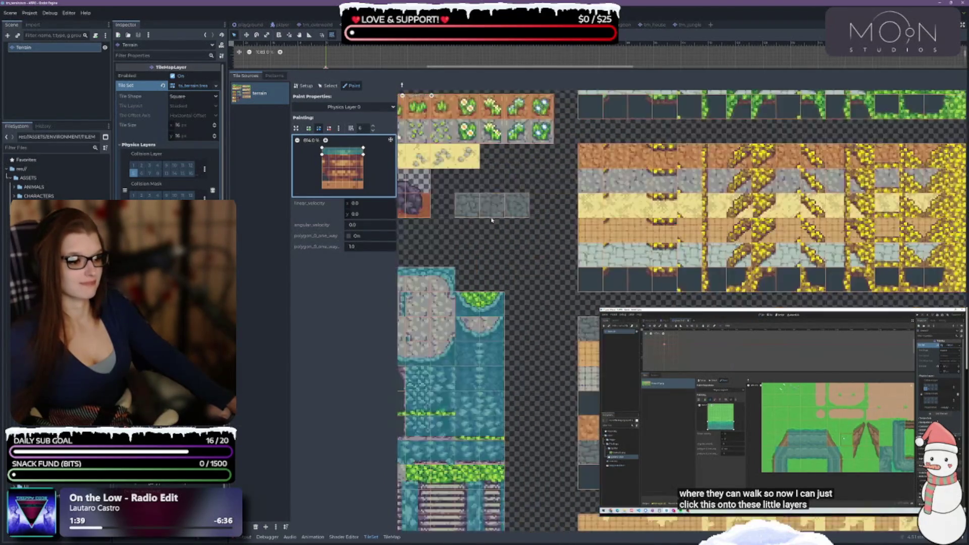
pyautogui.scroll(-2, 557, 518)
pyautogui.scroll(4, 558, 518)
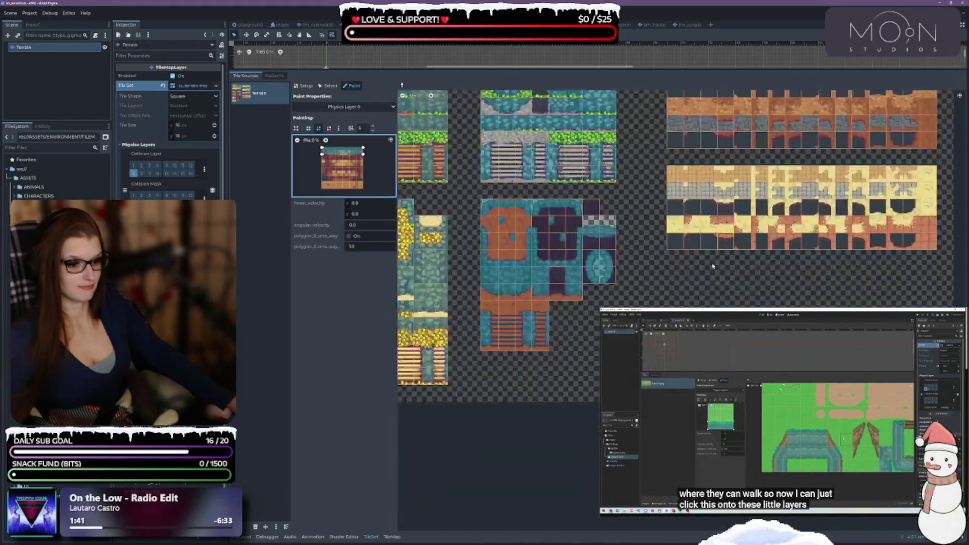
pyautogui.scroll(-3, 695, 302)
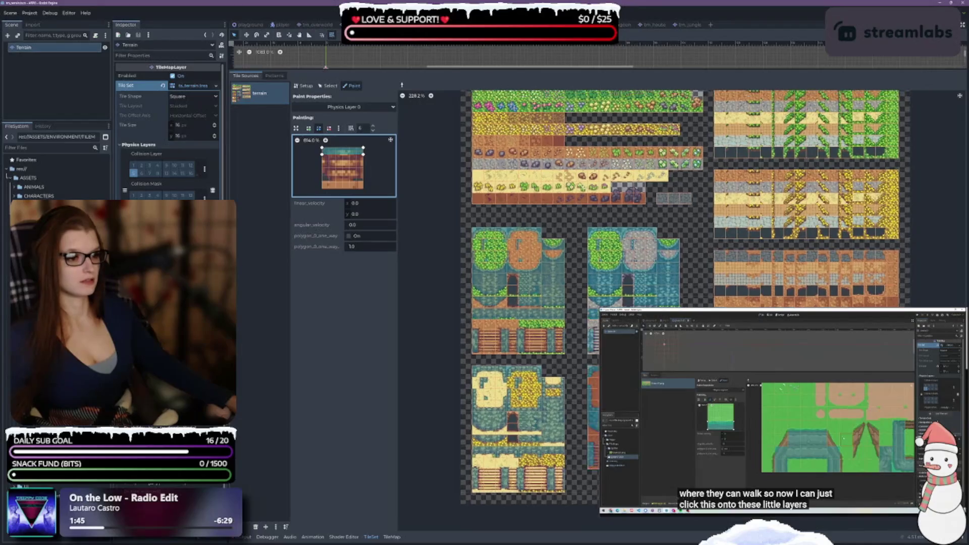
pyautogui.hscroll(2, 661, 300)
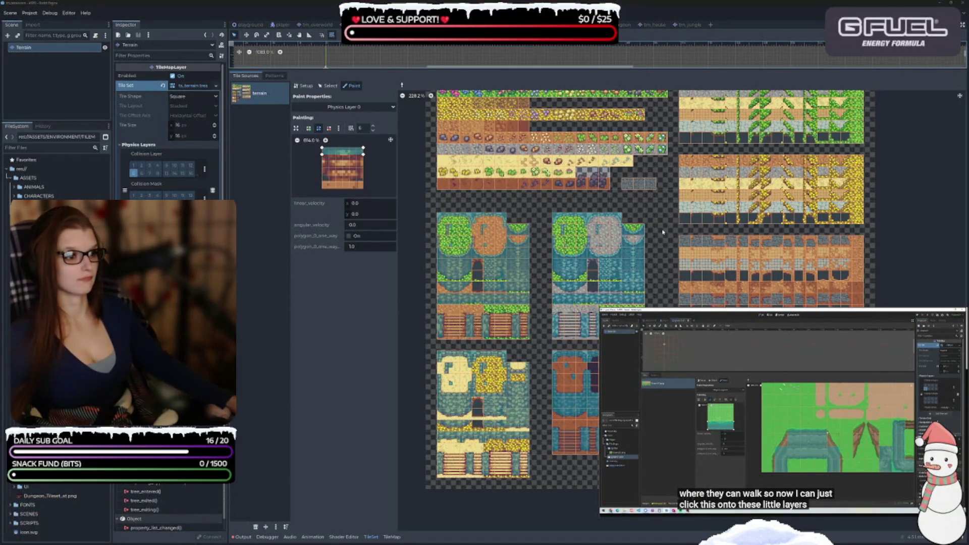
pyautogui.scroll(-2, 660, 251)
pyautogui.scroll(2, 660, 251)
pyautogui.scroll(-2, 660, 251)
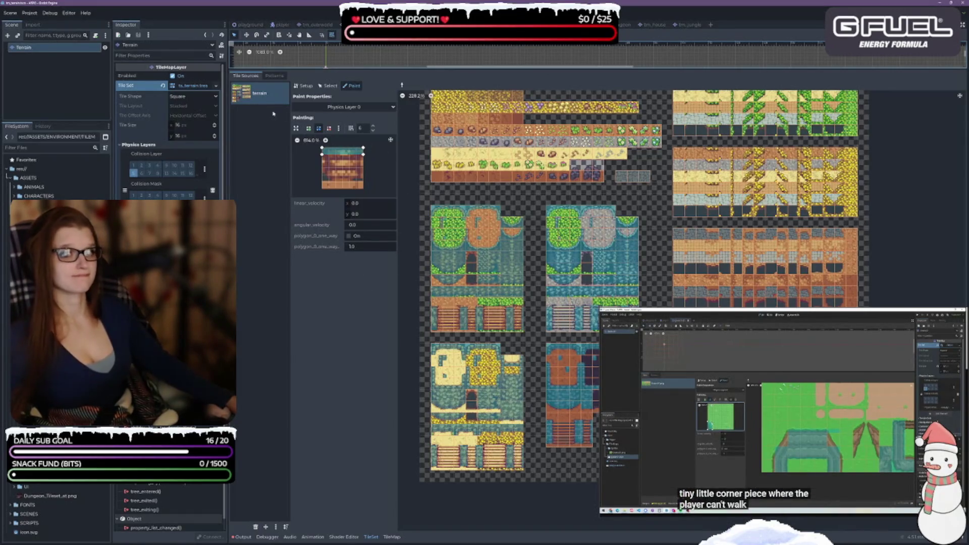
pyautogui.click(46, 66)
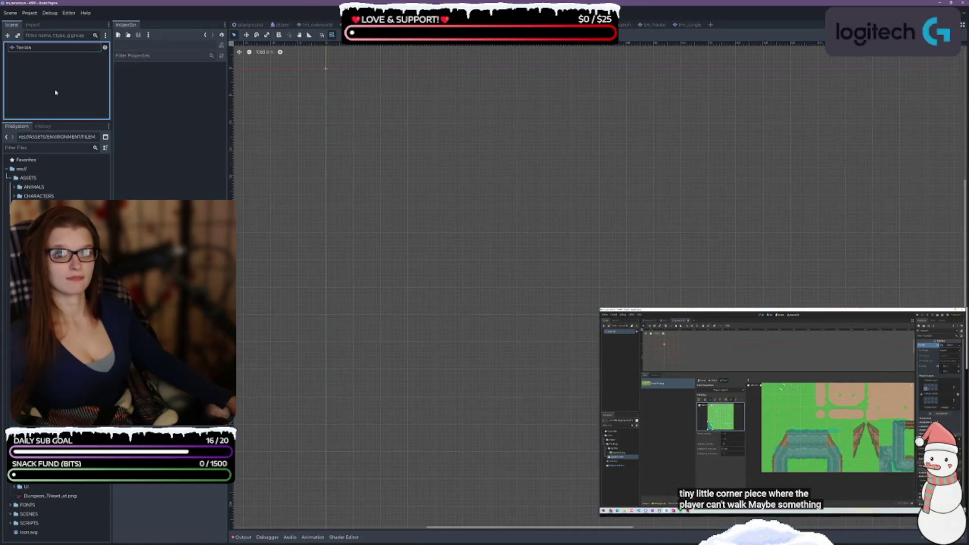
# Reselect the Terrain node, open the TileSet editor, and toggle Select then back to Paint
pyautogui.click(47, 50)
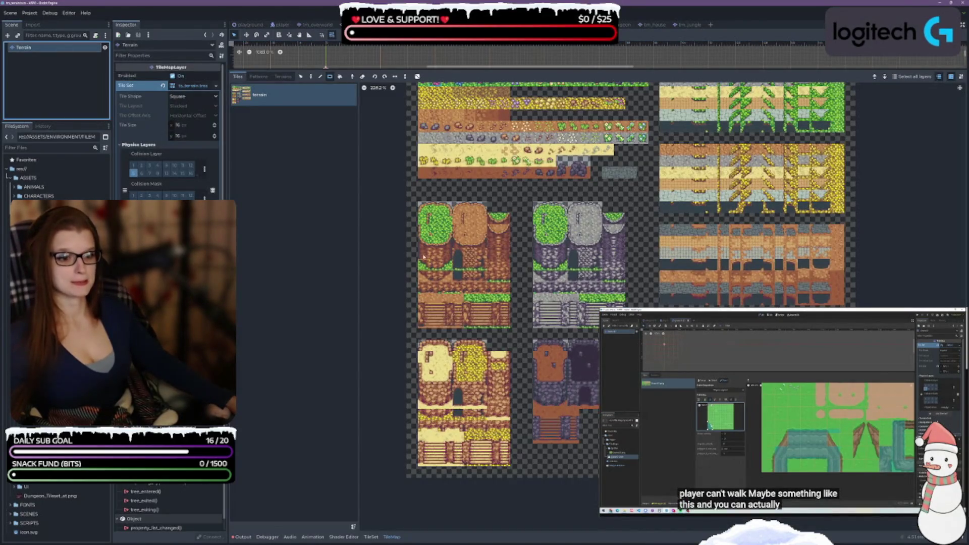
pyautogui.click(370, 536)
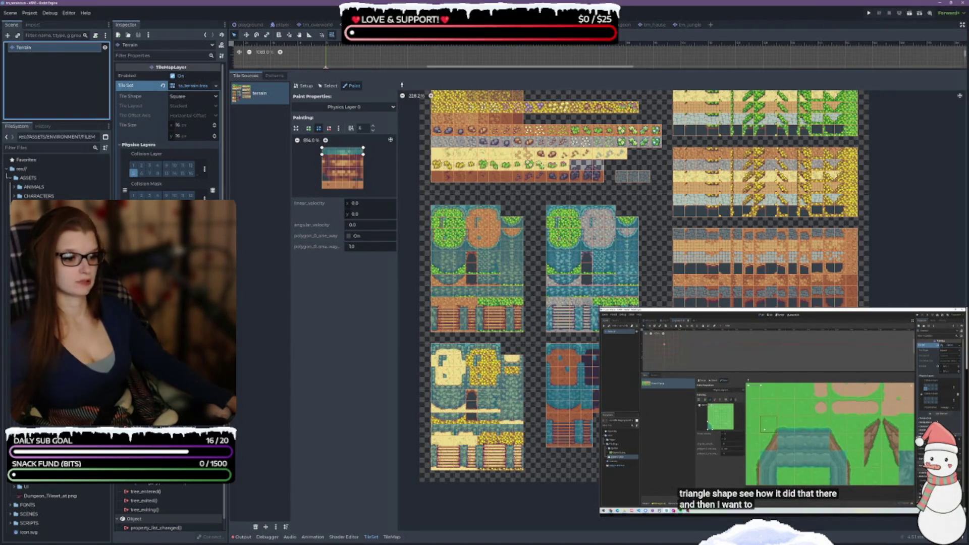
pyautogui.hscroll(1, 639, 297)
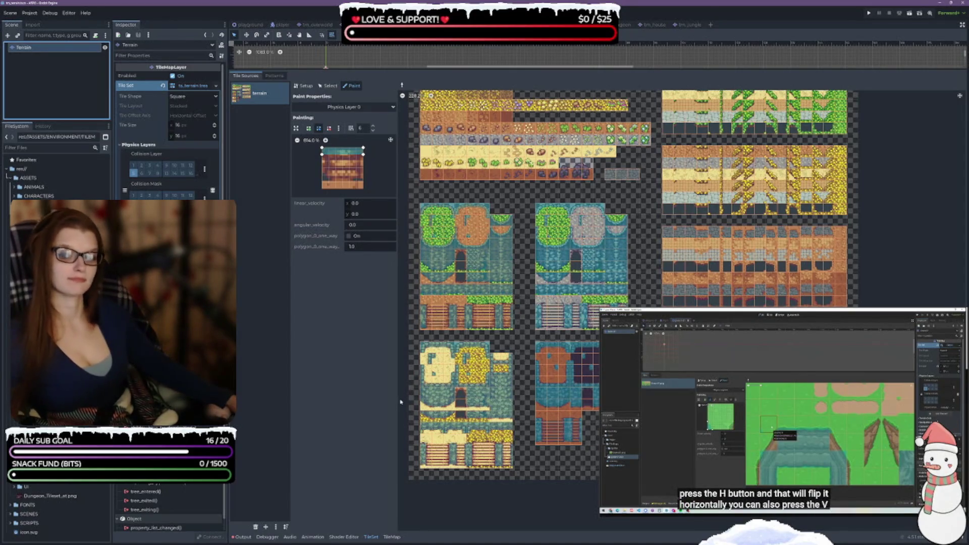
pyautogui.click(326, 87)
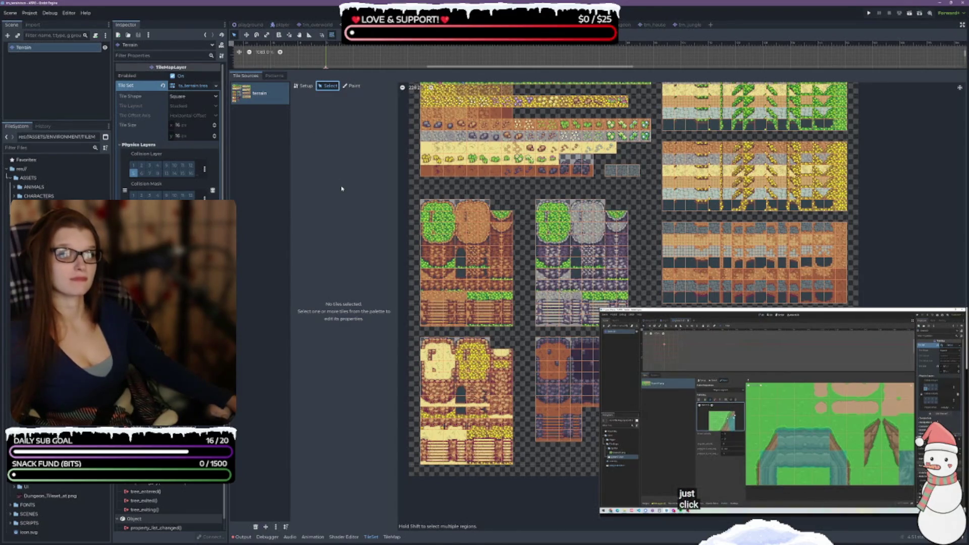
pyautogui.scroll(3, 630, 298)
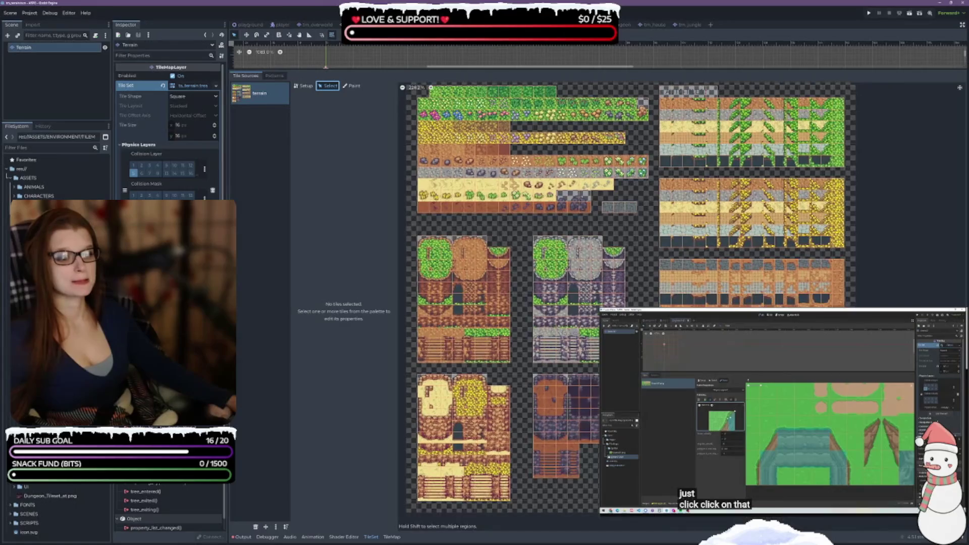
pyautogui.click(352, 85)
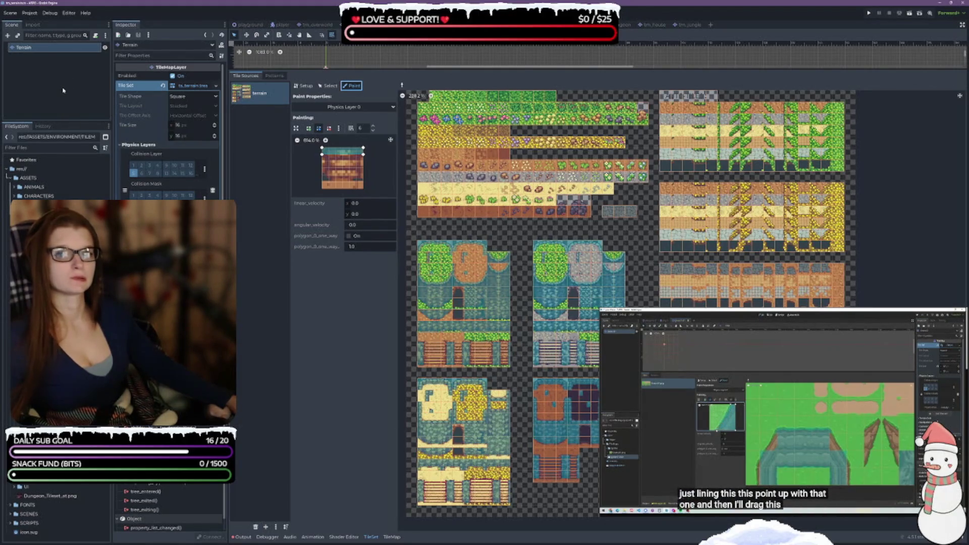
# Refresh the Terrain selection, reopen the TileSet editor, glance at Patterns, and return to Tile Sources
pyautogui.click(61, 303)
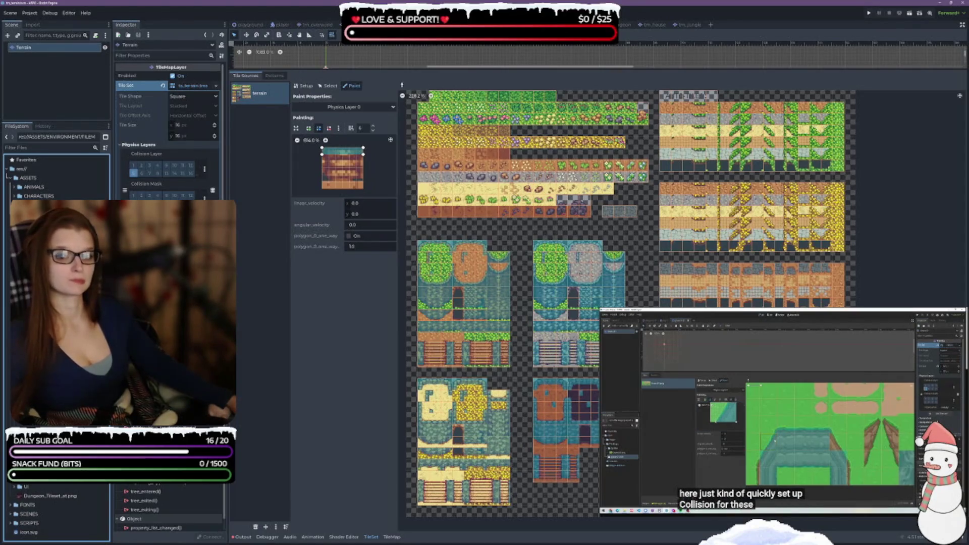
pyautogui.click(61, 74)
pyautogui.click(30, 48)
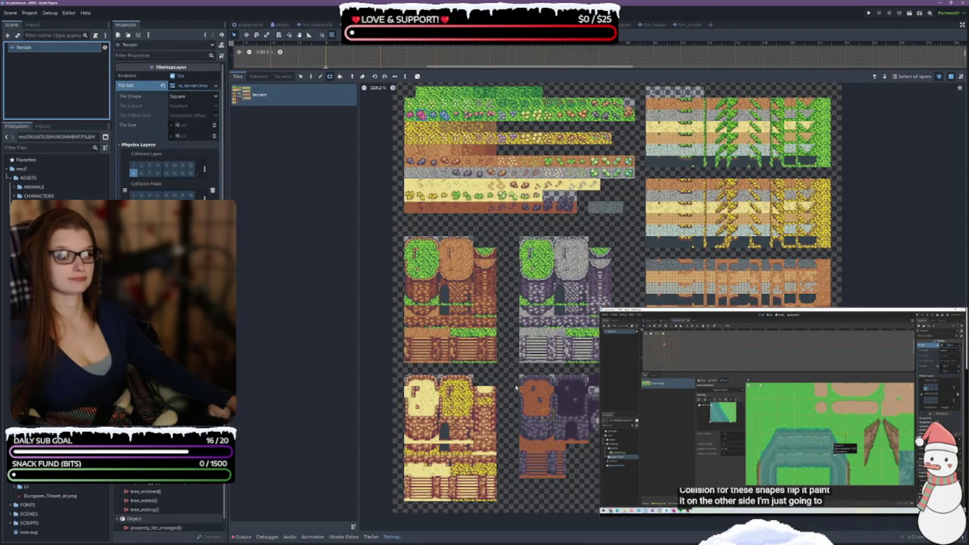
pyautogui.click(371, 538)
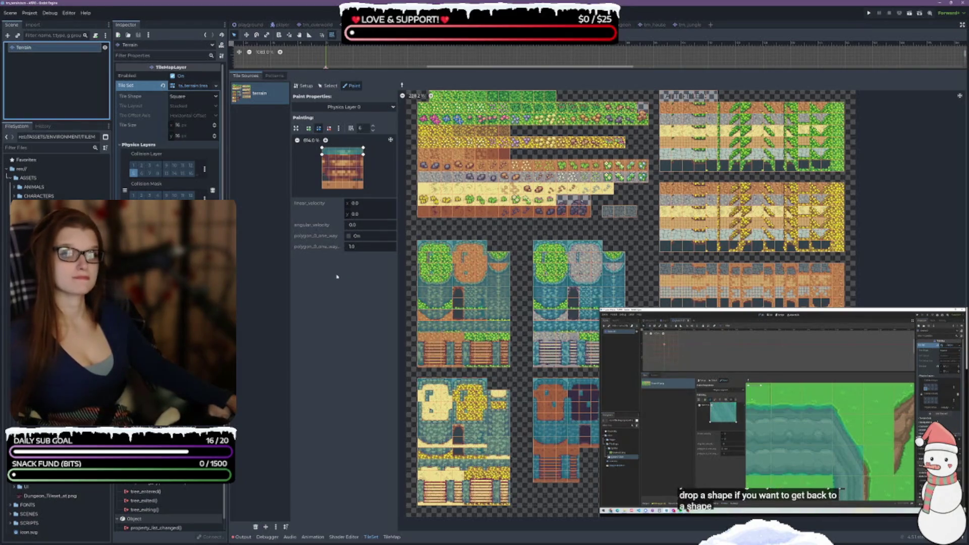
pyautogui.click(274, 76)
pyautogui.click(246, 76)
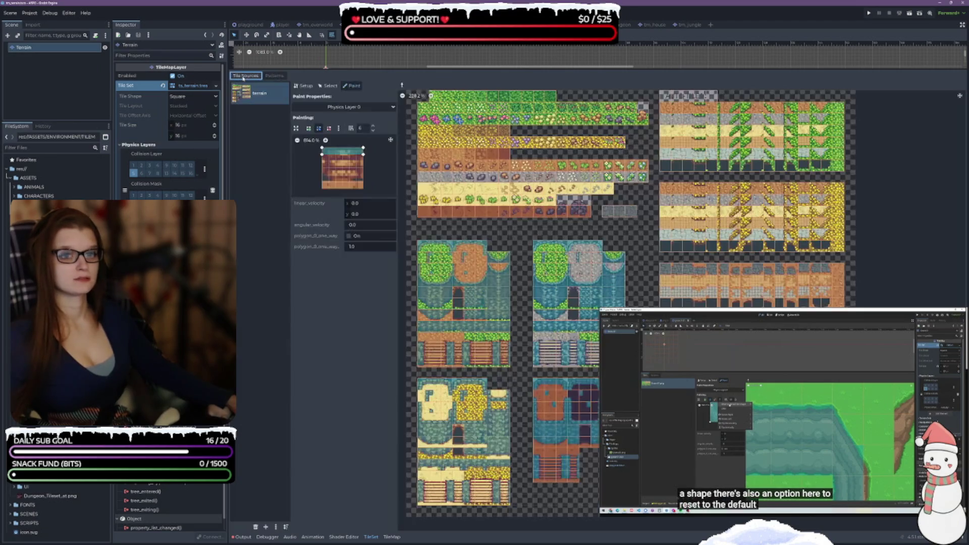
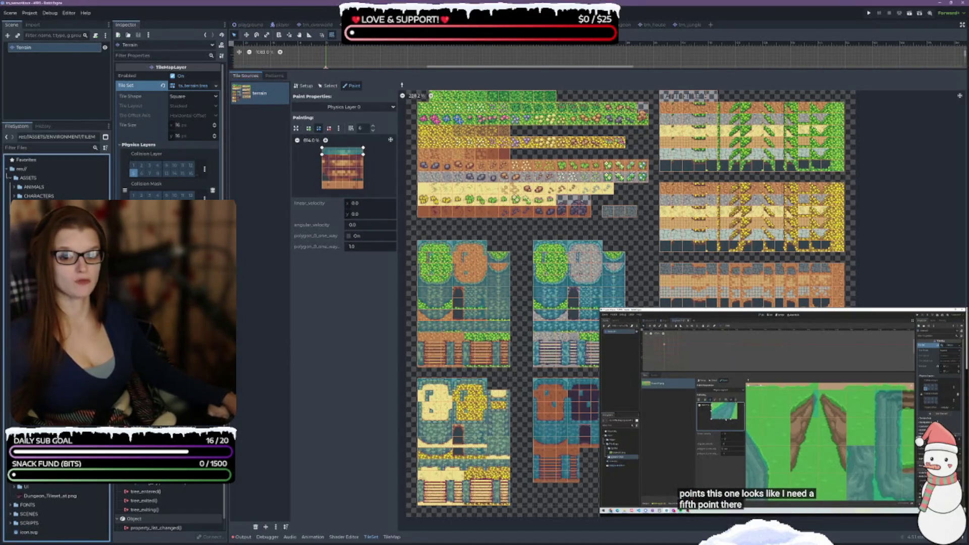
# Cycle through the overworld, Ashlands and Beach scene tabs to reach the Jungle tilemap scene
pyautogui.hotkey('ctrl', 'shift', 'Tab')
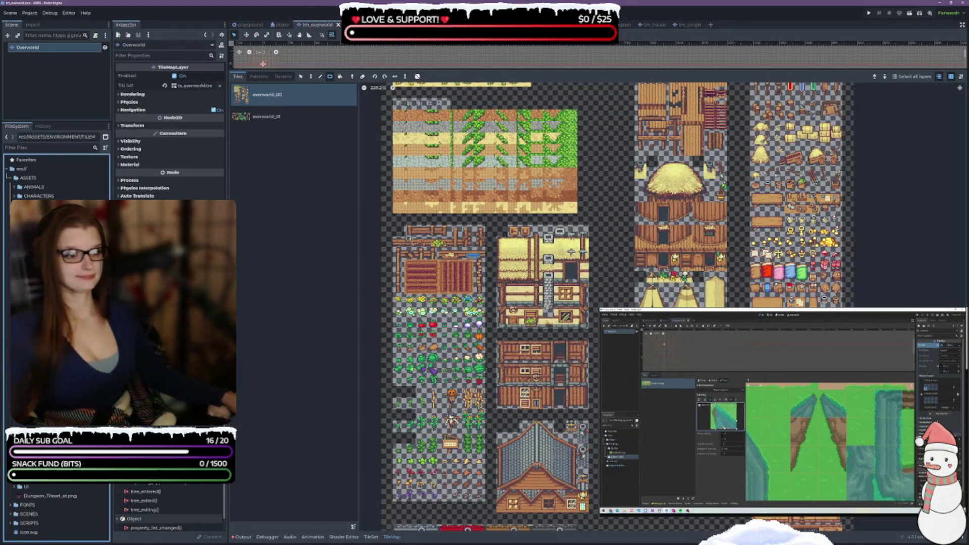
pyautogui.scroll(-3, 596, 448)
pyautogui.scroll(3, 597, 448)
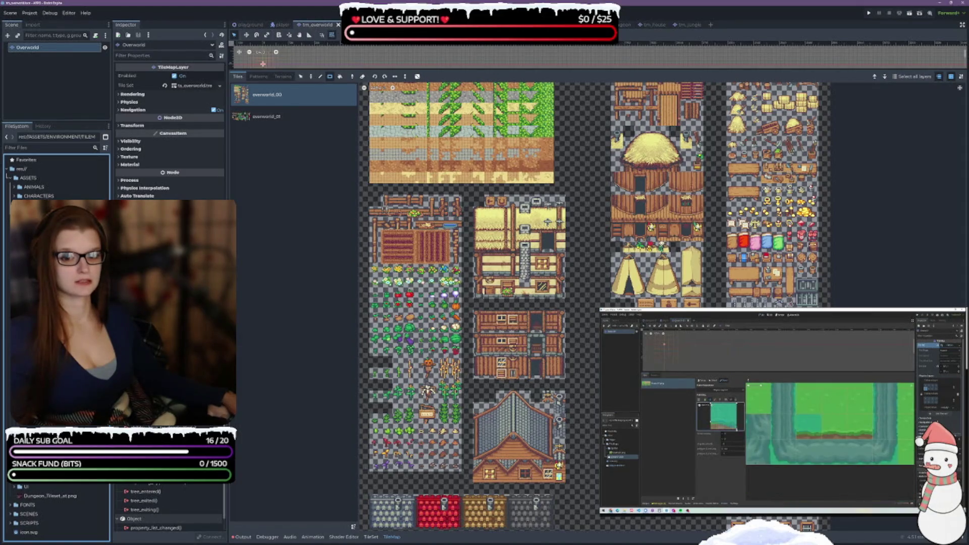
pyautogui.hotkey('ctrl', 'Tab')
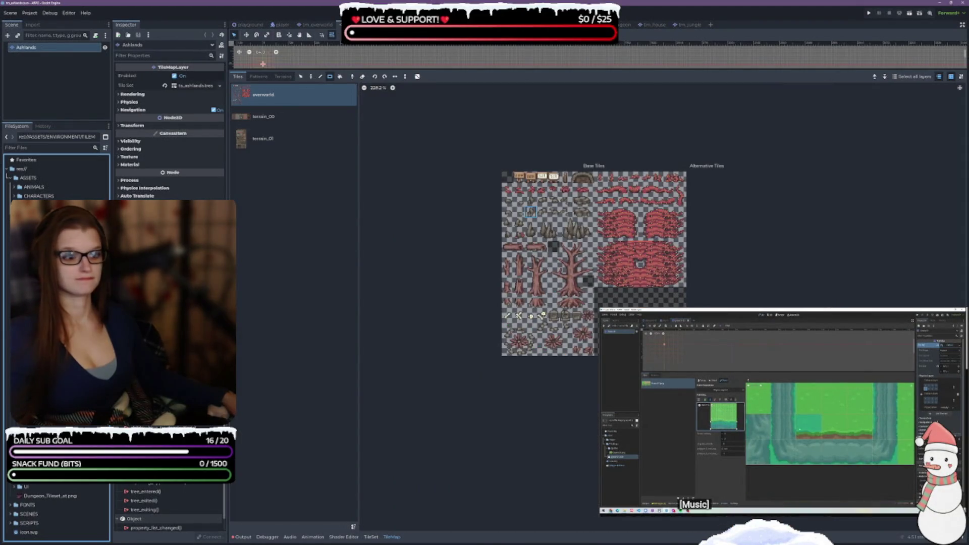
pyautogui.hotkey('ctrl', 'Tab')
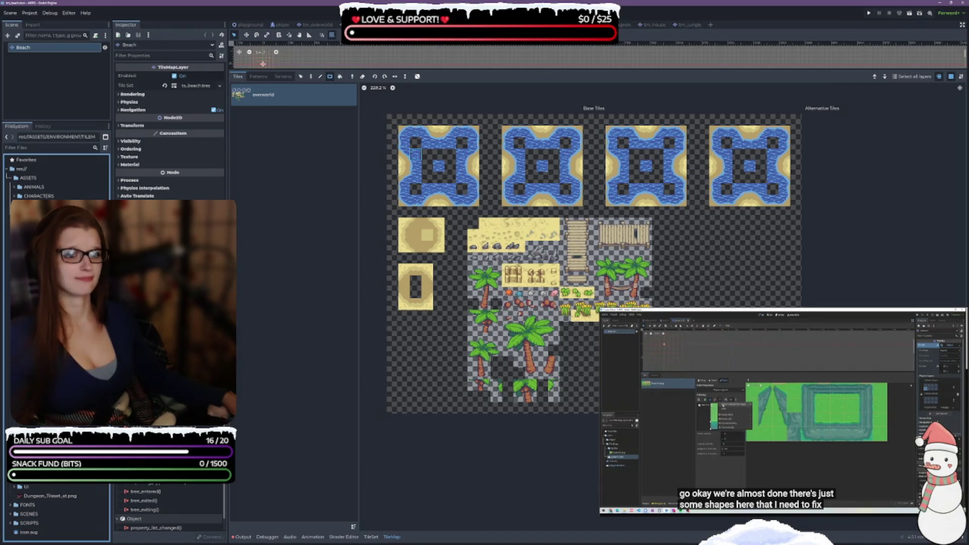
pyautogui.hotkey('ctrl', 'Tab')
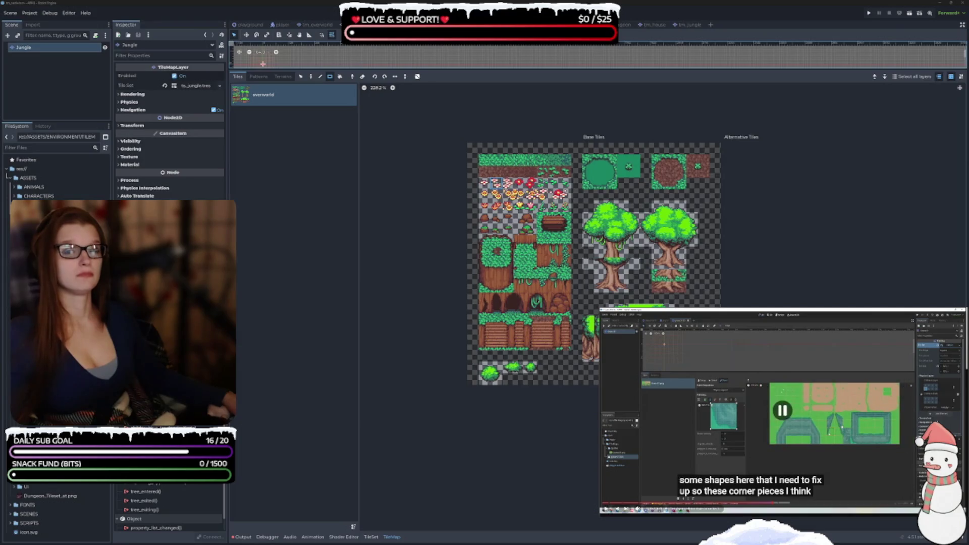
# Show the jungle TileSet editor and browse its Paint property list without choosing one
pyautogui.scroll(2, 555, 266)
pyautogui.scroll(1, 607, 266)
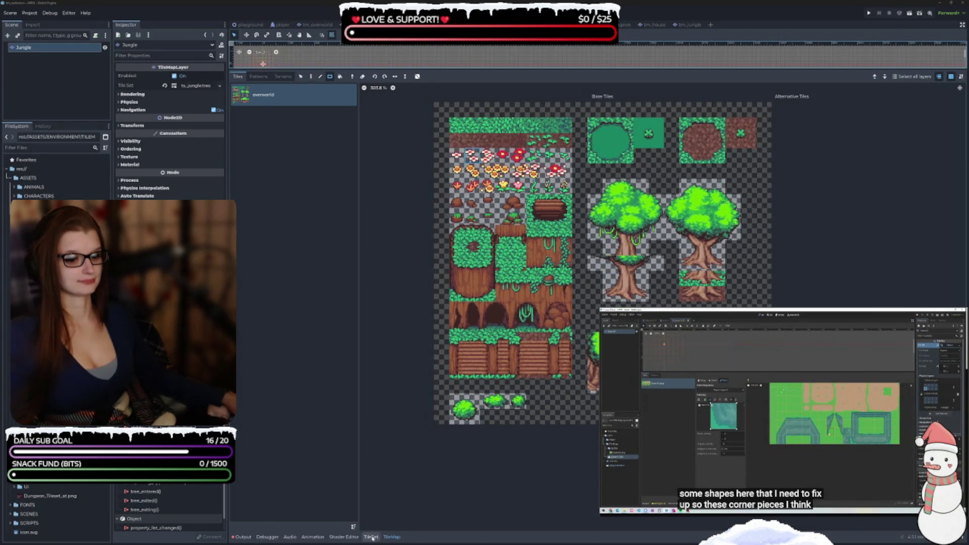
pyautogui.click(372, 536)
pyautogui.click(343, 106)
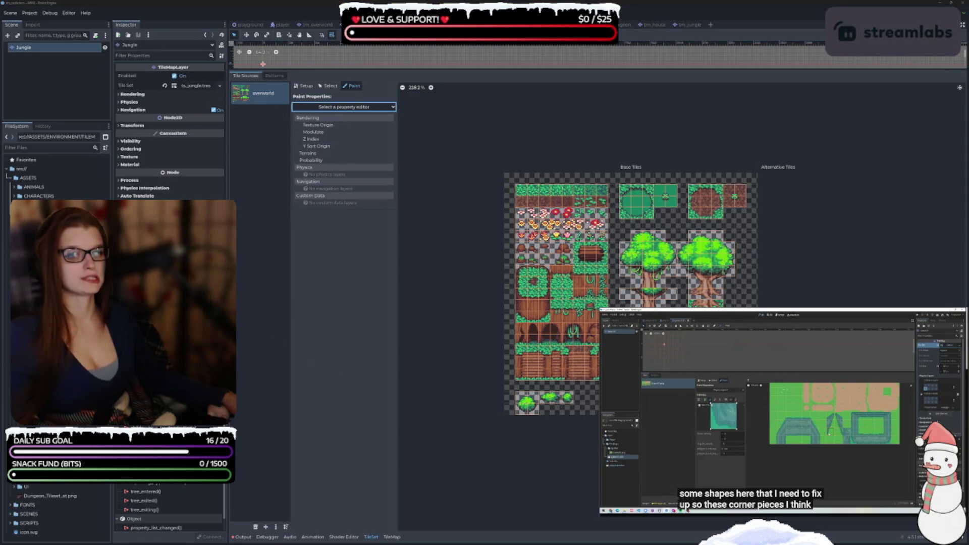
pyautogui.scroll(3, 589, 335)
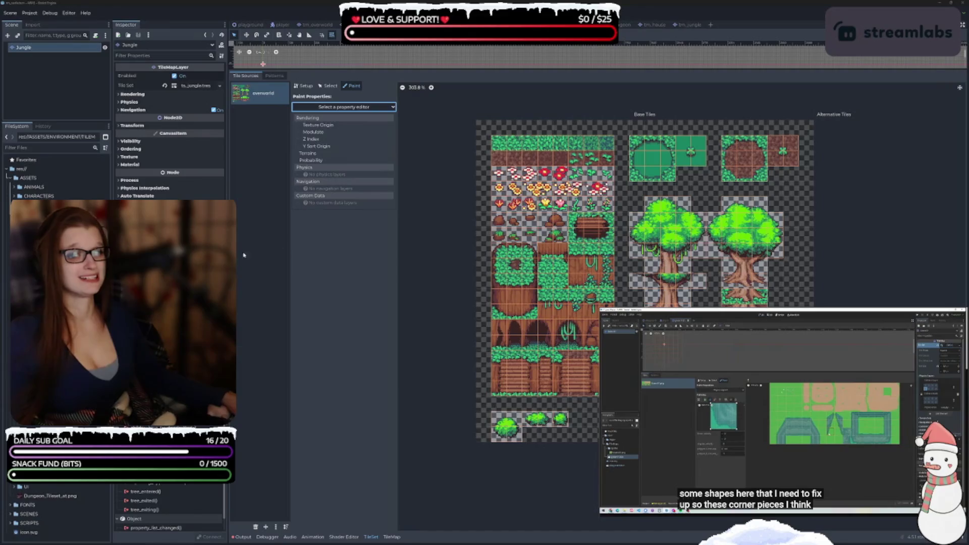
pyautogui.click(30, 47)
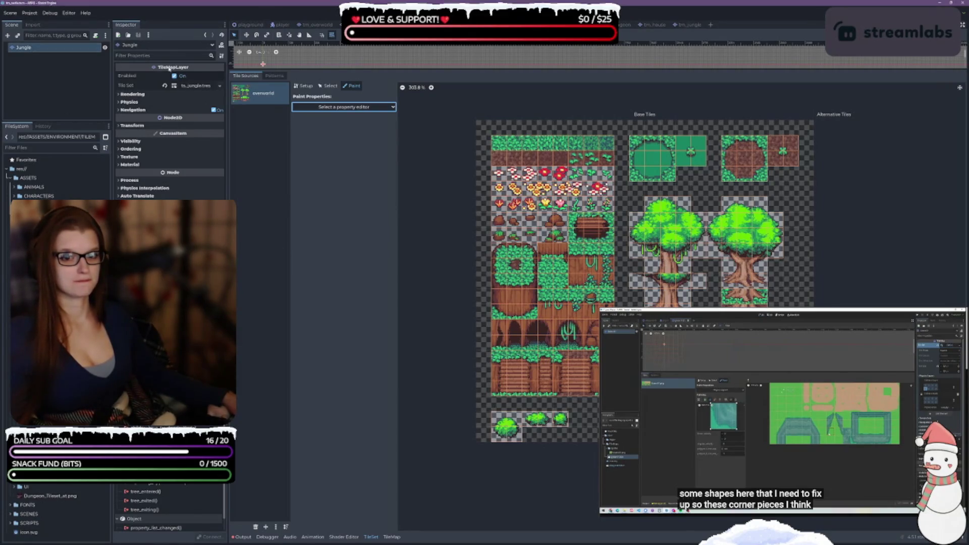
# Inspect the jungle tileset's Physics Layers and collision layers (Player, Walls), then close tm_jungle
pyautogui.click(120, 102)
pyautogui.click(120, 102)
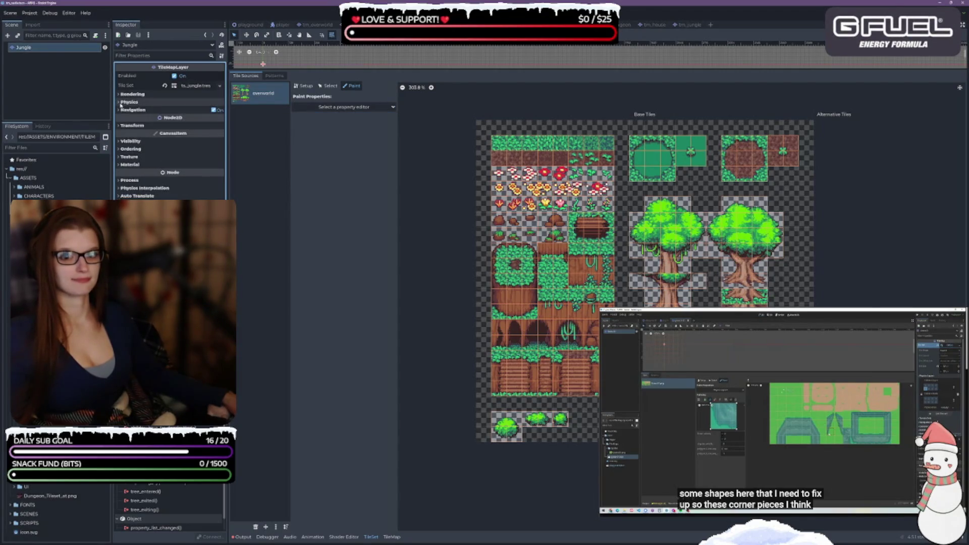
pyautogui.click(55, 252)
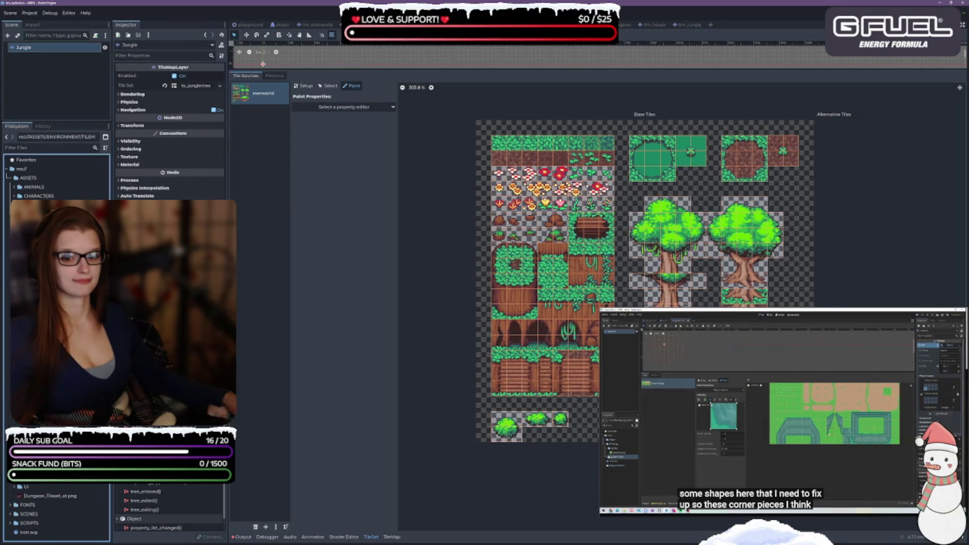
pyautogui.click(220, 86)
pyautogui.click(219, 86)
pyautogui.click(197, 88)
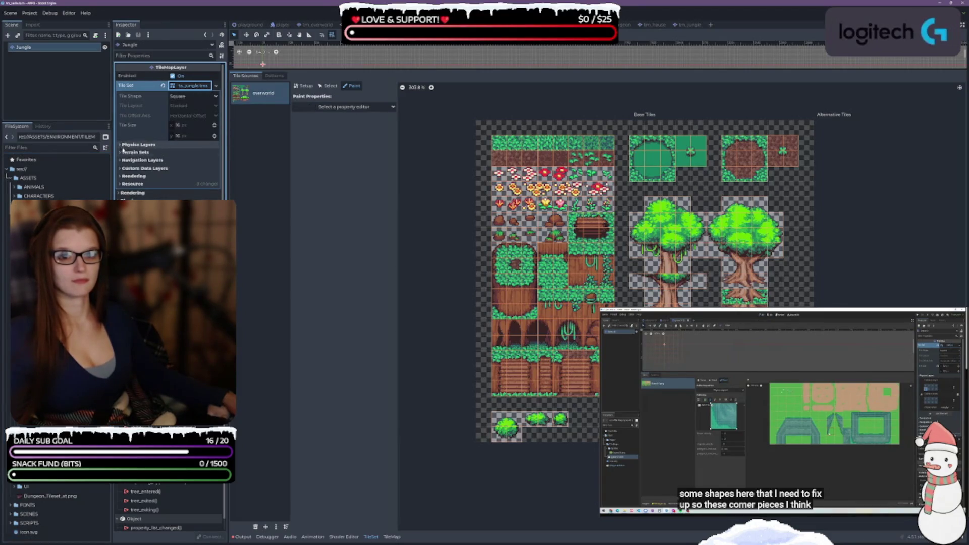
pyautogui.click(138, 144)
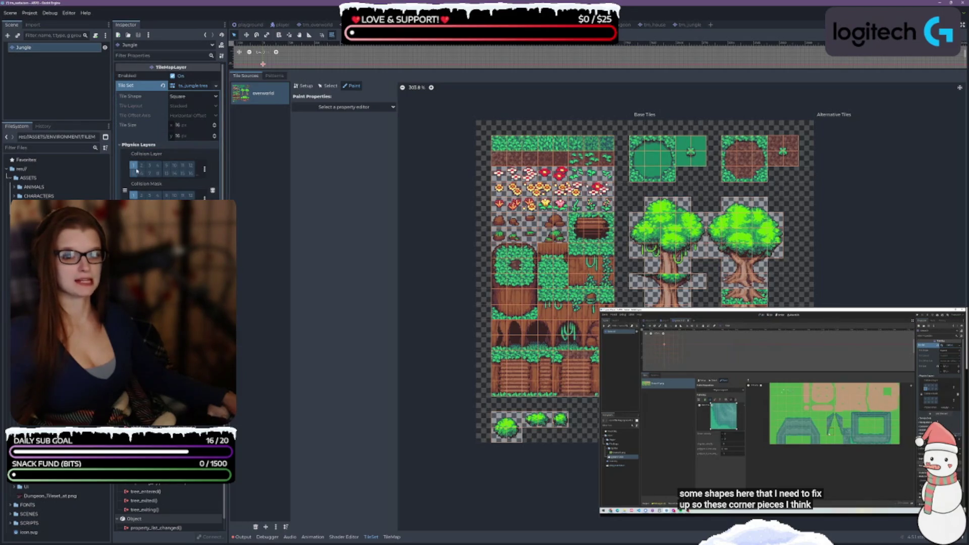
pyautogui.click(205, 170)
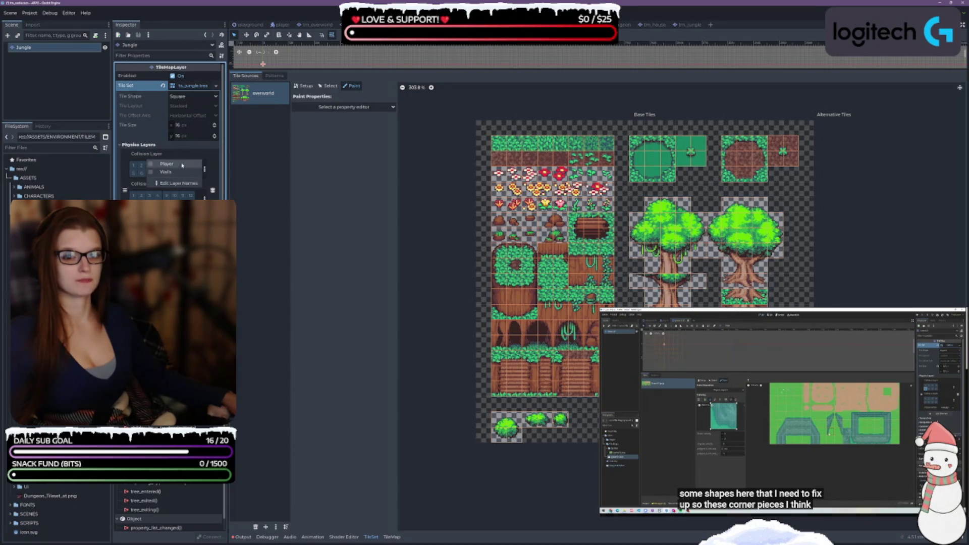
pyautogui.click(214, 175)
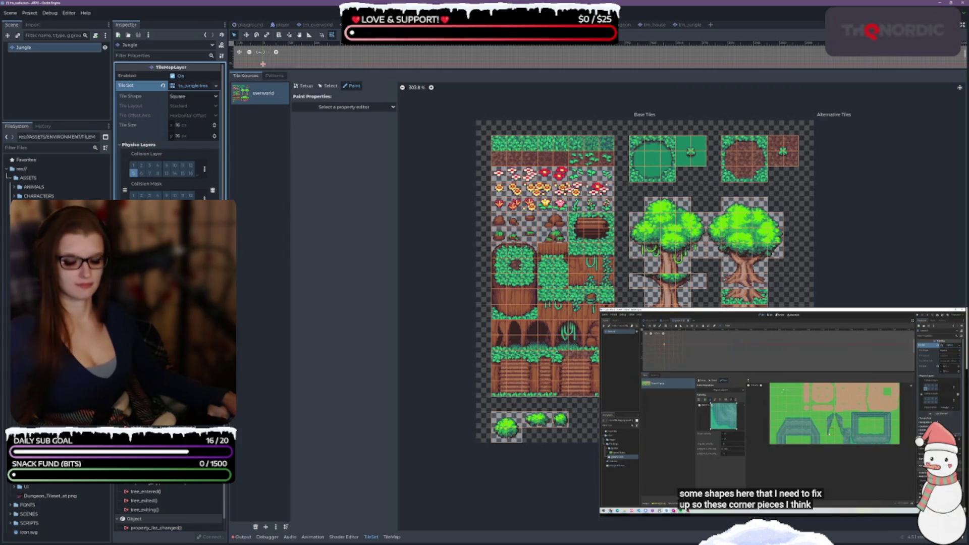
pyautogui.click(268, 25)
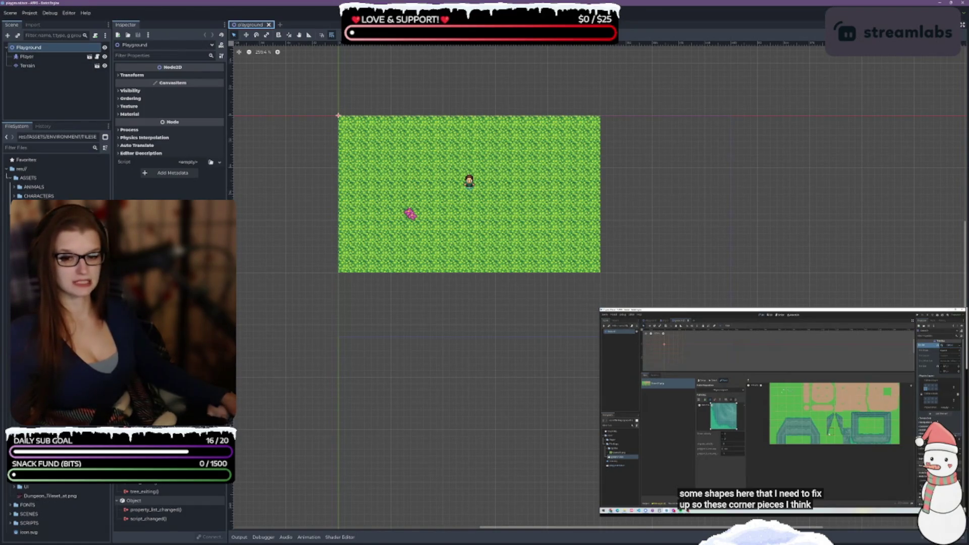
# Open tm_ashlands and view the terrain_00, then terrain_01 tile atlases
pyautogui.doubleClick(46, 302)
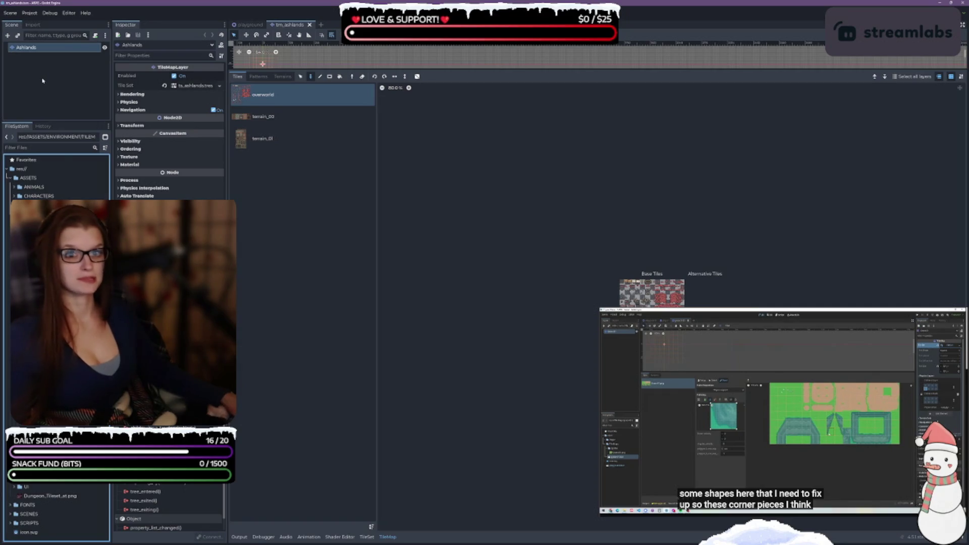
pyautogui.scroll(8, 672, 333)
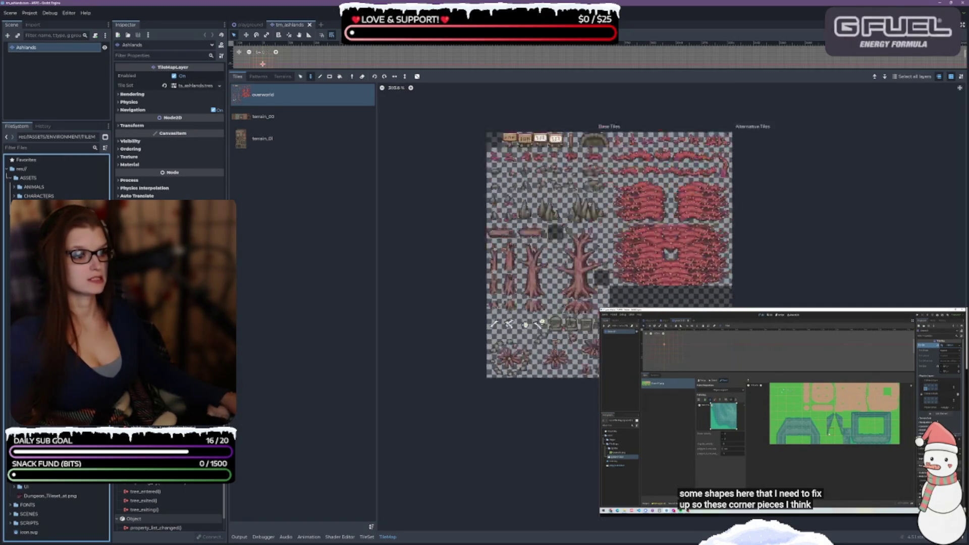
pyautogui.scroll(3, 603, 252)
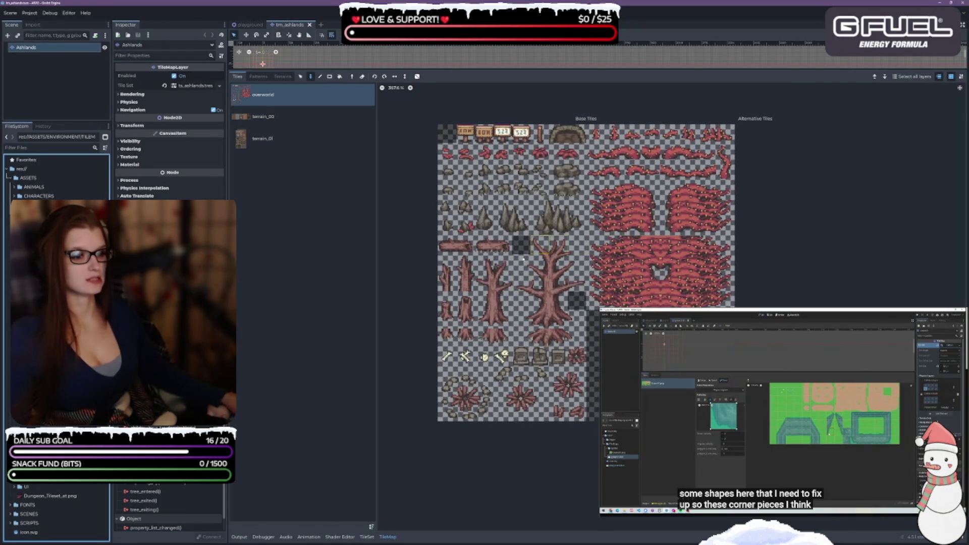
pyautogui.click(294, 123)
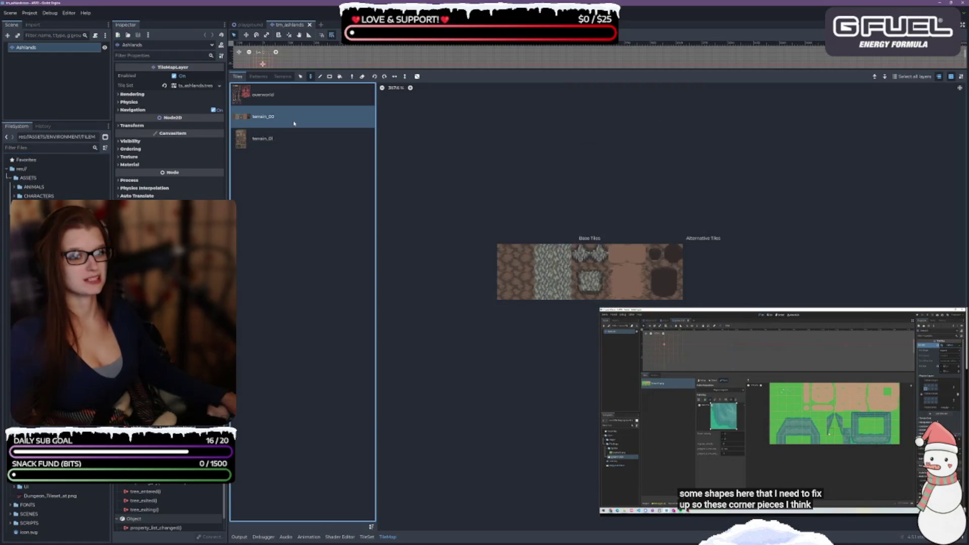
pyautogui.scroll(2, 572, 273)
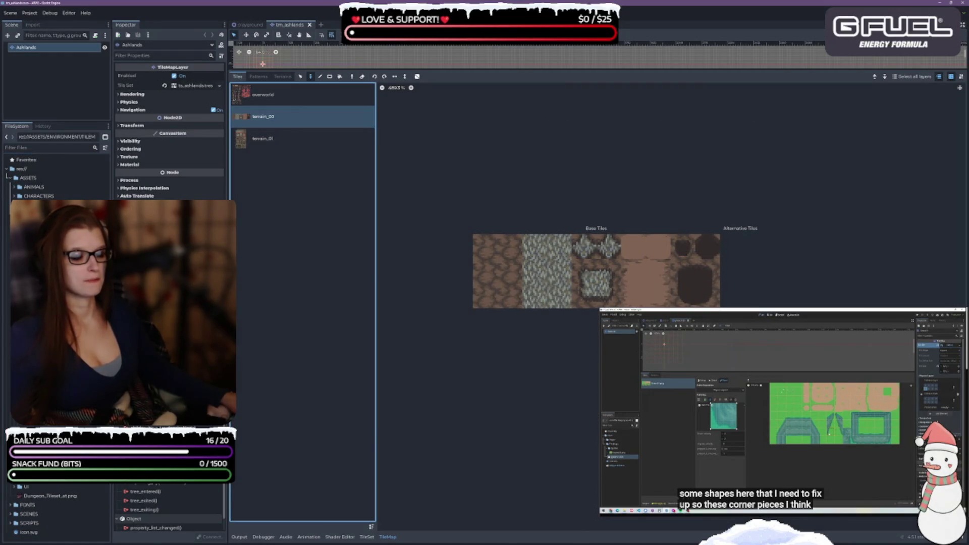
pyautogui.scroll(1, 747, 313)
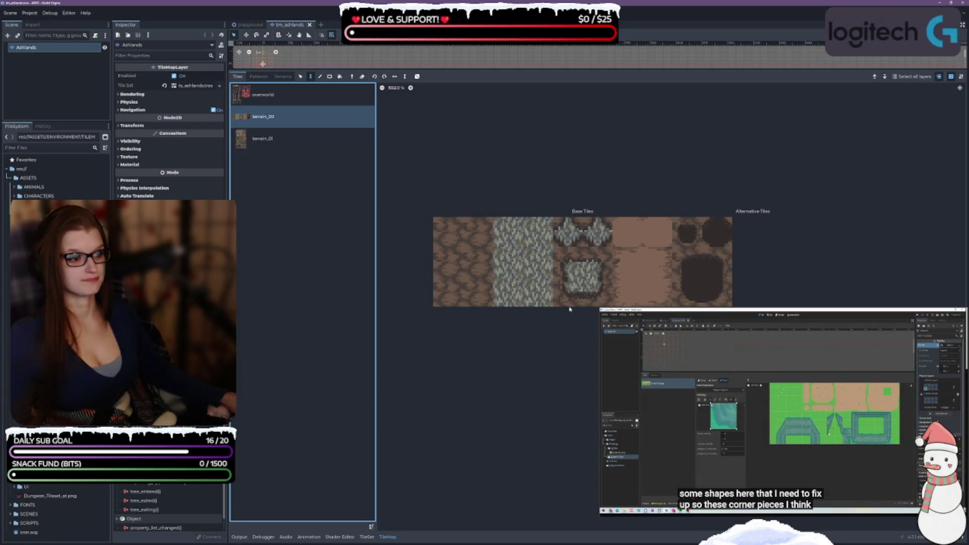
pyautogui.click(272, 139)
# Expand the Ashlands tileset's Physics Layers and change its Collision Layer
pyautogui.scroll(-3, 661, 306)
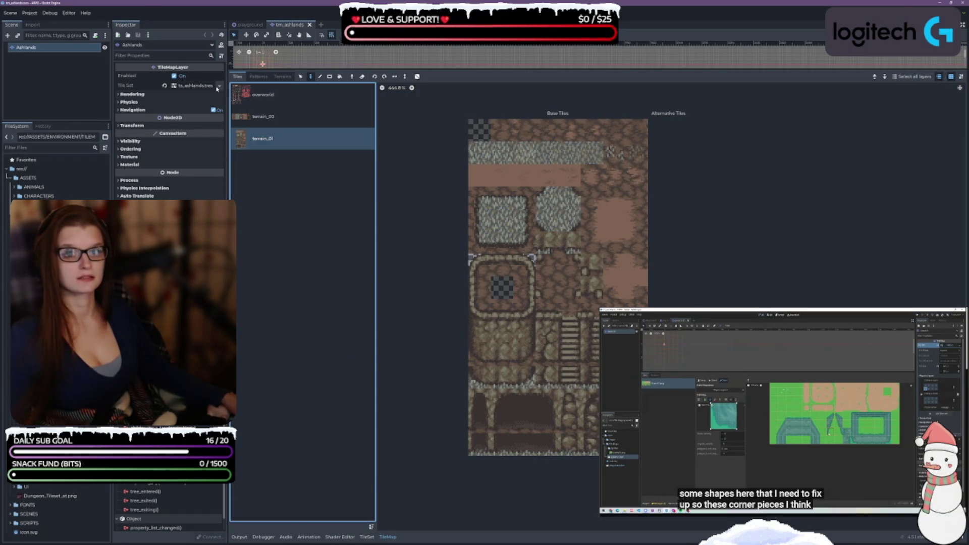
pyautogui.click(200, 86)
pyautogui.click(138, 144)
pyautogui.click(133, 165)
pyautogui.click(134, 173)
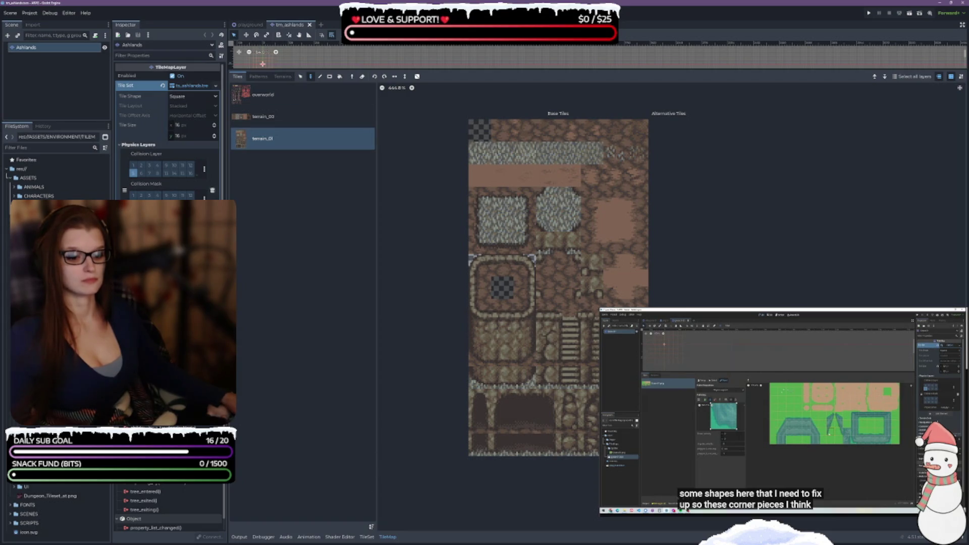
pyautogui.click(367, 536)
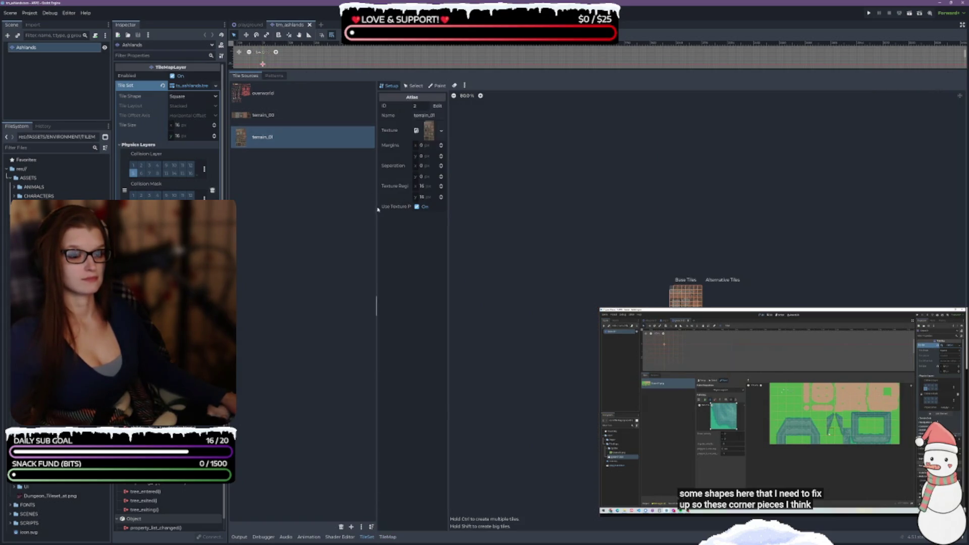
# Resize the TileSet panels and set Paint mode to paint the Physics Layer 0 property
pyautogui.moveTo(377, 221); pyautogui.dragTo(289, 210)
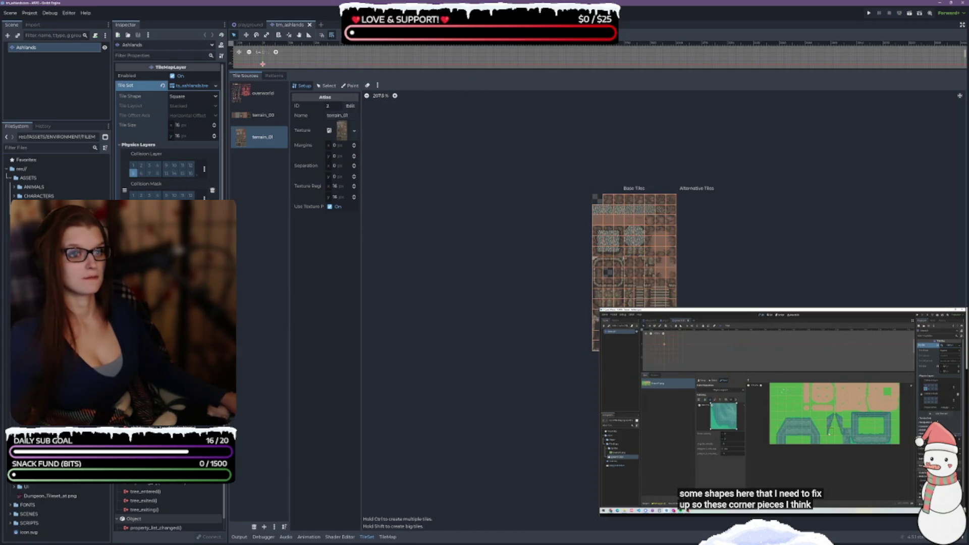
pyautogui.scroll(1, 600, 268)
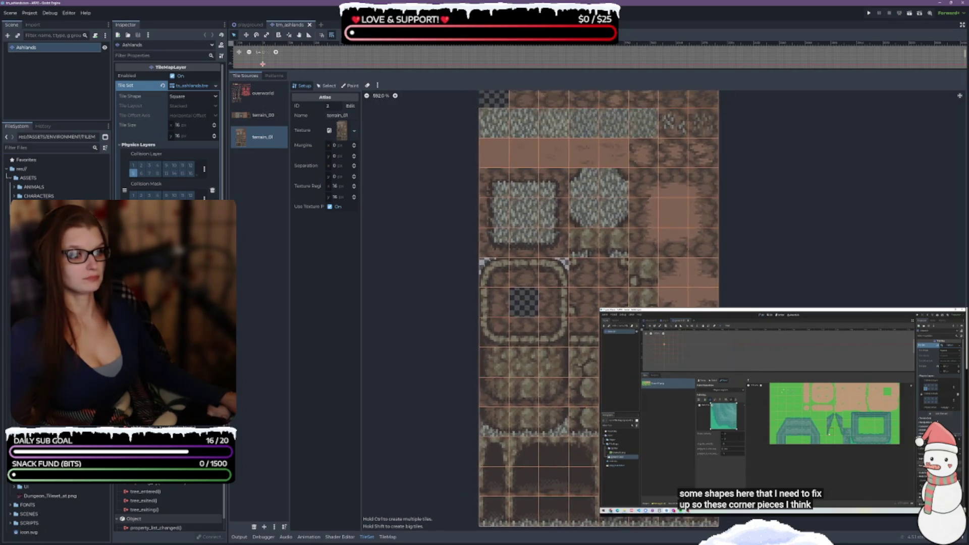
pyautogui.scroll(1, 600, 283)
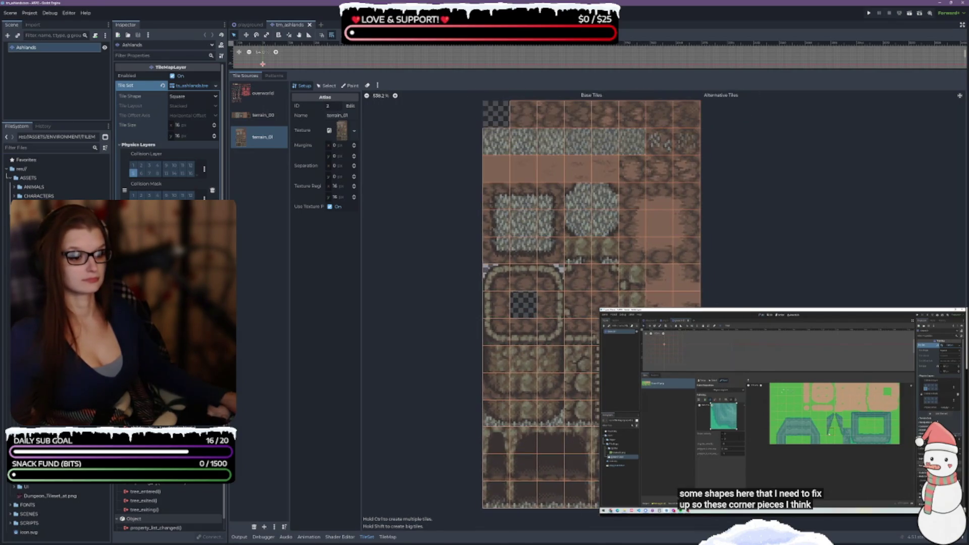
pyautogui.moveTo(361, 144); pyautogui.dragTo(393, 145)
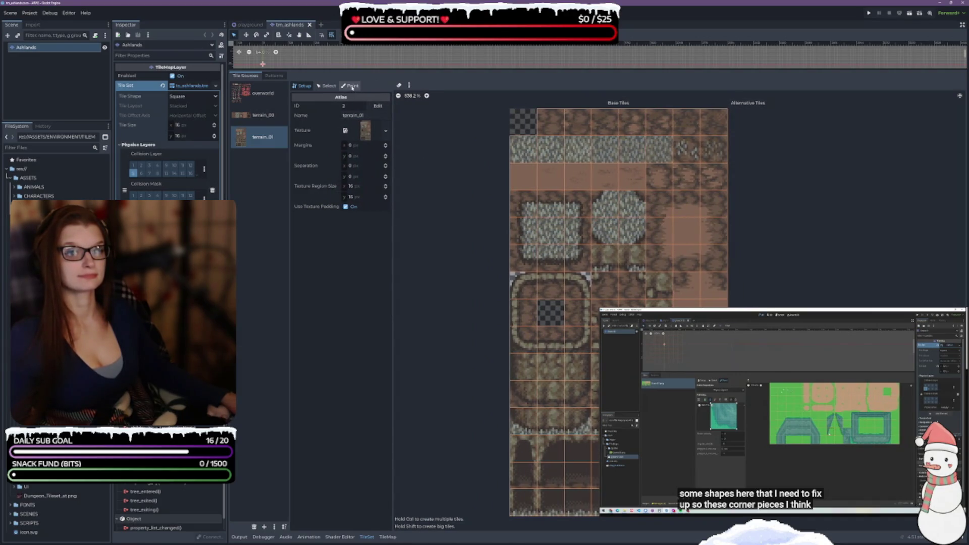
pyautogui.click(352, 86)
pyautogui.click(348, 108)
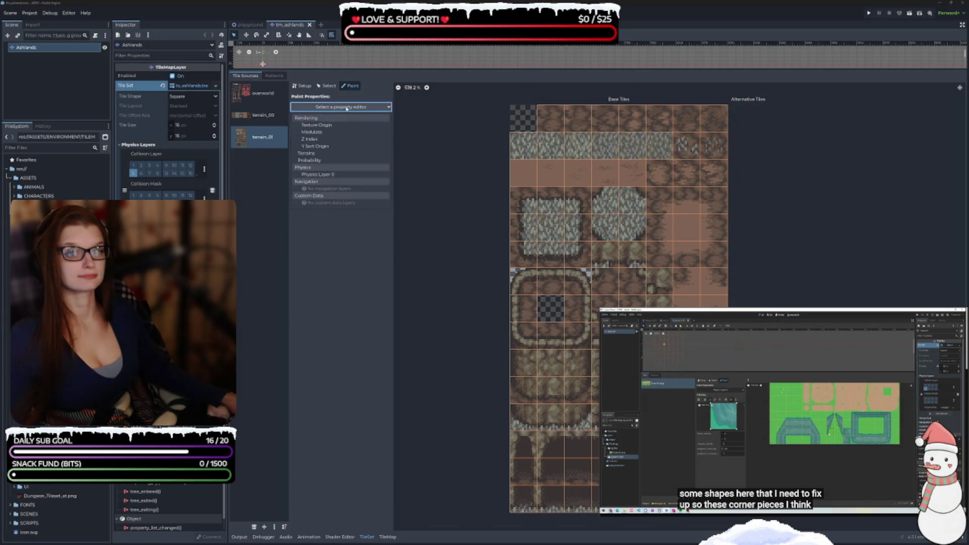
pyautogui.click(328, 175)
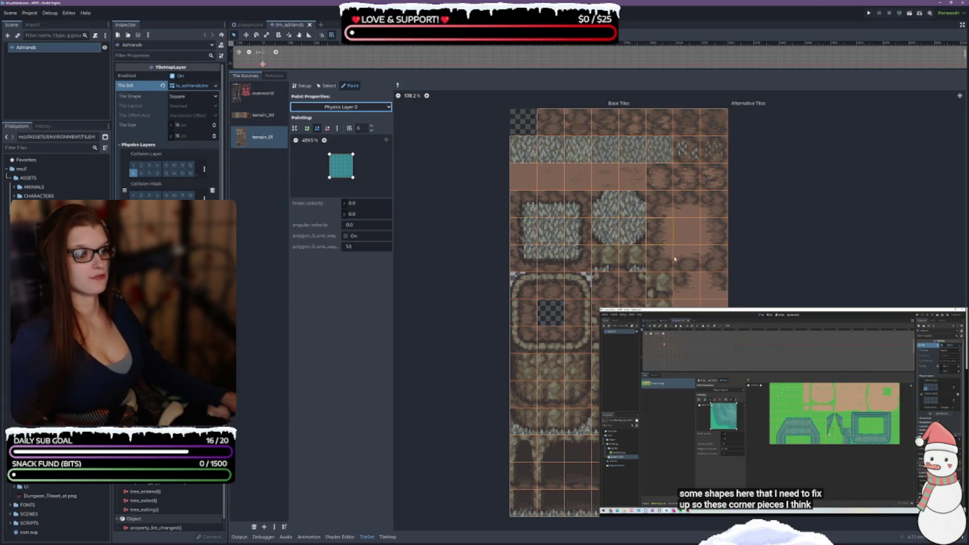
# Paint full-tile collision polygons onto three wall tiles below the rounded stone border
pyautogui.scroll(1, 690, 420)
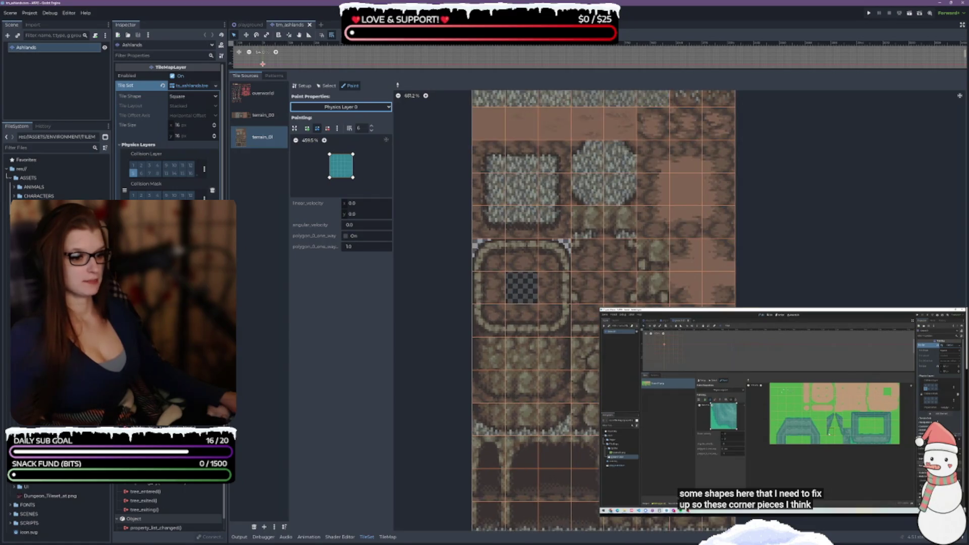
pyautogui.moveTo(487, 353); pyautogui.dragTo(585, 355)
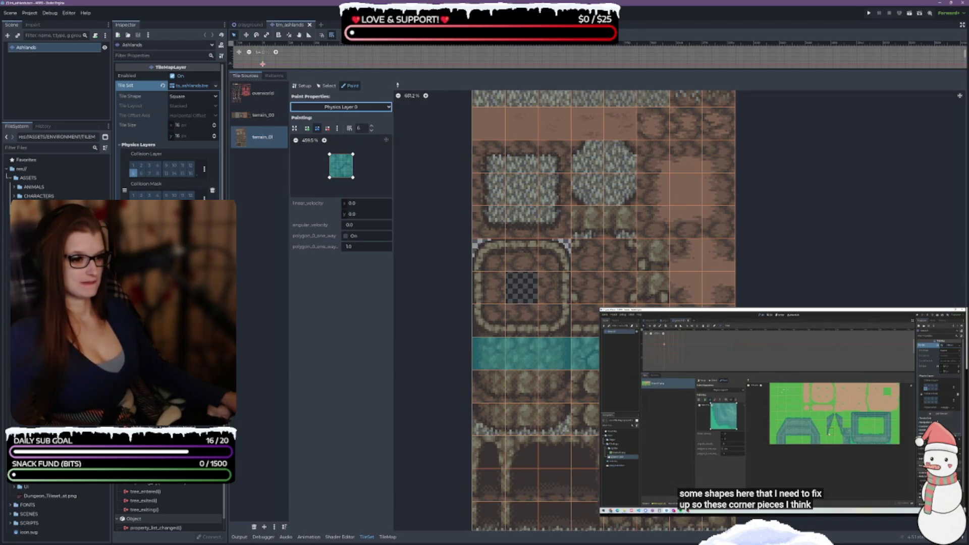
pyautogui.scroll(-4, 601, 262)
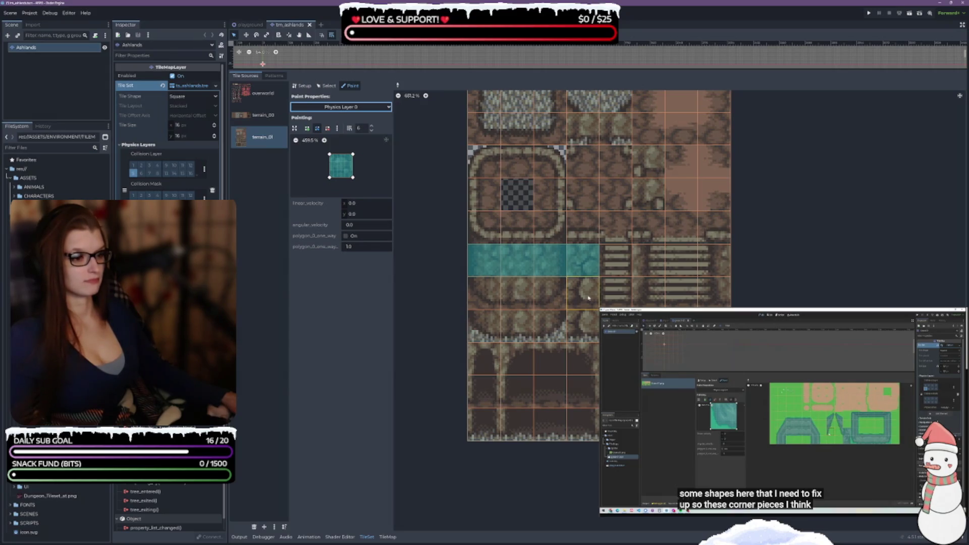
pyautogui.moveTo(392, 198)
pyautogui.mouseDown()
pyautogui.moveTo(444, 197)
pyautogui.moveTo(426, 197)
pyautogui.mouseUp()
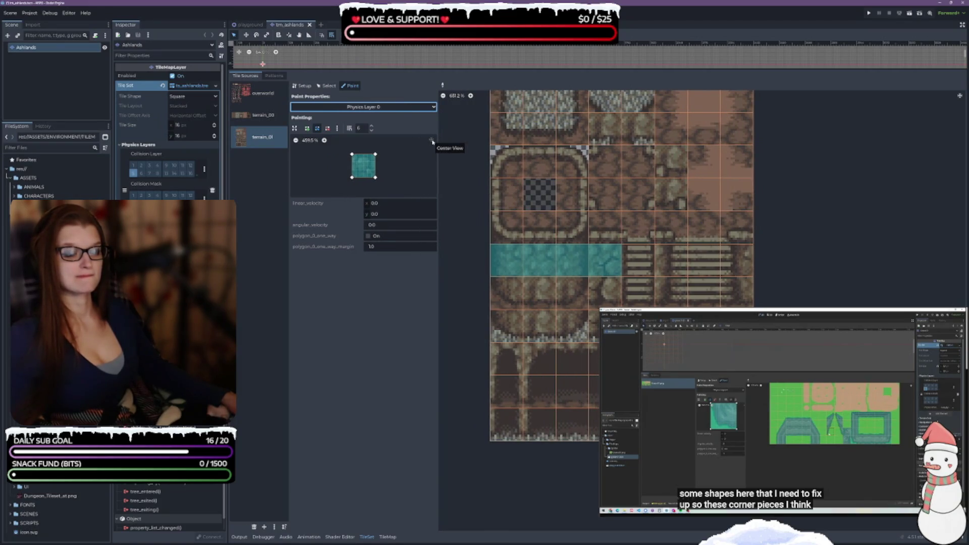
# Zoom the shape preview and paint full-tile collision onto four tiles below the wall row
pyautogui.moveTo(438, 176); pyautogui.dragTo(404, 176)
pyautogui.click(360, 175)
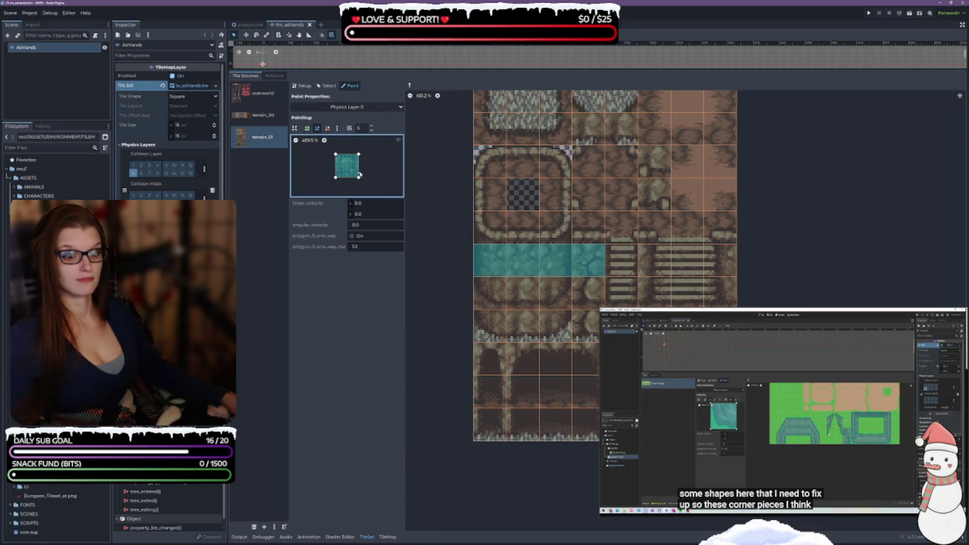
pyautogui.click(324, 141)
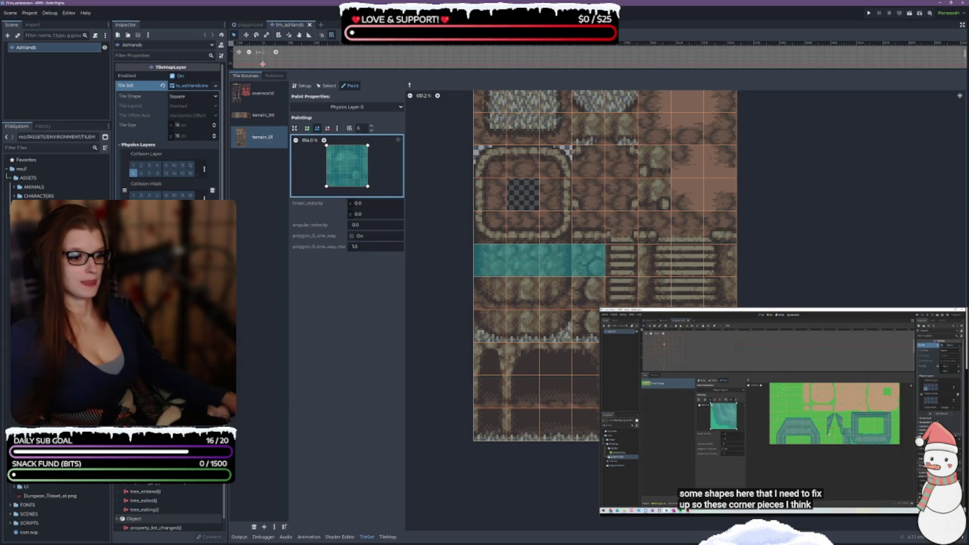
pyautogui.moveTo(327, 186); pyautogui.dragTo(368, 181)
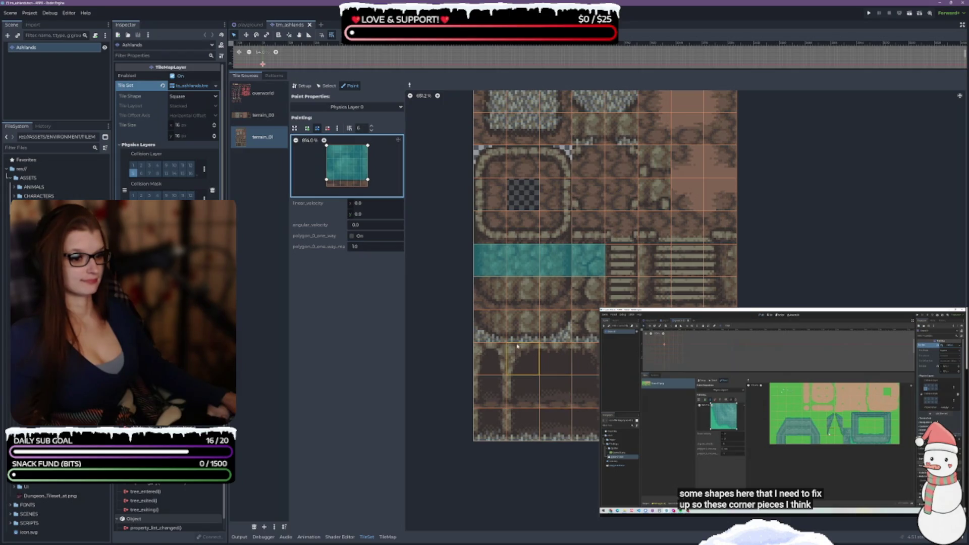
pyautogui.click(522, 290)
pyautogui.click(522, 323)
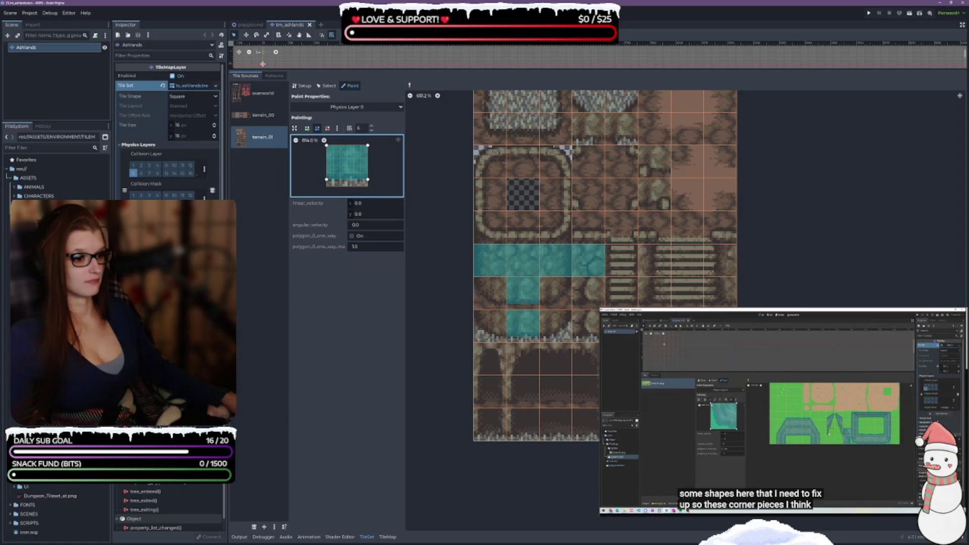
pyautogui.click(587, 290)
pyautogui.click(585, 323)
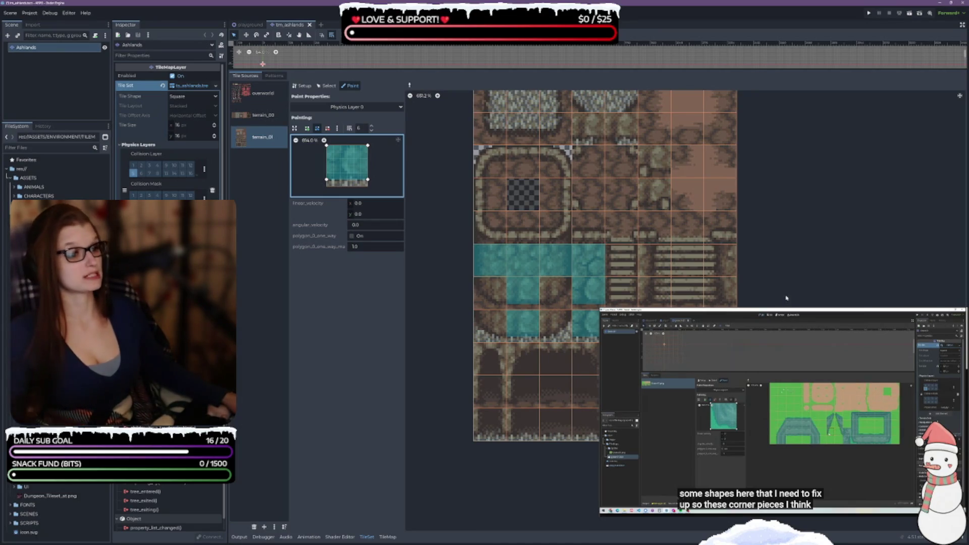
# Reshape the collision brush into a thin strip along the tile's top edge
pyautogui.scroll(5, 611, 310)
pyautogui.hscroll(2, 611, 311)
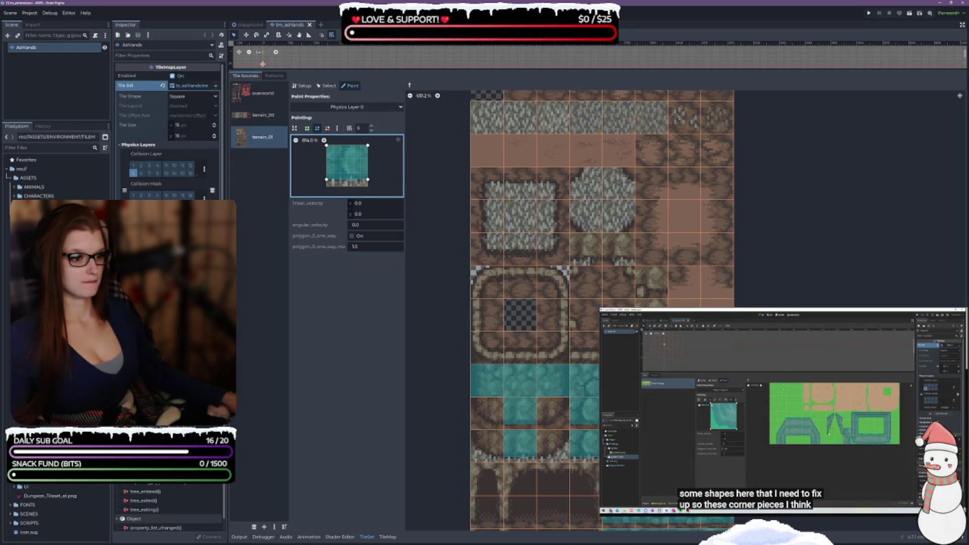
pyautogui.scroll(3, 600, 303)
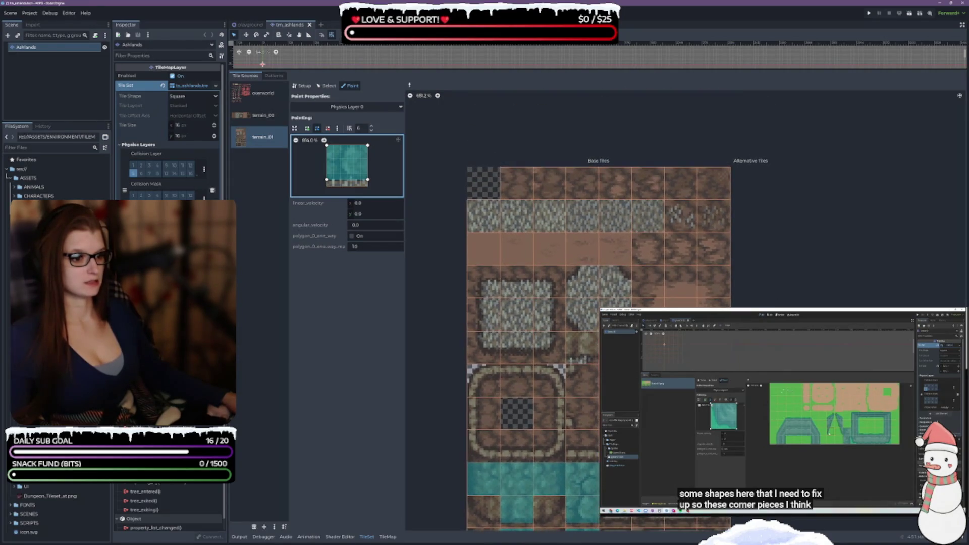
pyautogui.scroll(-5, 767, 222)
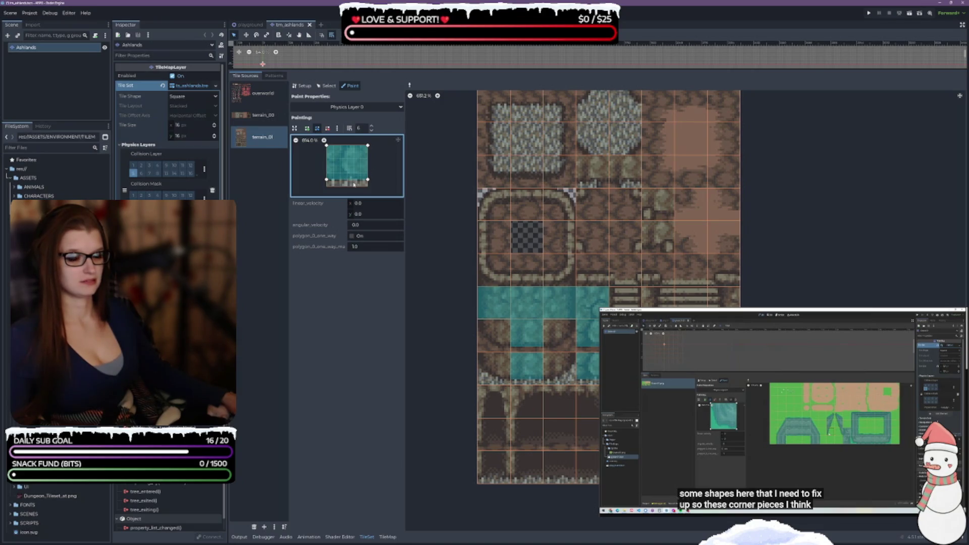
pyautogui.moveTo(326, 179)
pyautogui.mouseDown()
pyautogui.moveTo(326, 157)
pyautogui.moveTo(367, 159)
pyautogui.mouseUp()
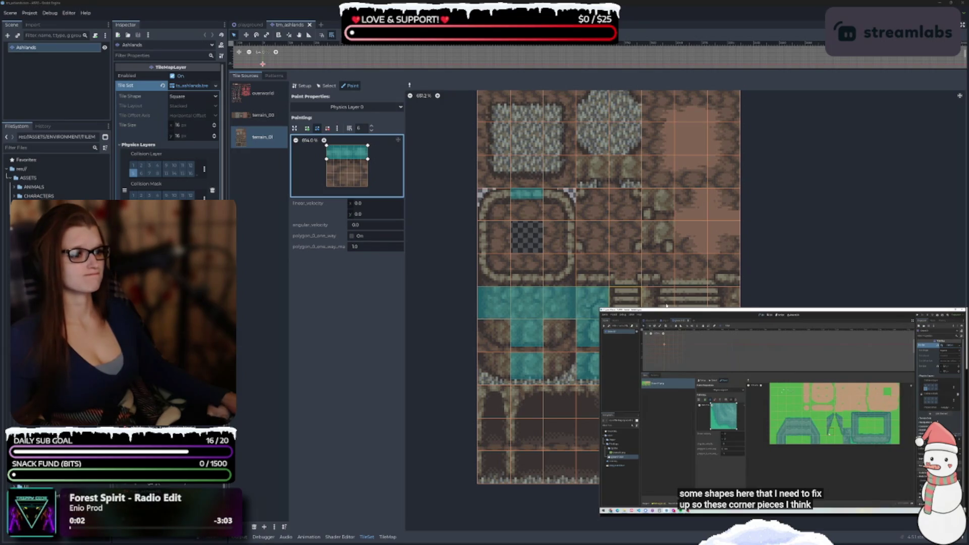
# Flip the collision strip to the tile's bottom edge and paint it onto a border tile
pyautogui.scroll(3, 800, 291)
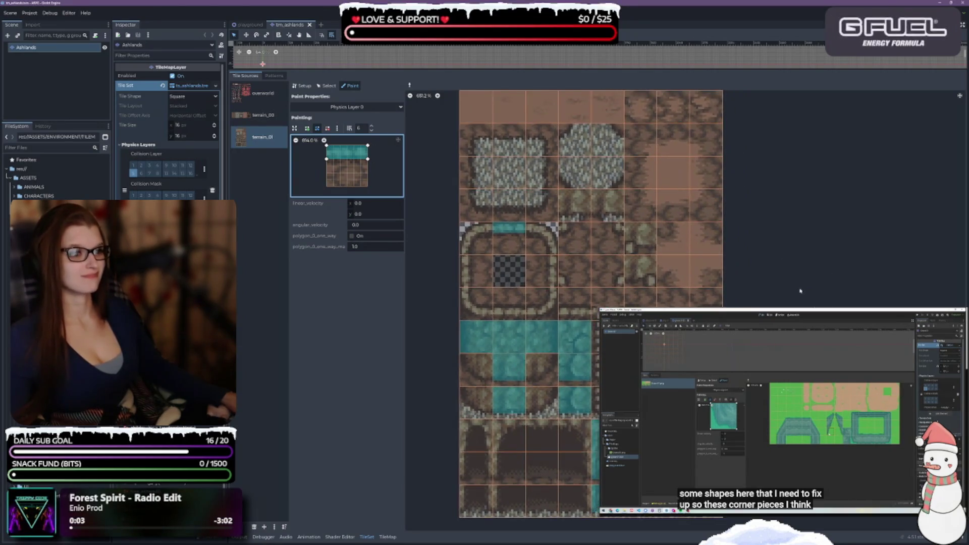
pyautogui.scroll(-1, 800, 291)
pyautogui.scroll(2, 795, 294)
pyautogui.scroll(3, 789, 296)
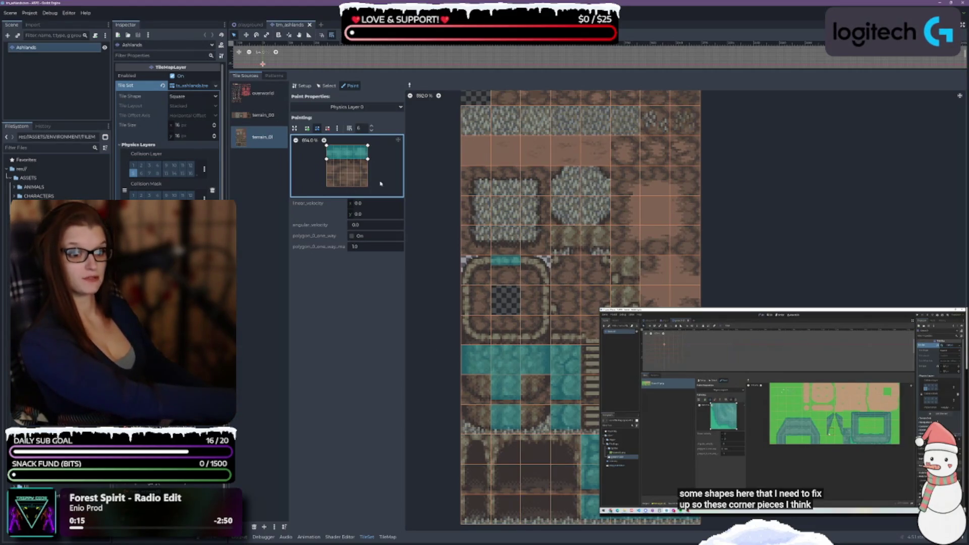
pyautogui.keyDown('ctrl'); pyautogui.click(468, 212); pyautogui.keyUp('ctrl')
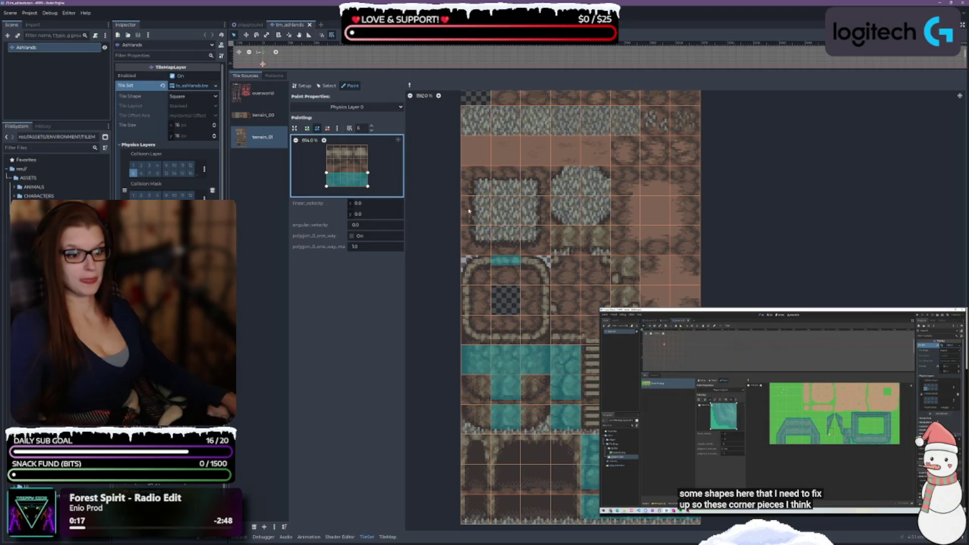
pyautogui.click(506, 337)
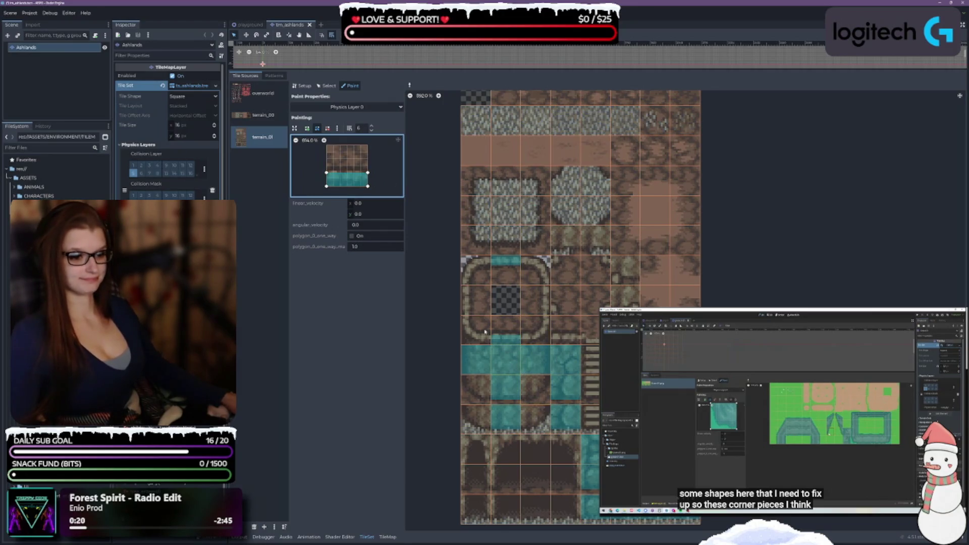
# Make the bottom strip taller, slope its top edge, and paint the remaining bottom border tiles
pyautogui.moveTo(326, 172); pyautogui.dragTo(368, 166)
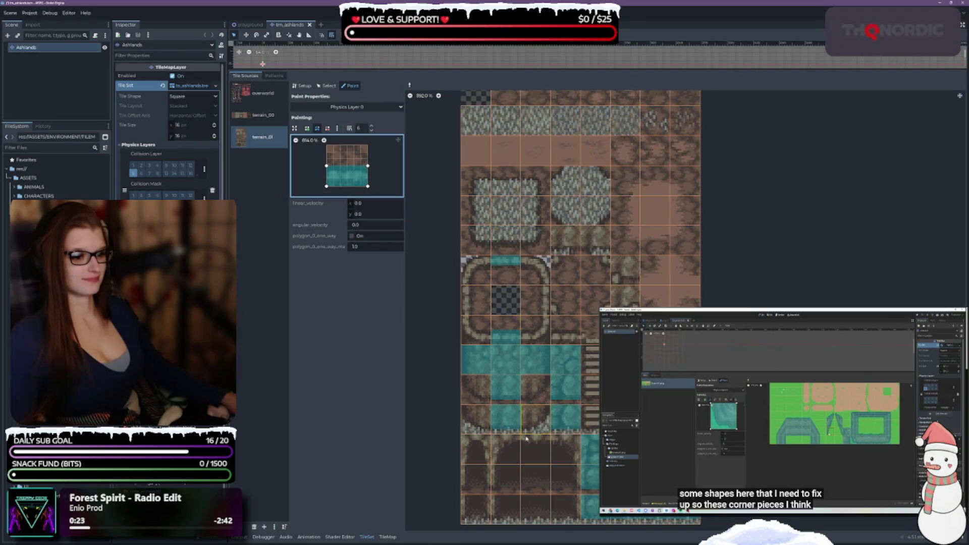
pyautogui.click(564, 337)
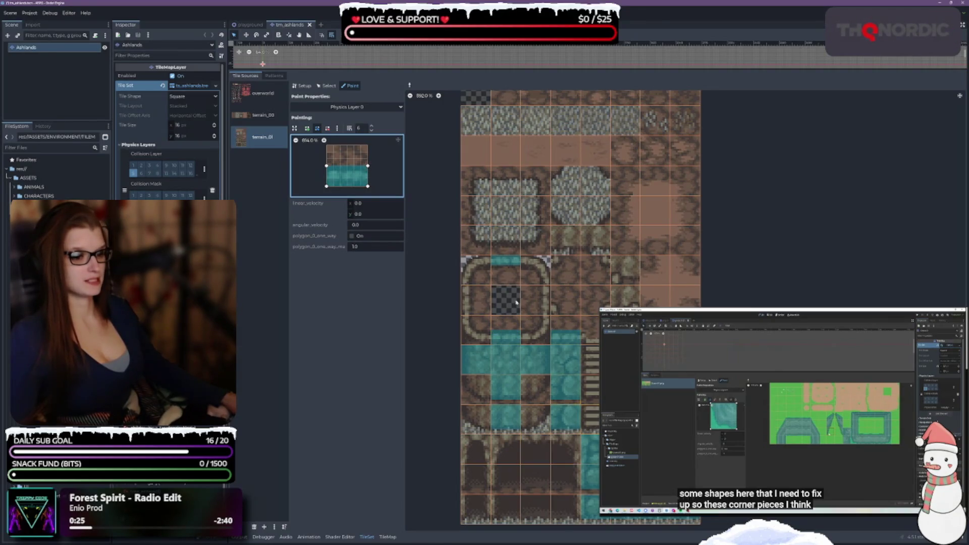
pyautogui.moveTo(327, 167); pyautogui.dragTo(368, 172)
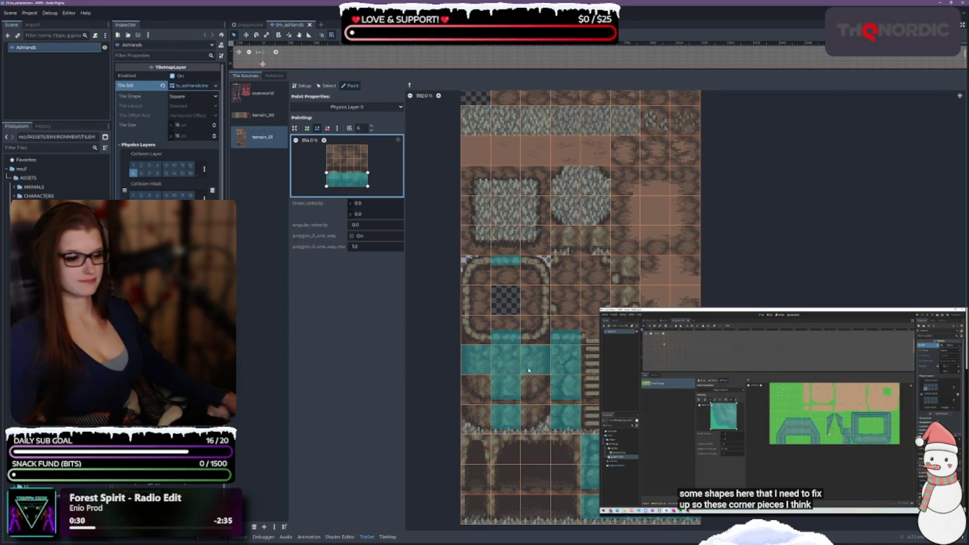
pyautogui.click(505, 356)
pyautogui.click(515, 373)
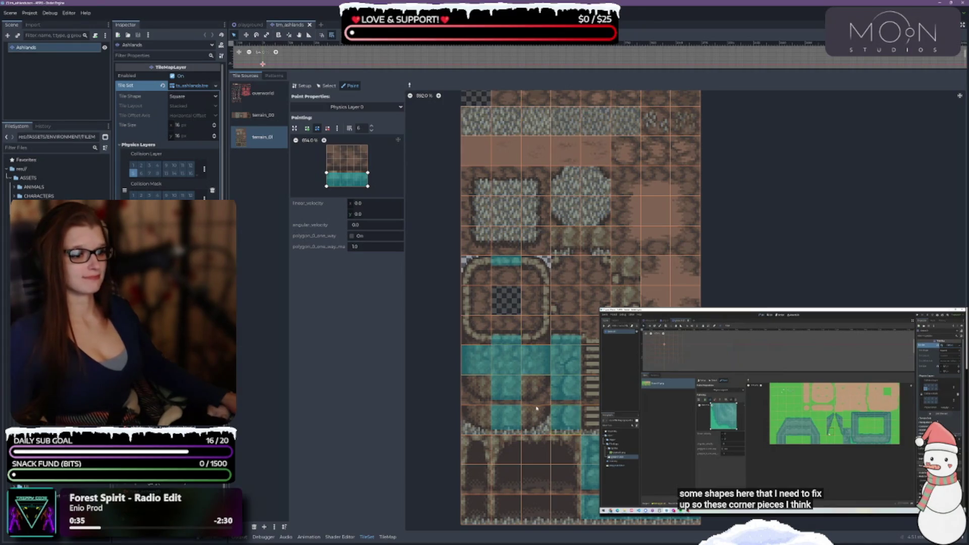
pyautogui.scroll(-3, 568, 350)
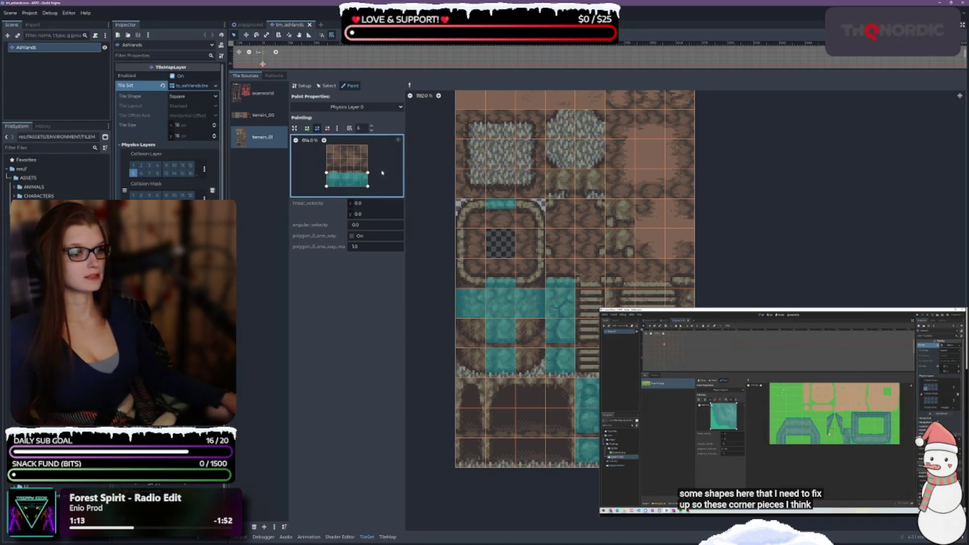
pyautogui.moveTo(368, 173); pyautogui.dragTo(367, 145)
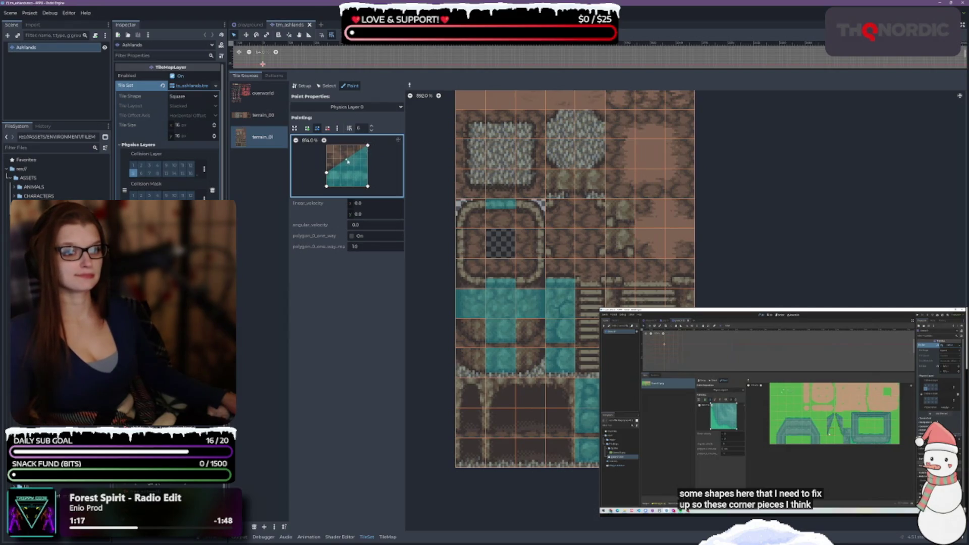
# Bend the collision polygon into an L-shape for a border corner tile
pyautogui.moveTo(347, 159)
pyautogui.mouseDown()
pyautogui.moveTo(360, 173)
pyautogui.moveTo(361, 146)
pyautogui.moveTo(354, 172)
pyautogui.mouseUp()
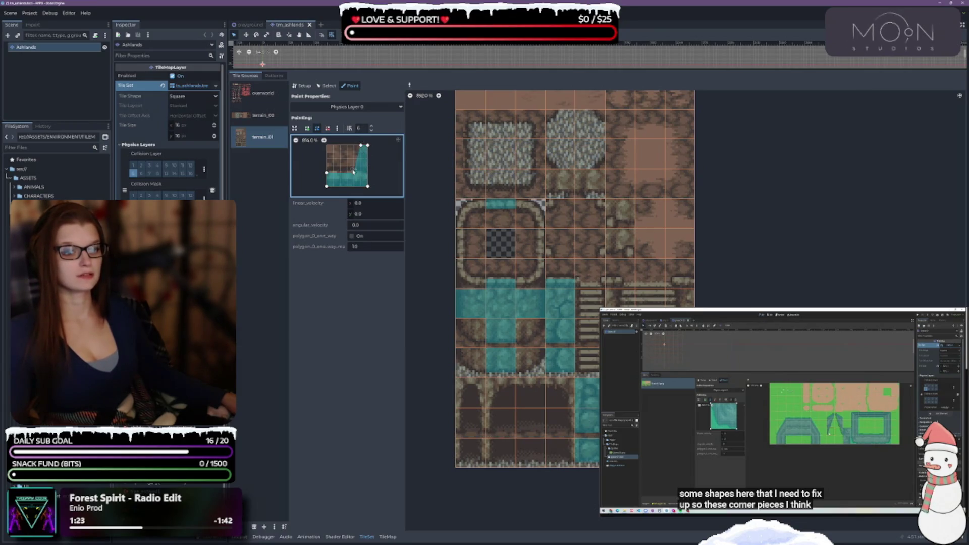
pyautogui.click(530, 273)
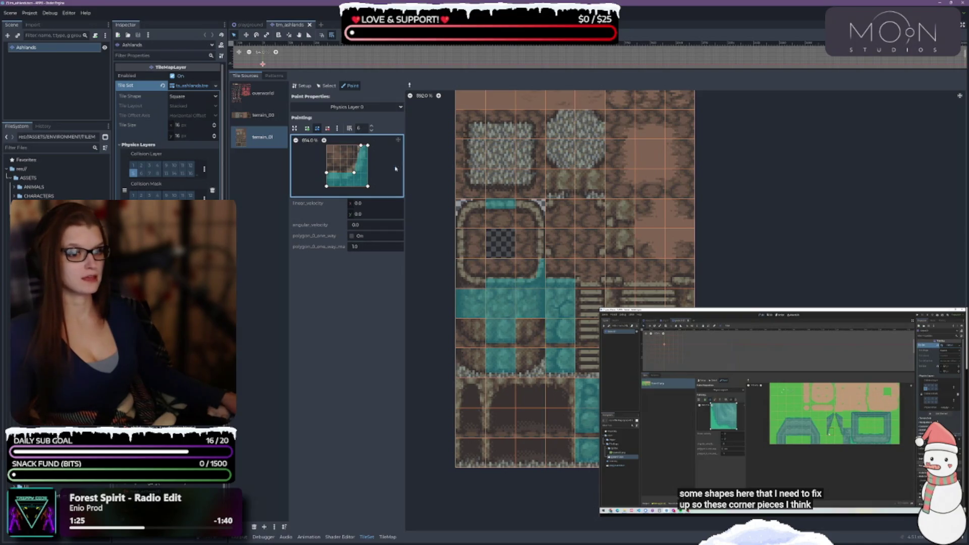
pyautogui.moveTo(362, 146); pyautogui.dragTo(354, 146)
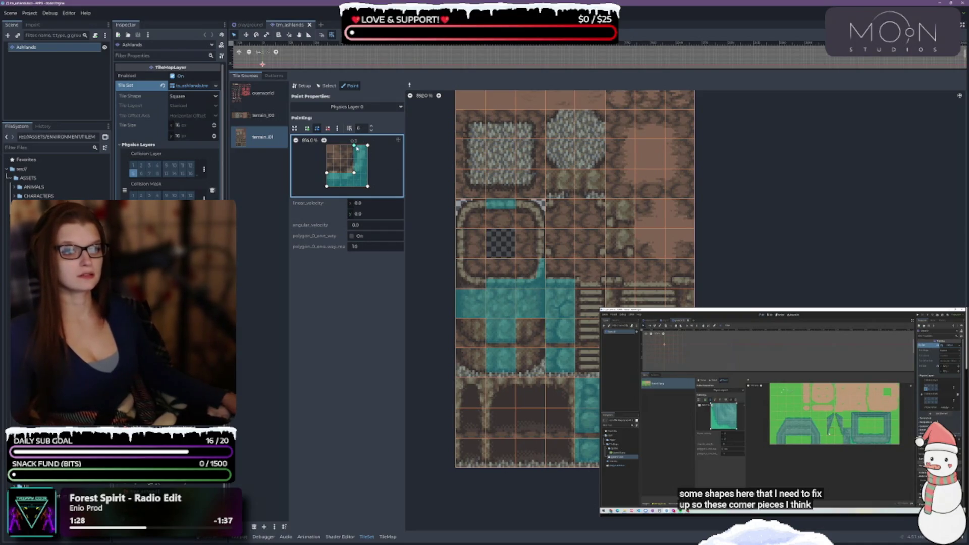
pyautogui.moveTo(354, 146); pyautogui.dragTo(354, 167)
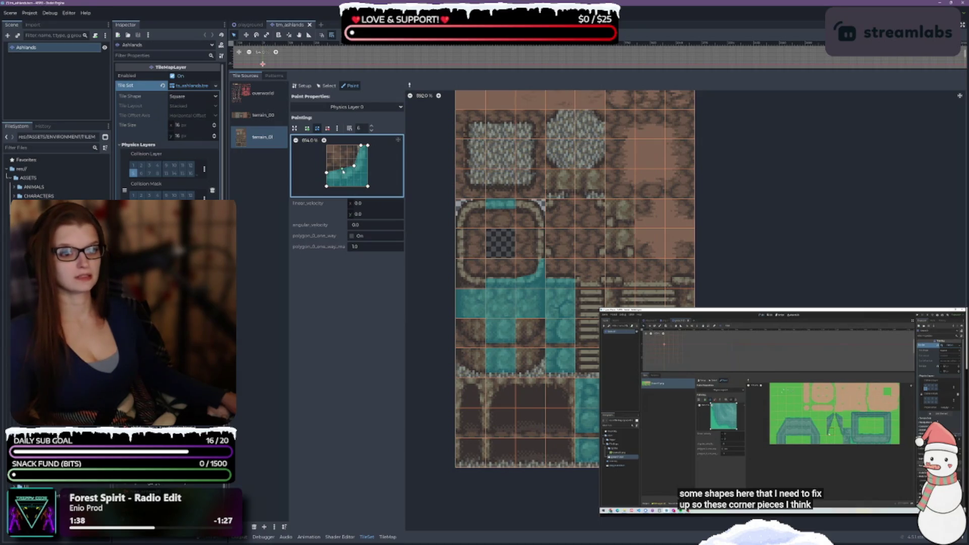
pyautogui.moveTo(343, 170); pyautogui.dragTo(347, 173)
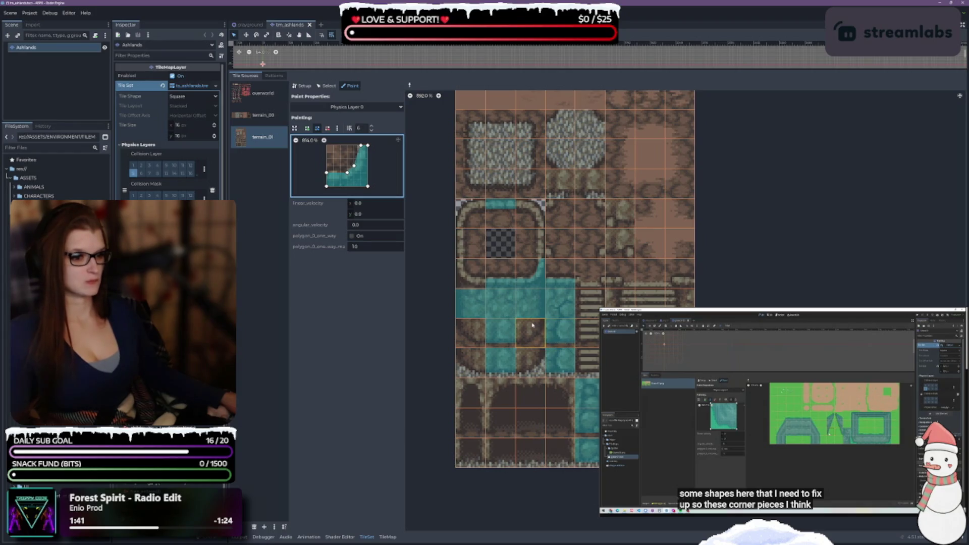
# Mirror the L-shaped corner polygon and copy the top-left teal corner tile's collision shape
pyautogui.rightClick(516, 305)
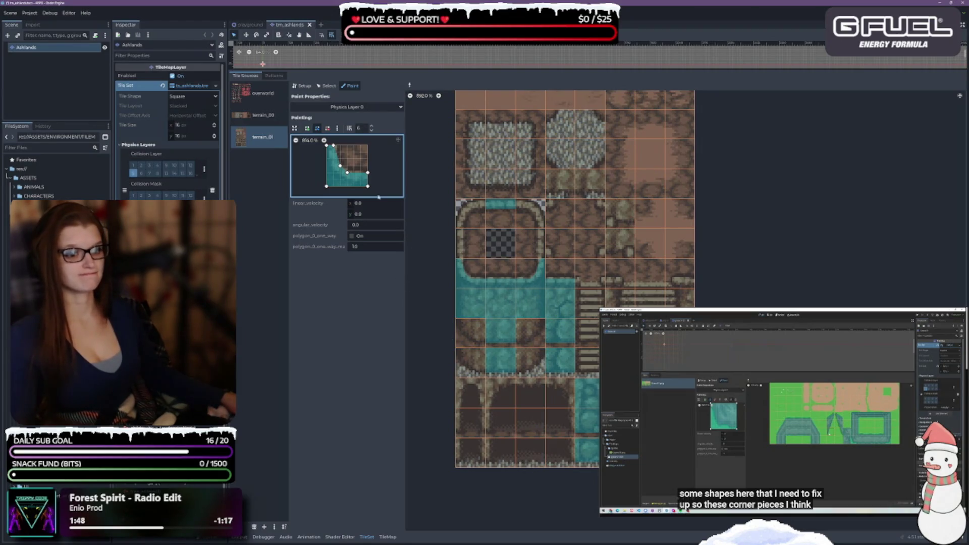
pyautogui.moveTo(337, 146); pyautogui.dragTo(340, 146)
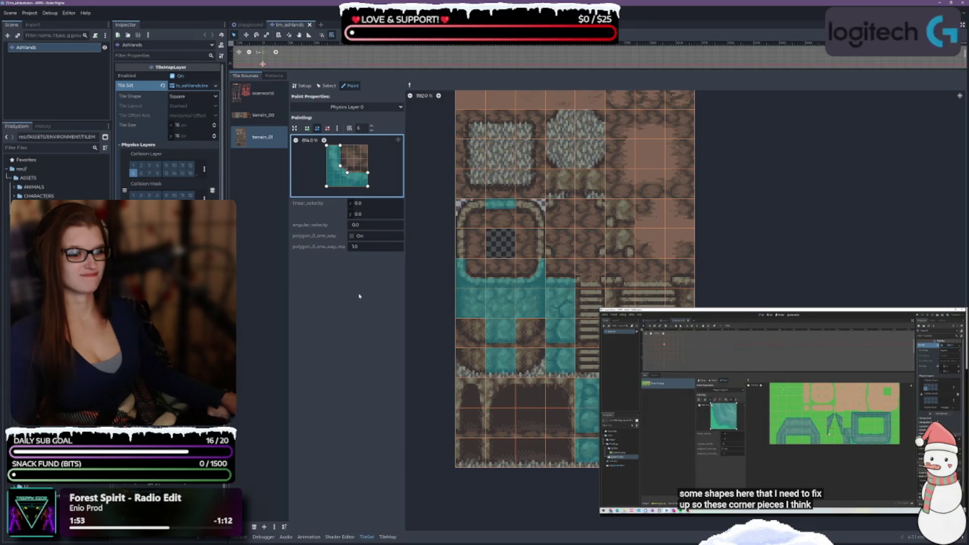
pyautogui.click(398, 140)
pyautogui.click(384, 166)
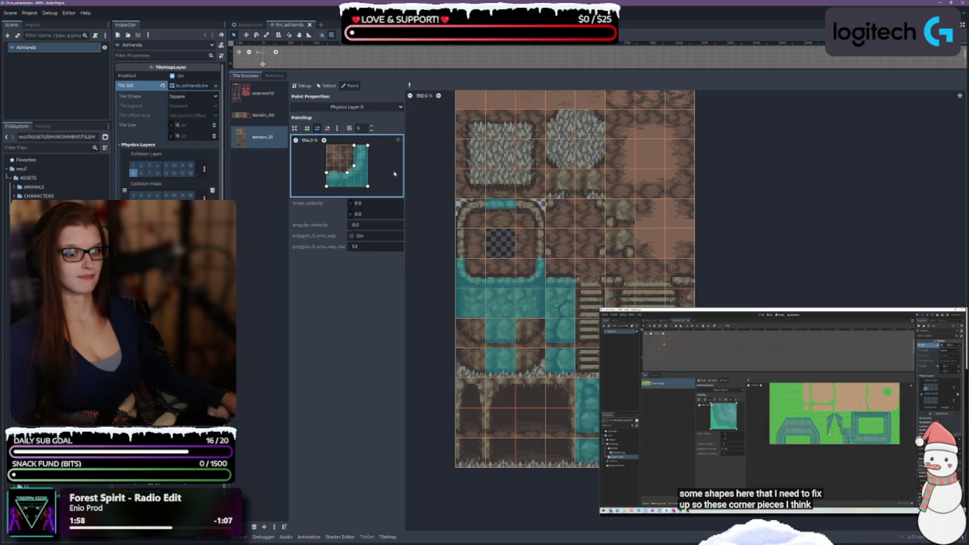
pyautogui.click(531, 214)
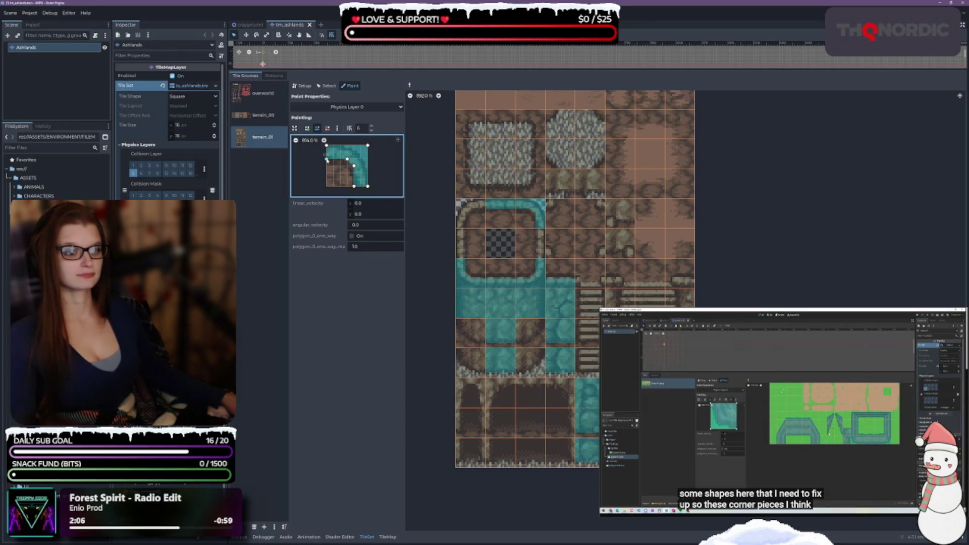
pyautogui.rightClick(469, 212)
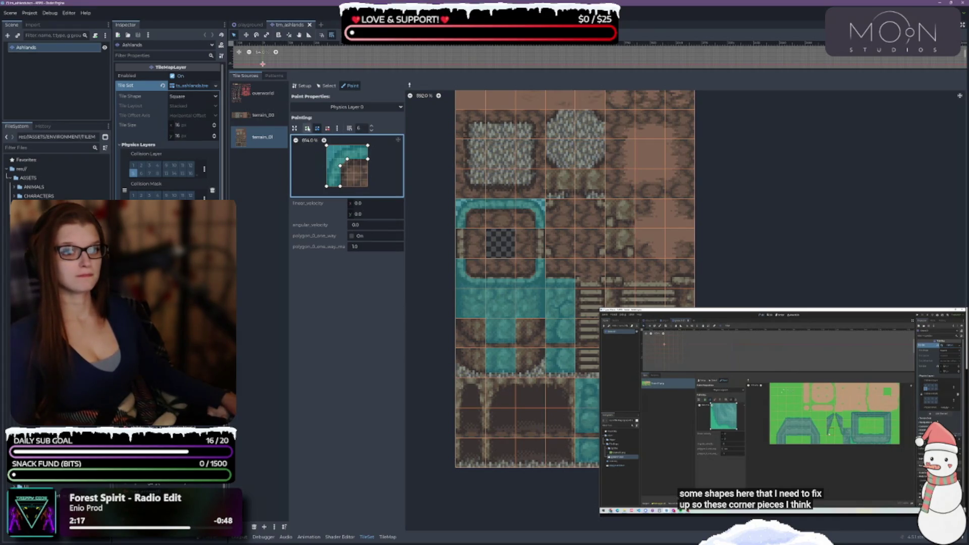
# Delete the polygon's inner-corner points, reshape it into a left strip, and paint an edge tile
pyautogui.click(327, 129)
pyautogui.click(340, 165)
pyautogui.click(347, 159)
pyautogui.rightClick(368, 160)
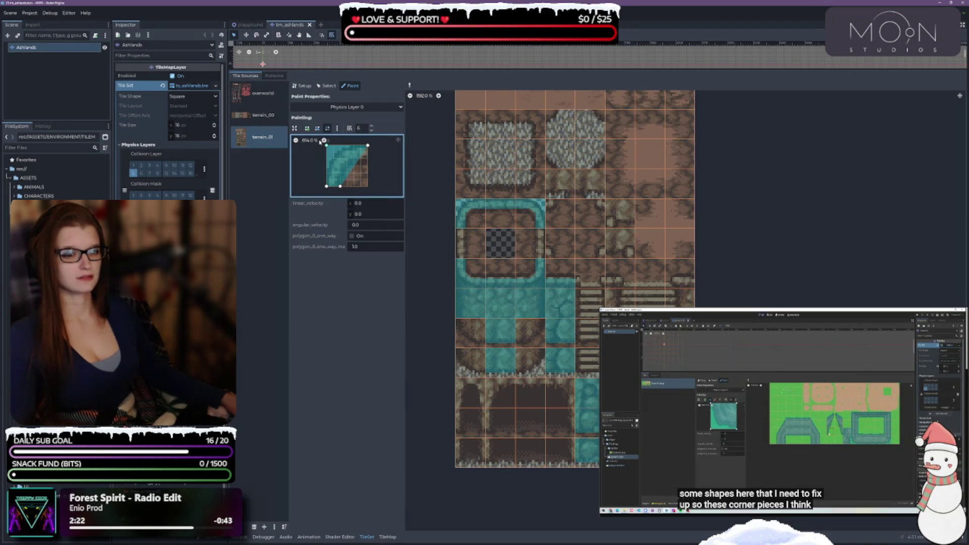
pyautogui.click(317, 128)
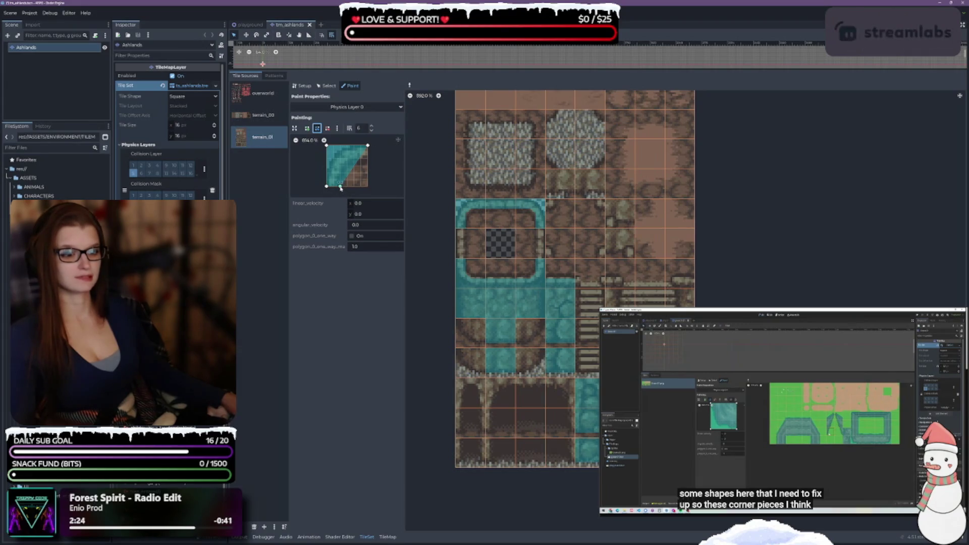
pyautogui.moveTo(367, 145); pyautogui.dragTo(340, 145)
pyautogui.click(468, 235)
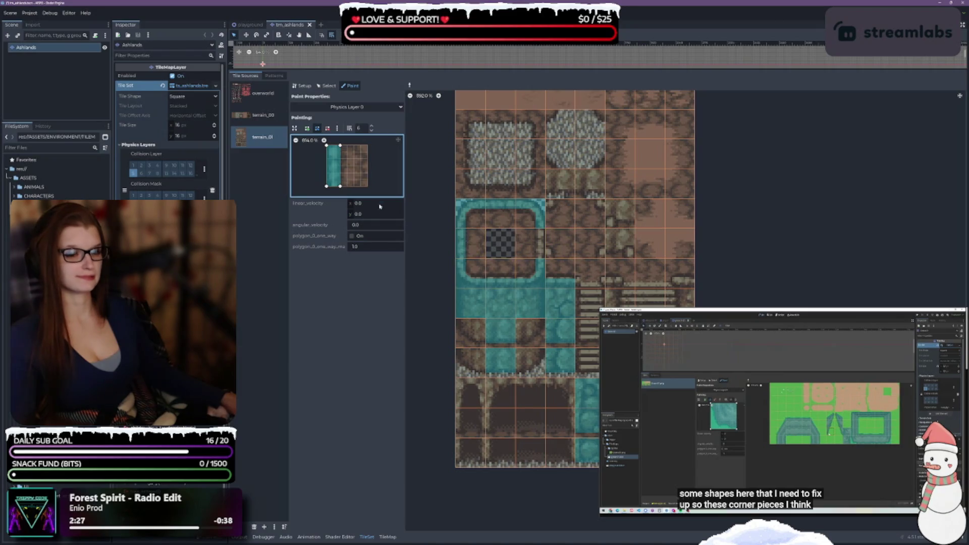
# Copy the right-edge tile's strip, paint it onto another edge tile, and widen its left side
pyautogui.keyDown('ctrl'); pyautogui.click(549, 241); pyautogui.keyUp('ctrl')
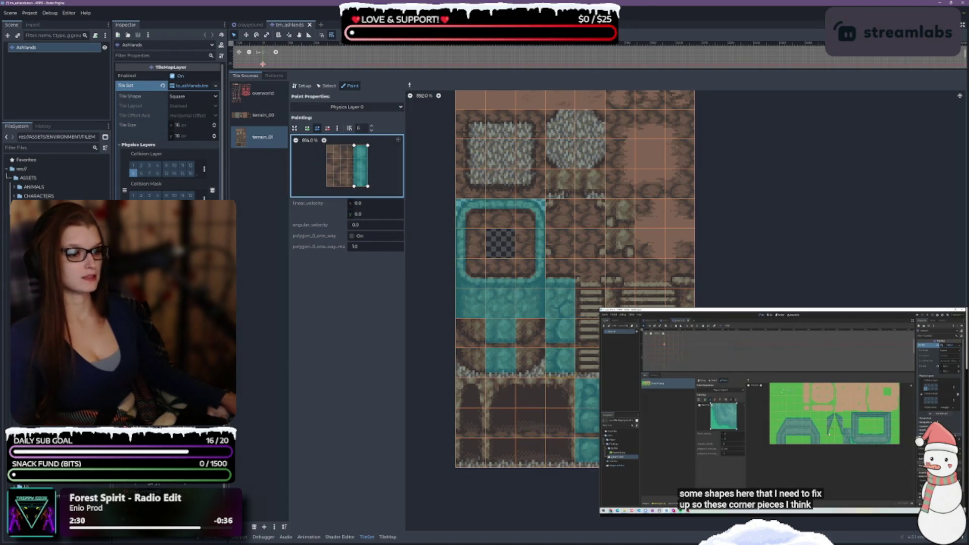
pyautogui.scroll(-1, 554, 278)
pyautogui.hscroll(2, 555, 277)
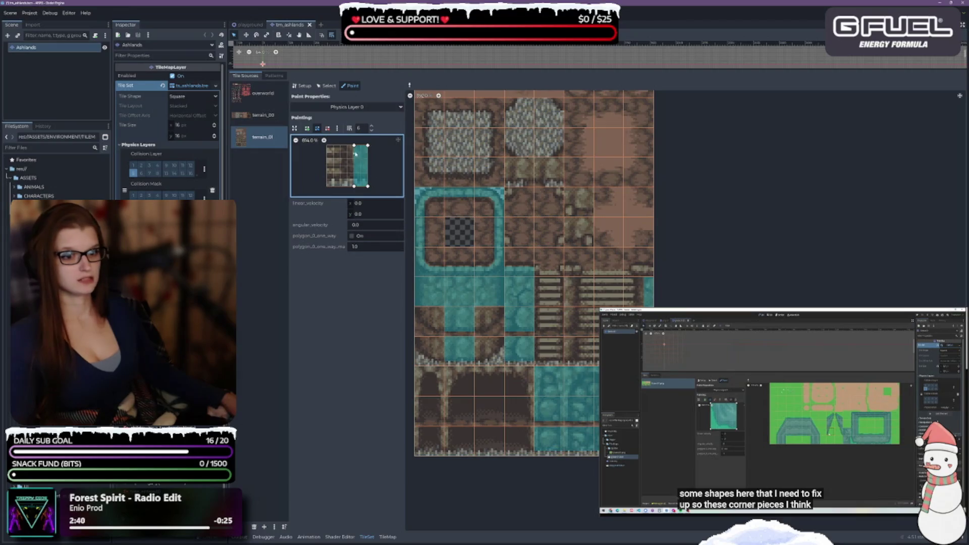
pyautogui.moveTo(354, 146); pyautogui.dragTo(347, 146)
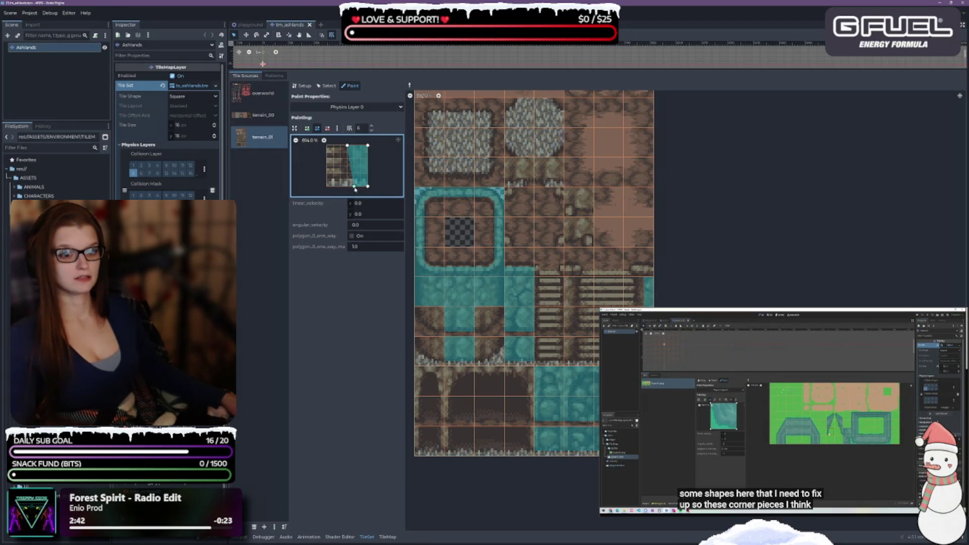
pyautogui.moveTo(353, 186); pyautogui.dragTo(349, 186)
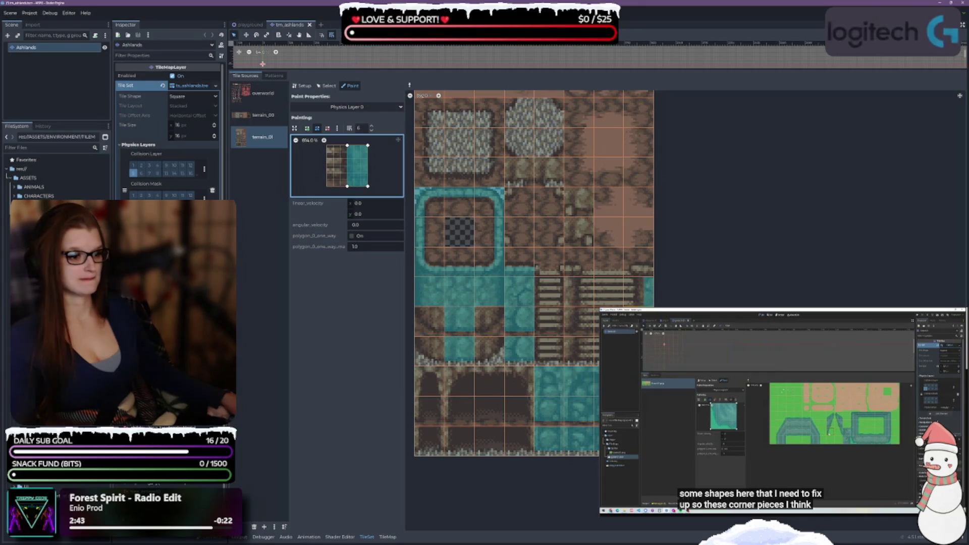
pyautogui.click(643, 288)
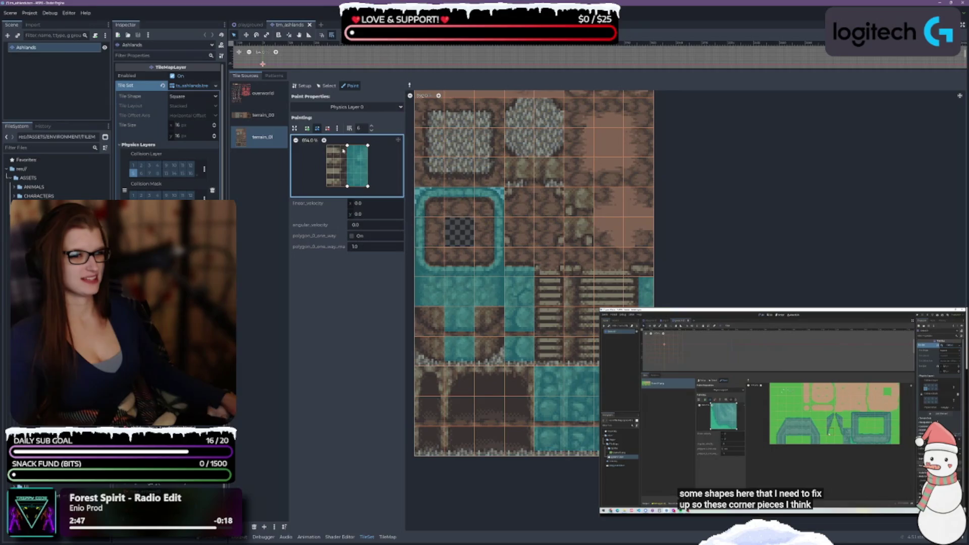
pyautogui.moveTo(346, 147); pyautogui.dragTo(341, 146)
pyautogui.moveTo(347, 186); pyautogui.dragTo(340, 186)
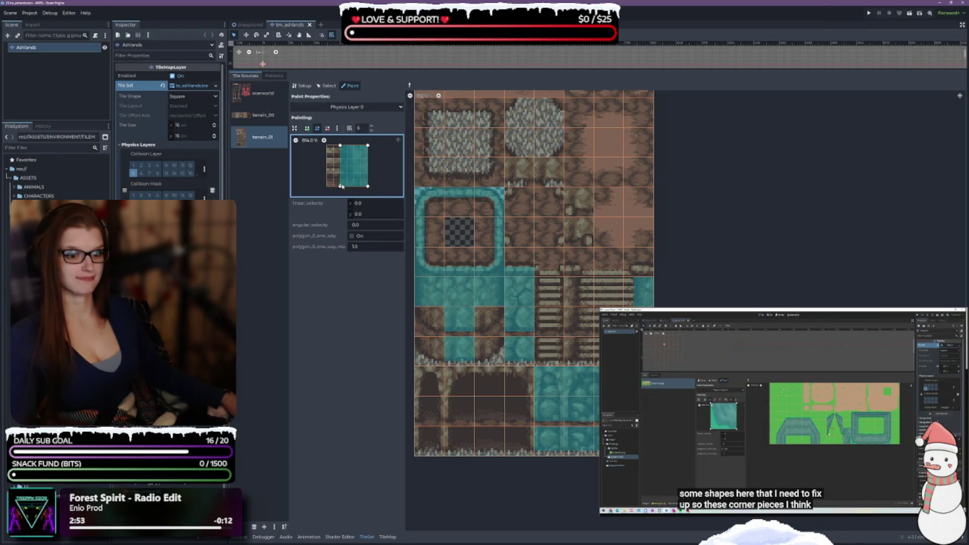
# Raise the strip's bottom edge, paint the mirrored edge tile, then narrow it and paint another
pyautogui.moveTo(340, 187); pyautogui.dragTo(367, 179)
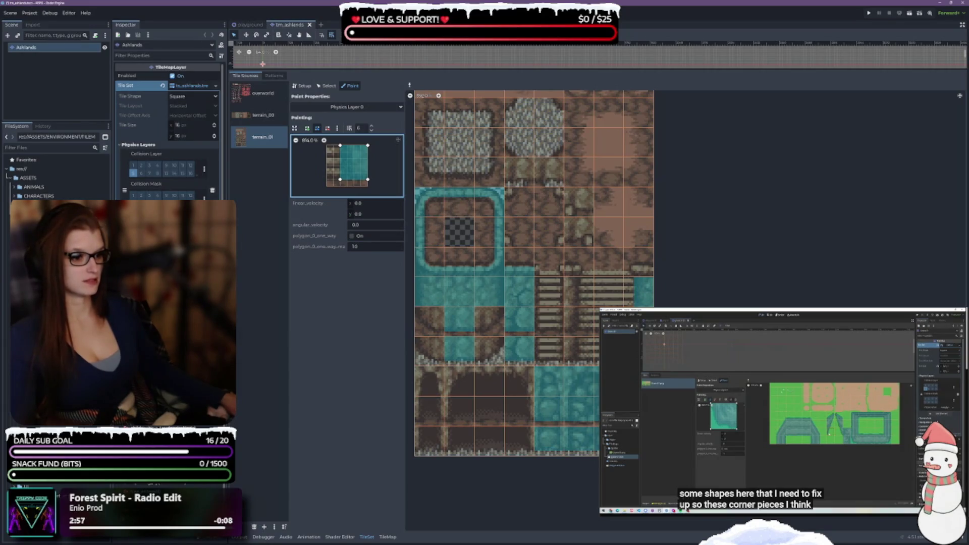
pyautogui.click(581, 331)
pyautogui.click(578, 320)
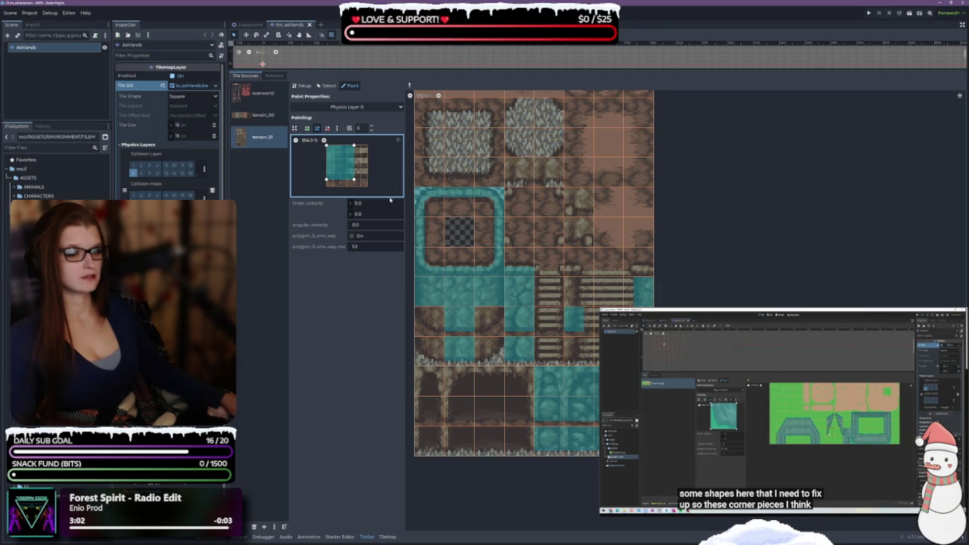
pyautogui.moveTo(354, 179); pyautogui.dragTo(347, 180)
pyautogui.moveTo(354, 145); pyautogui.dragTo(347, 146)
pyautogui.click(579, 292)
# Copy a right-edge tile's collision and square its strip by narrowing the left corners
pyautogui.moveTo(327, 179); pyautogui.dragTo(347, 186)
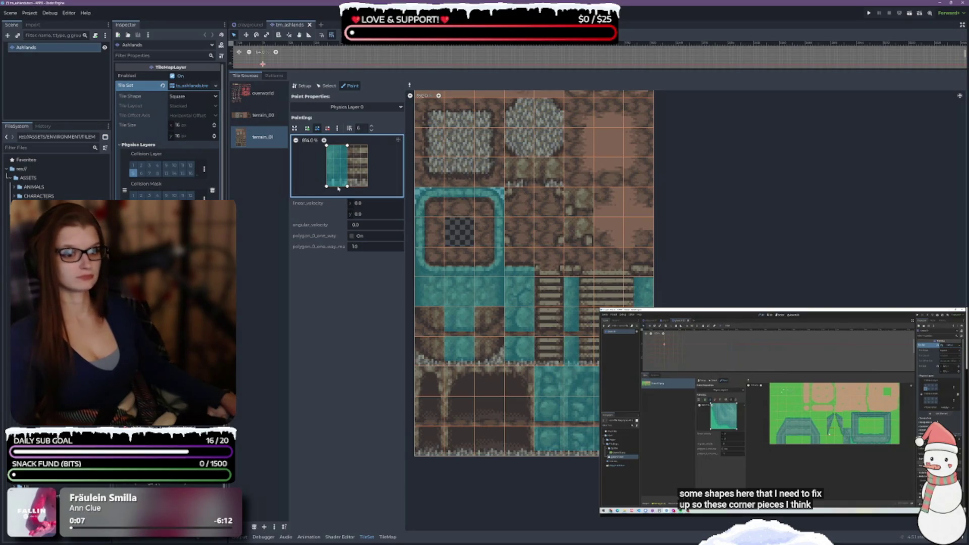
pyautogui.moveTo(327, 186); pyautogui.dragTo(347, 179)
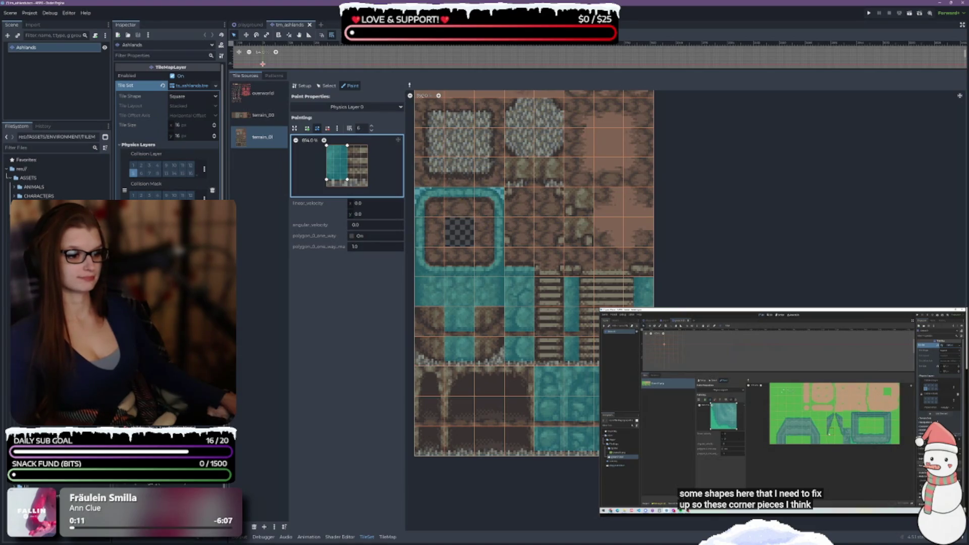
pyautogui.click(570, 250)
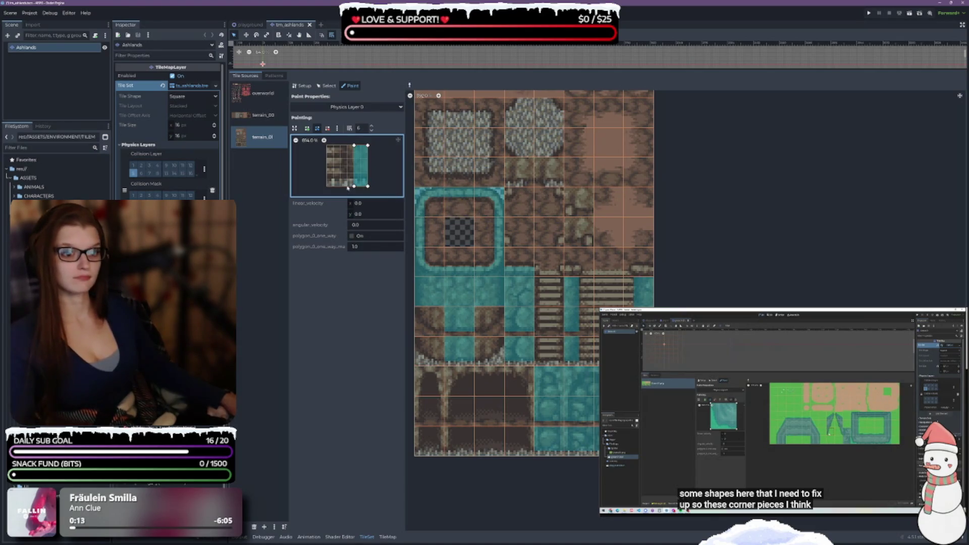
pyautogui.moveTo(354, 187)
pyautogui.mouseDown()
pyautogui.moveTo(345, 180)
pyautogui.moveTo(368, 179)
pyautogui.mouseUp()
pyautogui.moveTo(354, 147); pyautogui.dragTo(347, 146)
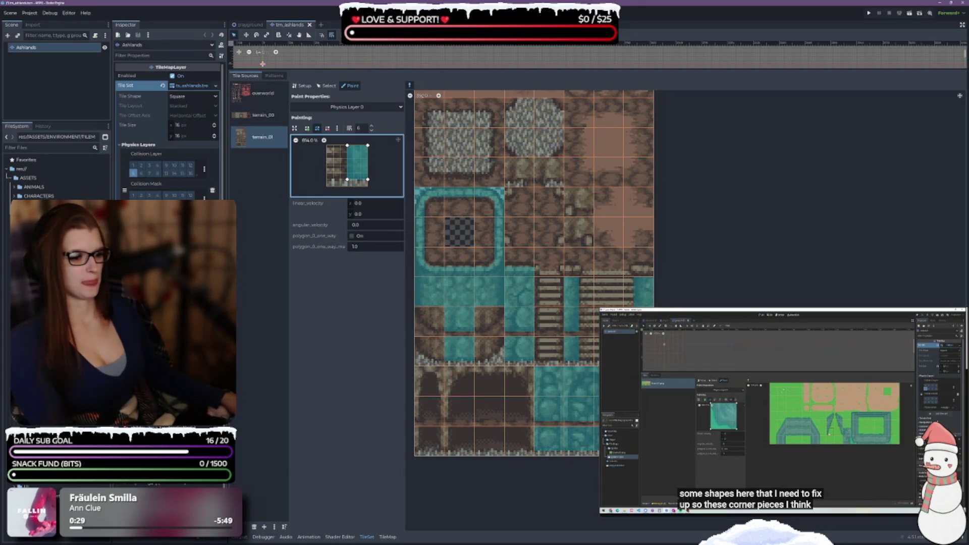
# Copy left-half and right-strip shapes from edge tiles and tune their strip widths to match the wall
pyautogui.rightClick(585, 358)
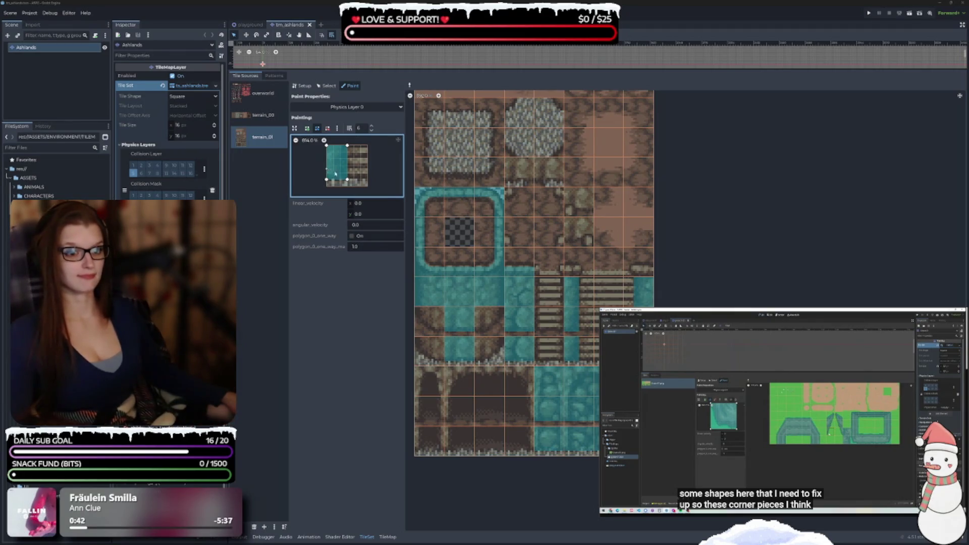
pyautogui.moveTo(348, 180); pyautogui.dragTo(340, 180)
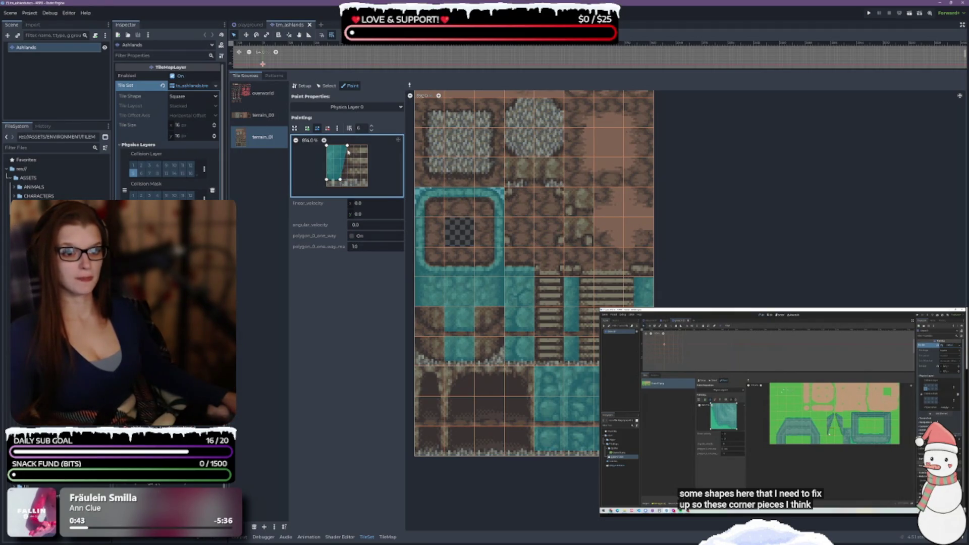
pyautogui.moveTo(347, 146); pyautogui.dragTo(340, 146)
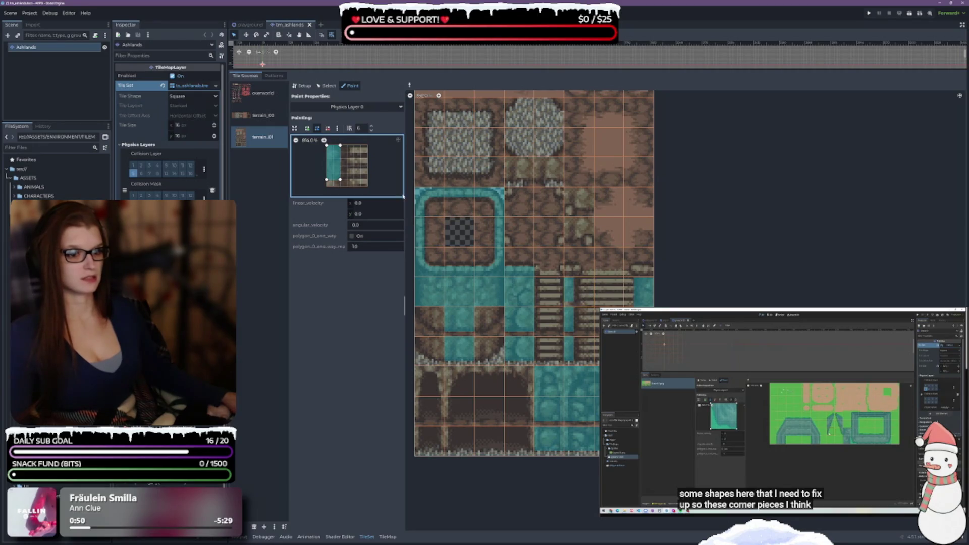
pyautogui.moveTo(327, 180); pyautogui.dragTo(339, 186)
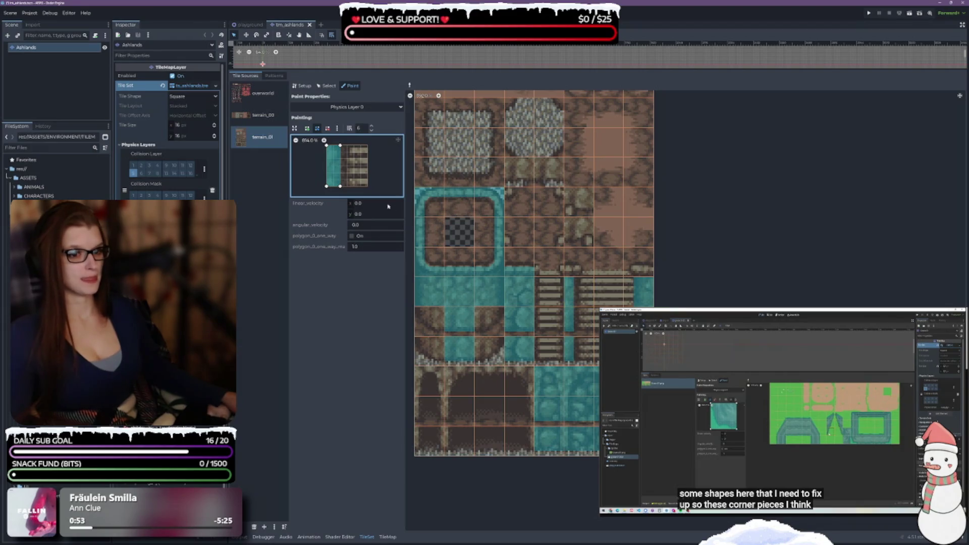
pyautogui.keyDown('ctrl'); pyautogui.click(639, 291); pyautogui.keyUp('ctrl')
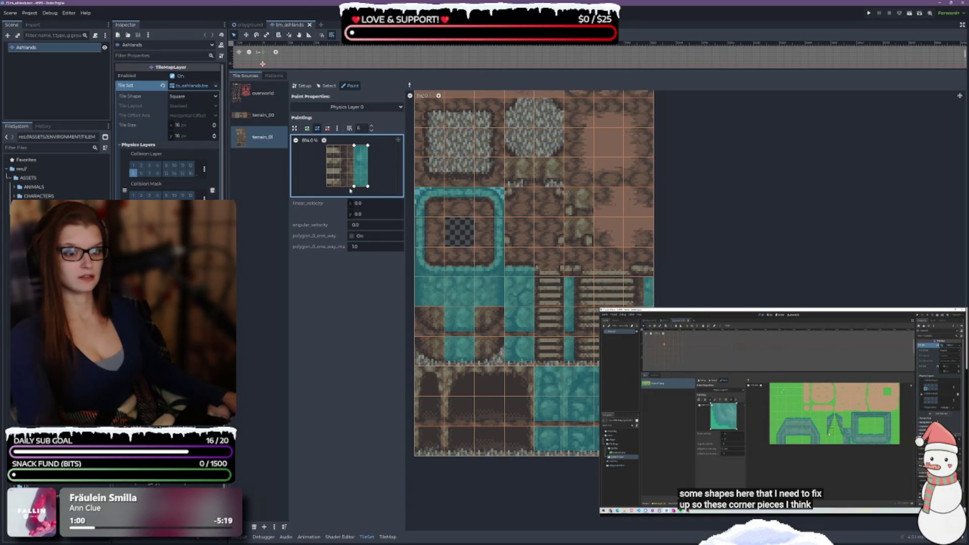
pyautogui.moveTo(353, 186); pyautogui.dragTo(347, 186)
pyautogui.moveTo(353, 147); pyautogui.dragTo(350, 147)
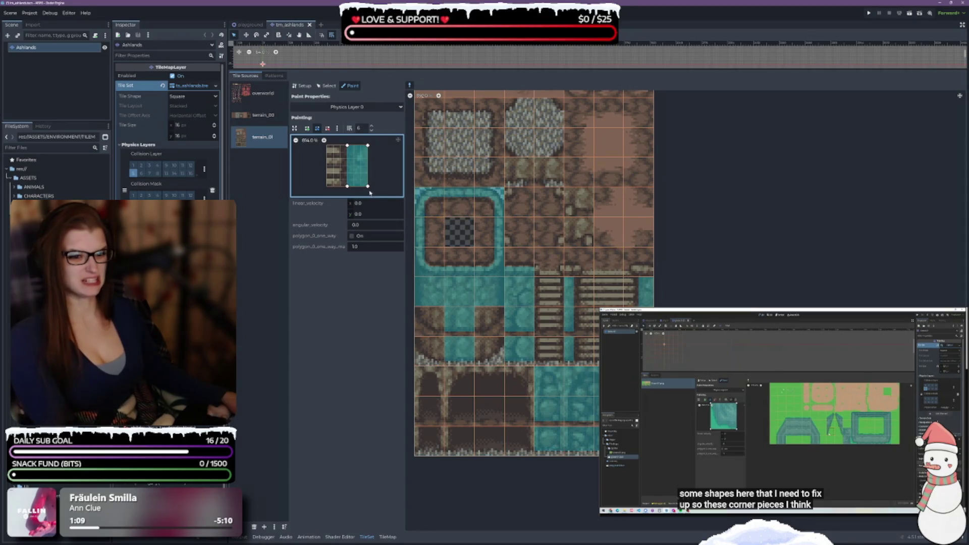
pyautogui.moveTo(348, 187); pyautogui.dragTo(340, 186)
pyautogui.moveTo(347, 146); pyautogui.dragTo(341, 145)
# Undo the mistaken widenings and stretch the shape into a full tile with a diagonally cut bottom-left corner
pyautogui.hotkey('ctrl', 'z')
pyautogui.hotkey('ctrl', 'z')
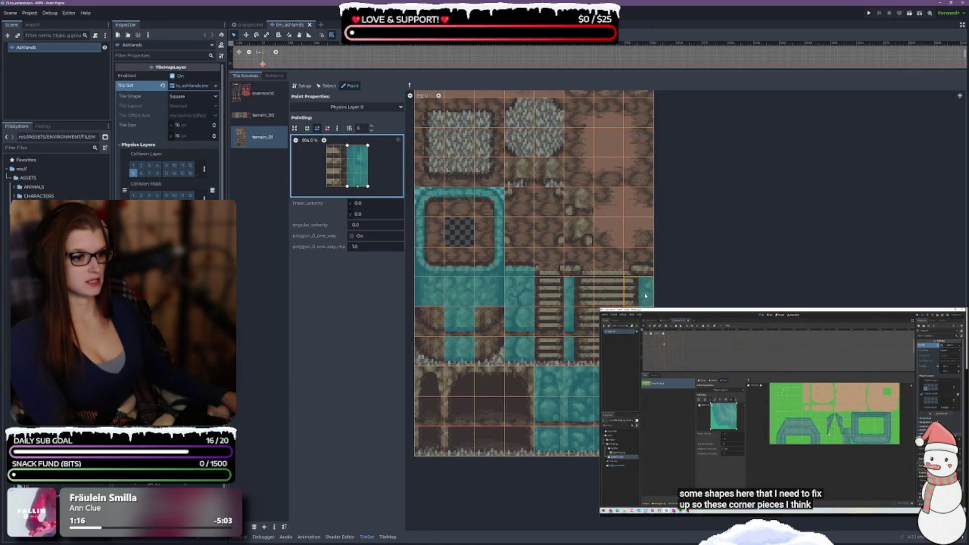
pyautogui.moveTo(346, 146); pyautogui.dragTo(341, 146)
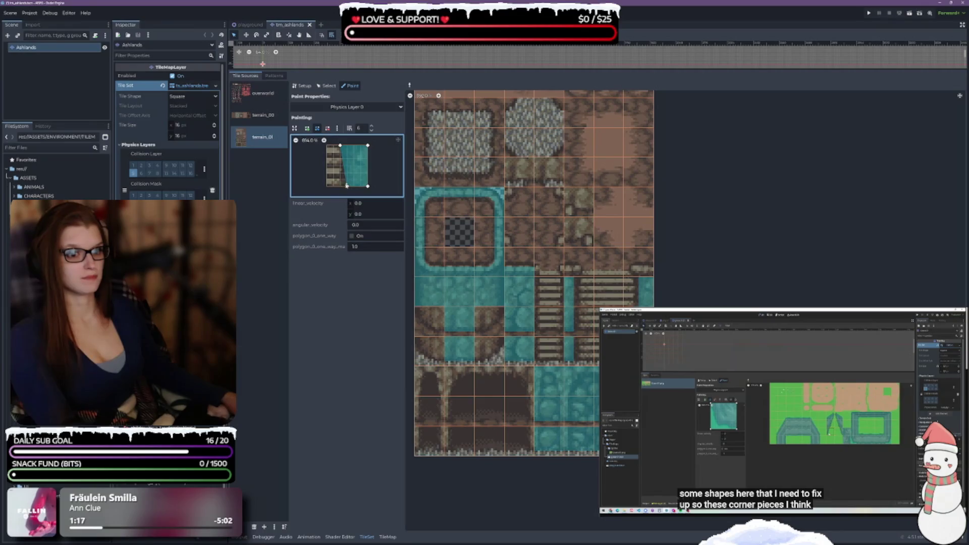
pyautogui.moveTo(346, 185)
pyautogui.mouseDown()
pyautogui.moveTo(340, 180)
pyautogui.moveTo(367, 179)
pyautogui.mouseUp()
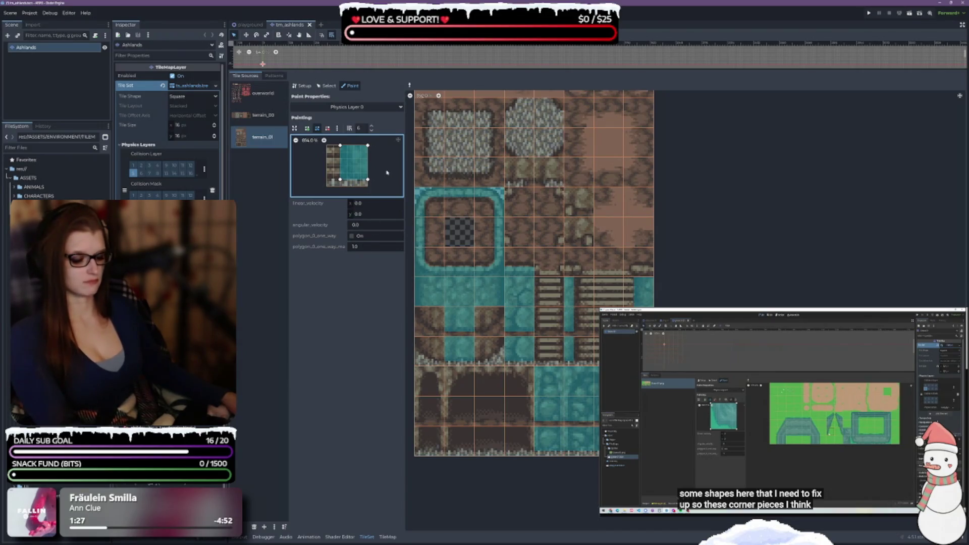
pyautogui.hotkey('ctrl', 'z')
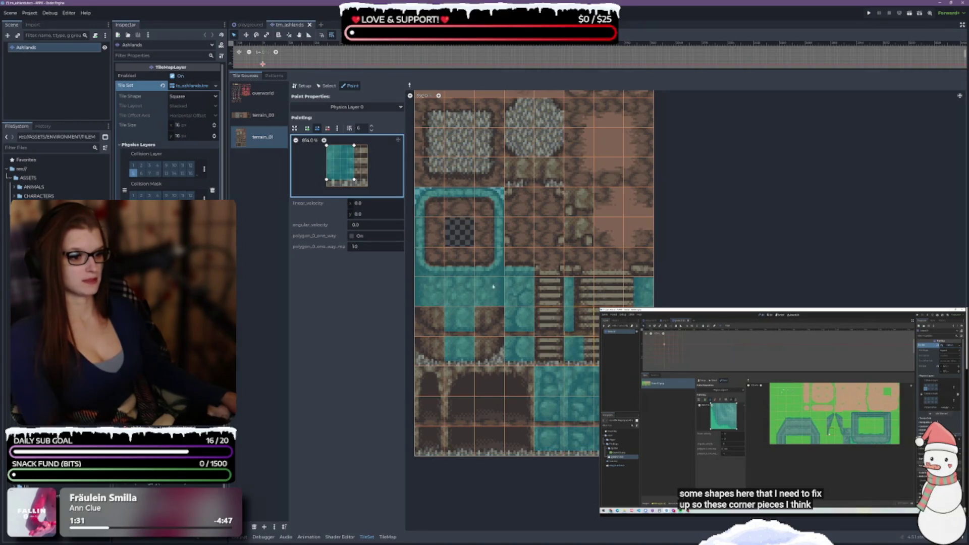
pyautogui.moveTo(353, 179); pyautogui.dragTo(347, 180)
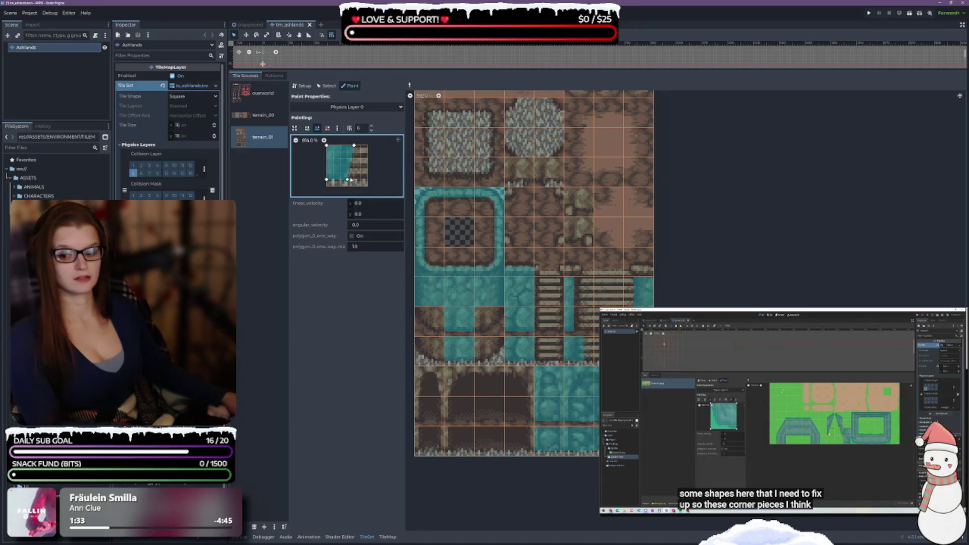
pyautogui.moveTo(354, 147); pyautogui.dragTo(347, 146)
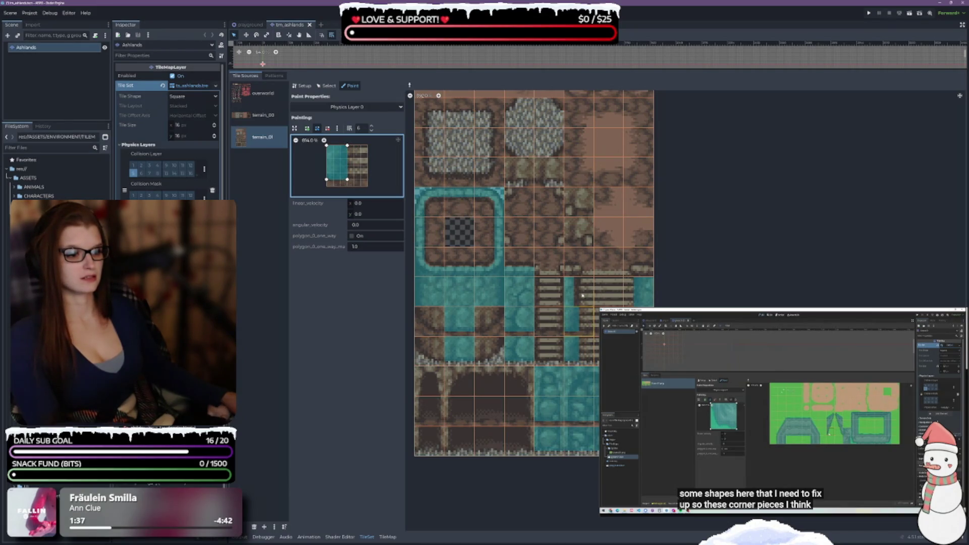
pyautogui.moveTo(327, 182); pyautogui.dragTo(348, 186)
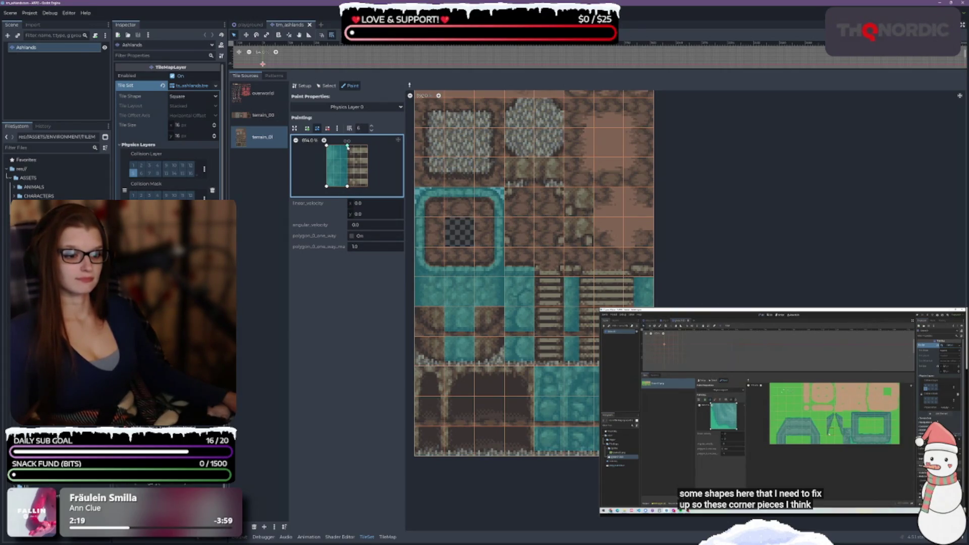
pyautogui.moveTo(347, 146)
pyautogui.mouseDown()
pyautogui.moveTo(375, 146)
pyautogui.moveTo(367, 145)
pyautogui.mouseUp()
# Reshape the collision brush into a steep diagonal triangle and paint it onto a teal corner tile
pyautogui.moveTo(347, 188)
pyautogui.mouseDown()
pyautogui.moveTo(367, 187)
pyautogui.moveTo(326, 165)
pyautogui.moveTo(356, 186)
pyautogui.moveTo(369, 180)
pyautogui.mouseUp()
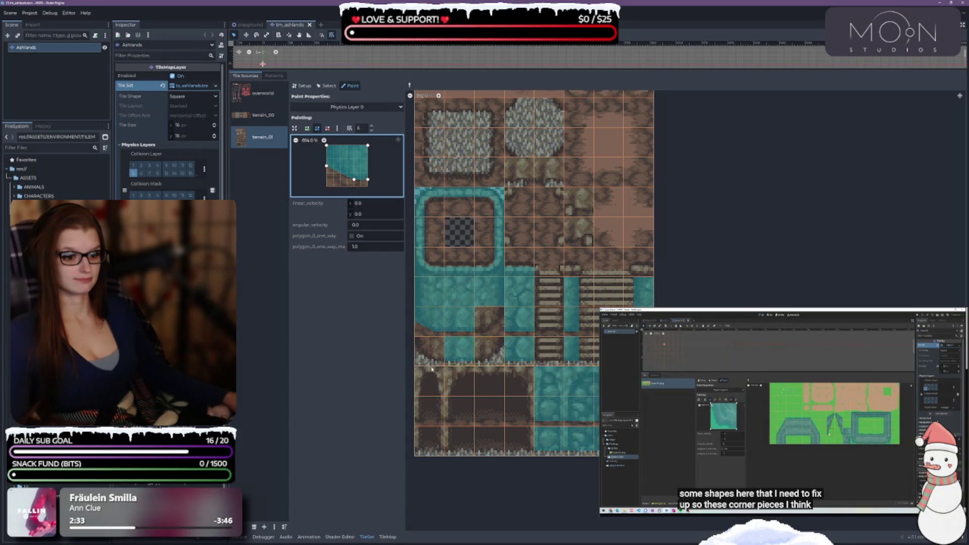
pyautogui.moveTo(327, 177); pyautogui.dragTo(326, 159)
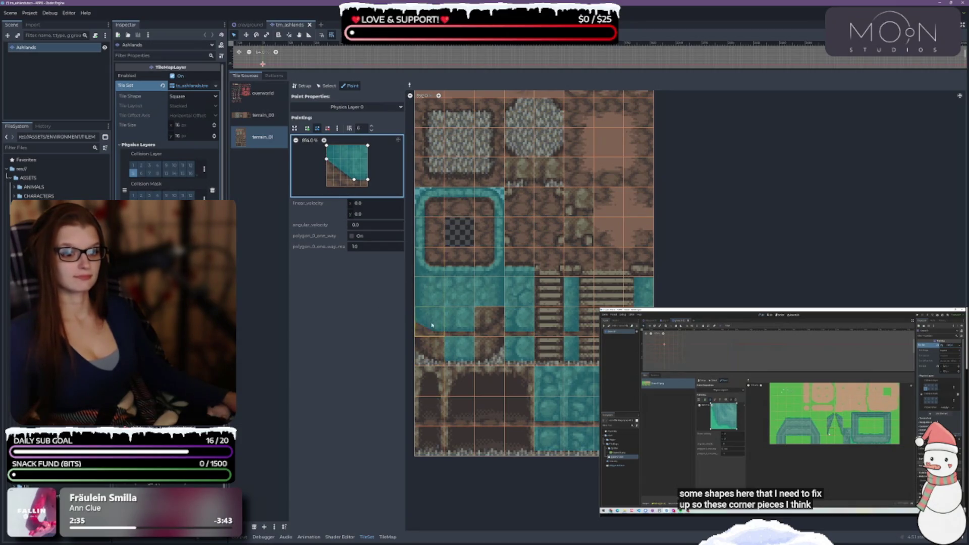
pyautogui.click(429, 350)
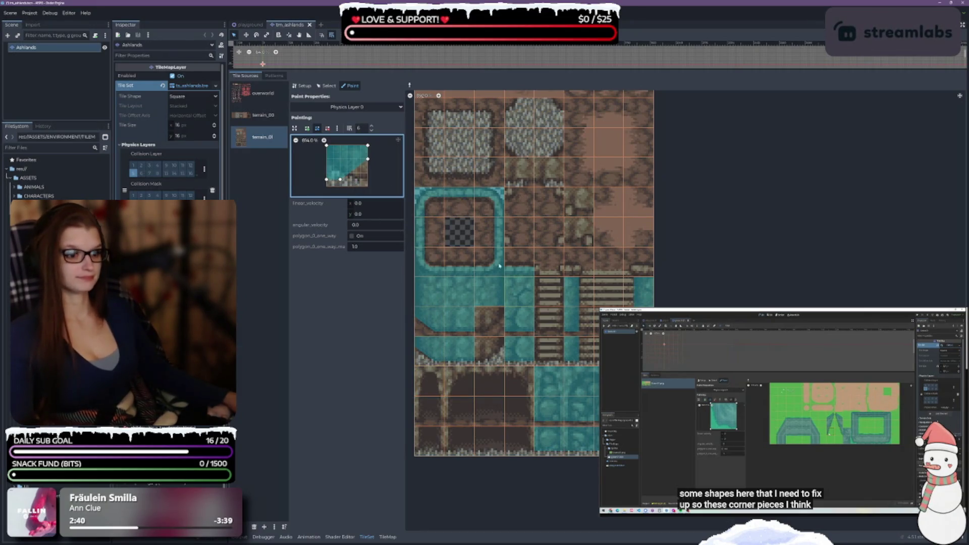
# Pick the mirrored diagonal shapes, adjust them, and paint opposite-sloping triangles onto the remaining corner tiles
pyautogui.rightClick(496, 321)
pyautogui.rightClick(489, 348)
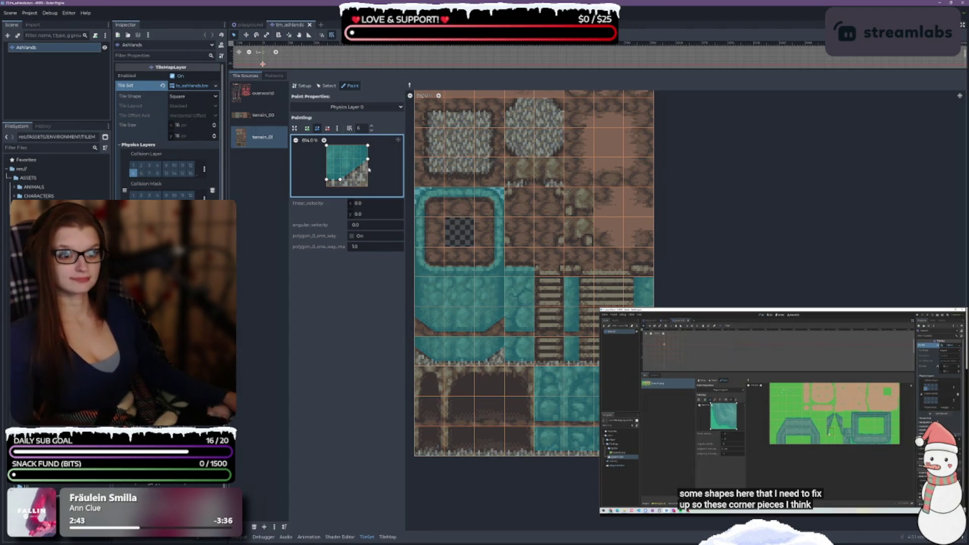
pyautogui.moveTo(368, 161); pyautogui.dragTo(369, 156)
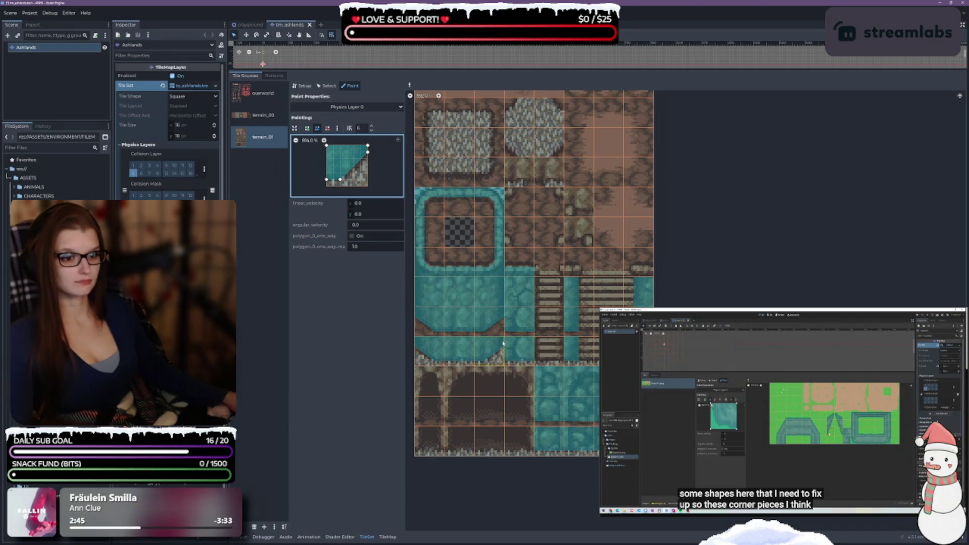
pyautogui.click(492, 323)
pyautogui.click(496, 368)
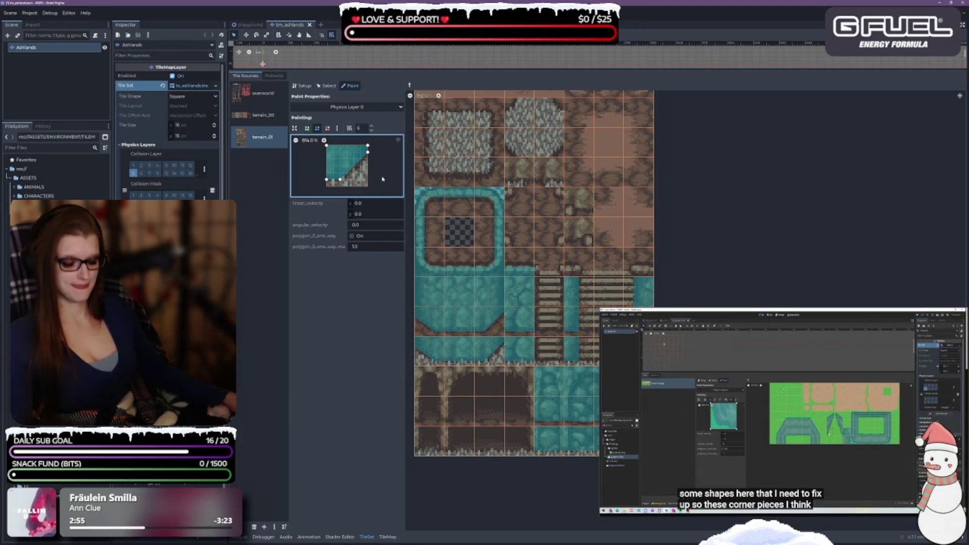
pyautogui.keyDown('ctrl'); pyautogui.click(429, 318); pyautogui.keyUp('ctrl')
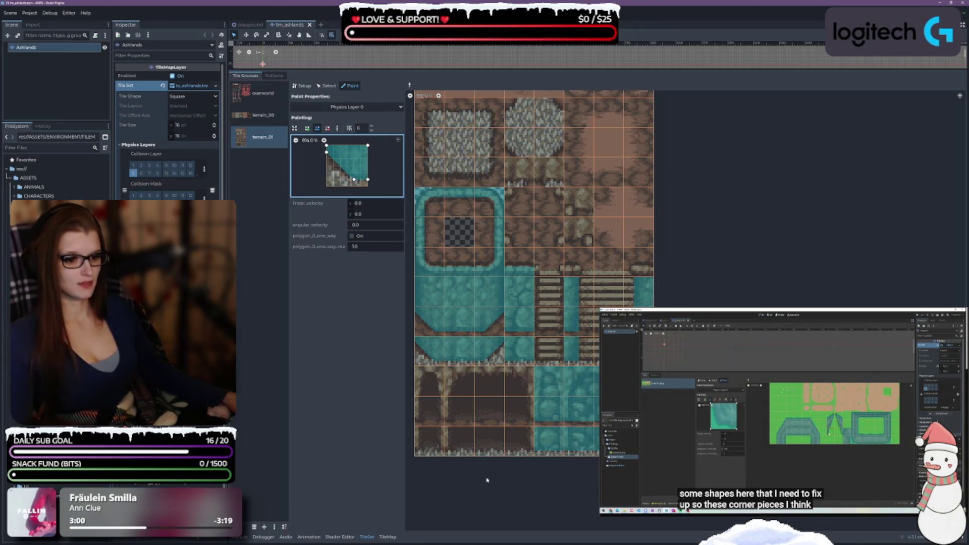
pyautogui.scroll(2, 492, 465)
pyautogui.hscroll(2, 492, 465)
pyautogui.scroll(-1, 555, 438)
pyautogui.hscroll(1, 555, 438)
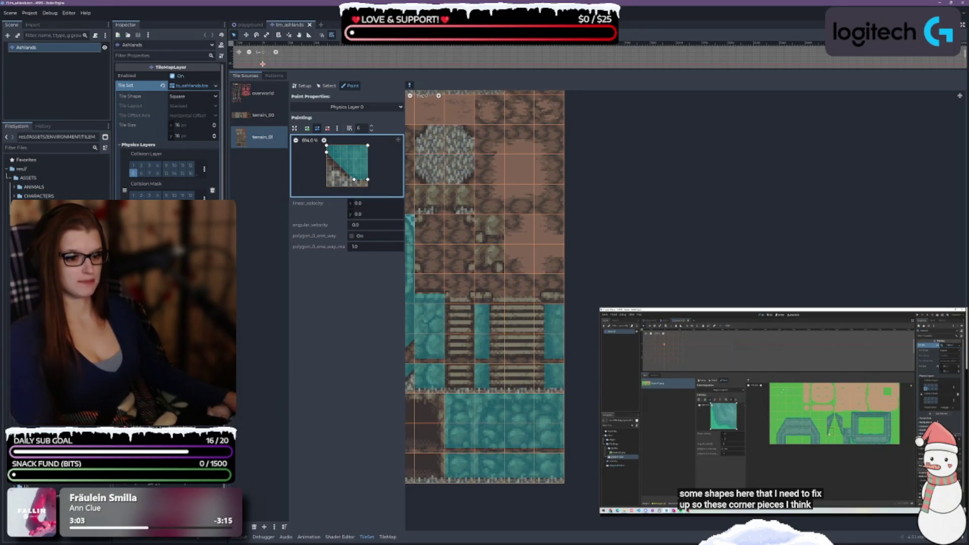
# Copy the stair edge tile's half-tile collision onto its neighbour and slope the polygon's top edge
pyautogui.hscroll(-2, 503, 325)
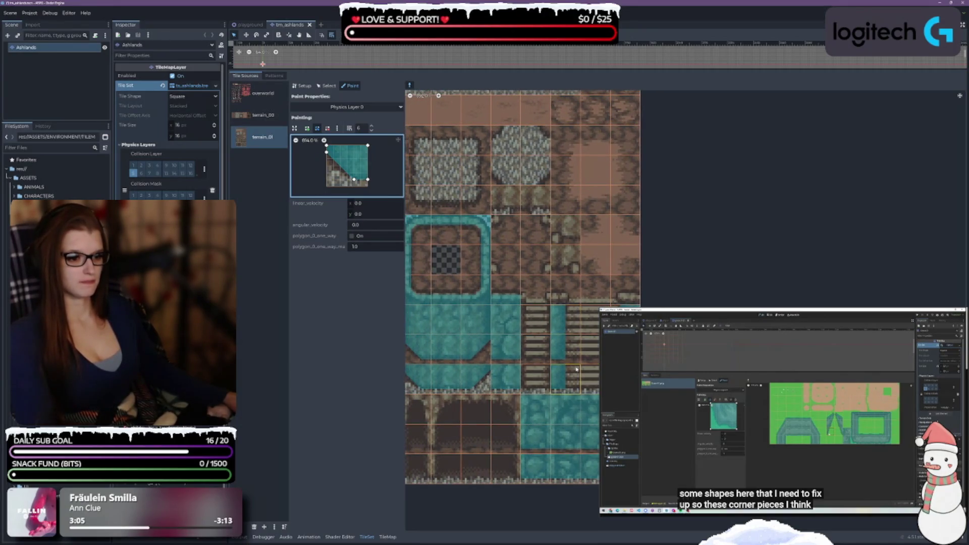
pyautogui.keyDown('ctrl'); pyautogui.click(560, 378); pyautogui.keyUp('ctrl')
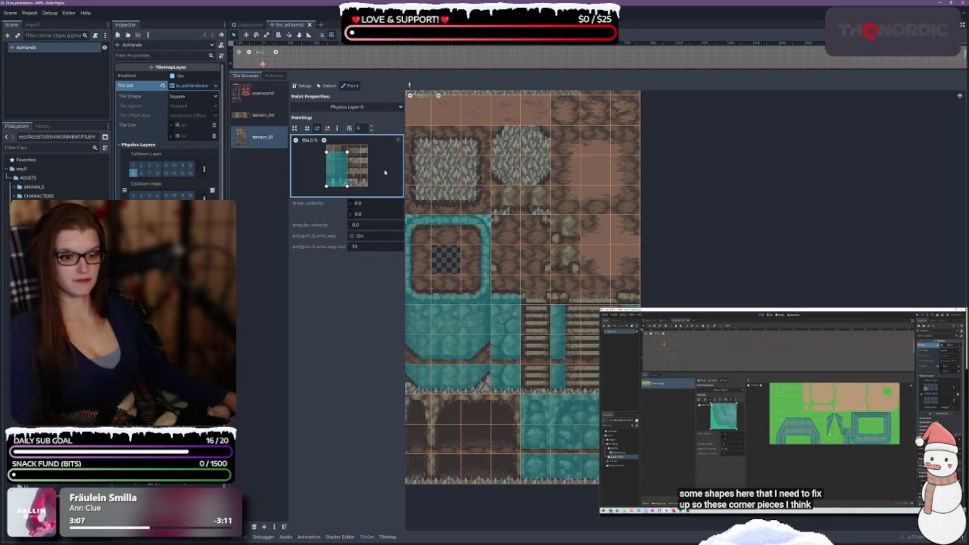
pyautogui.click(564, 291)
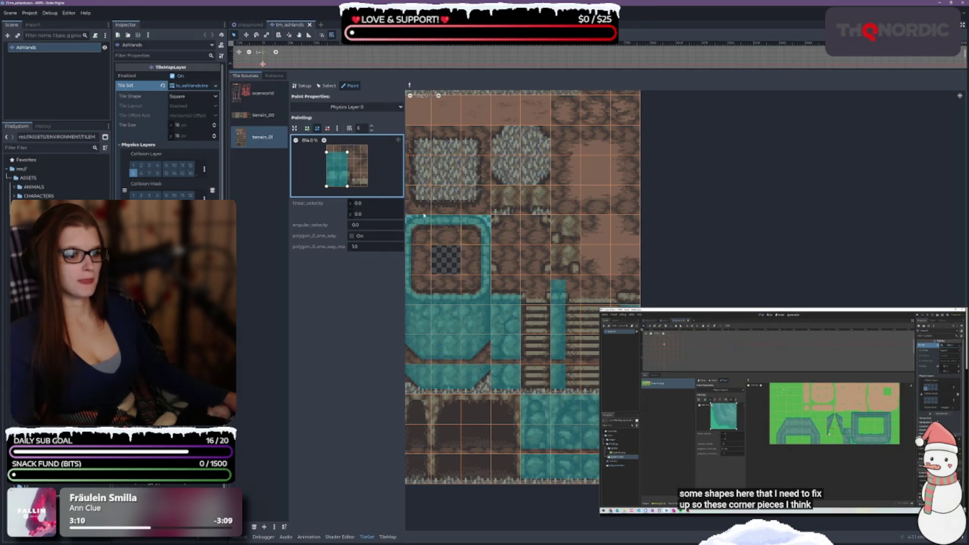
pyautogui.moveTo(327, 152)
pyautogui.mouseDown()
pyautogui.moveTo(326, 173)
pyautogui.moveTo(347, 173)
pyautogui.mouseUp()
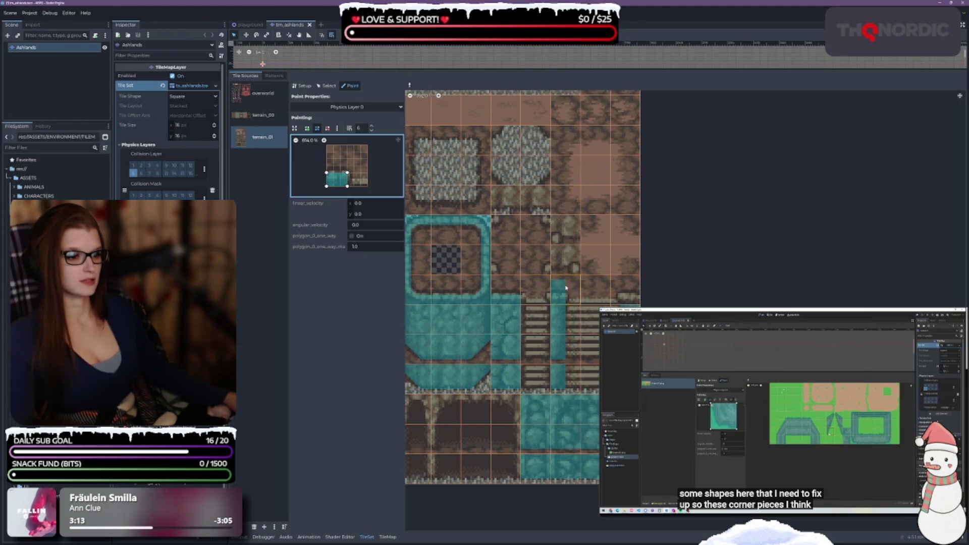
pyautogui.moveTo(326, 172); pyautogui.dragTo(347, 165)
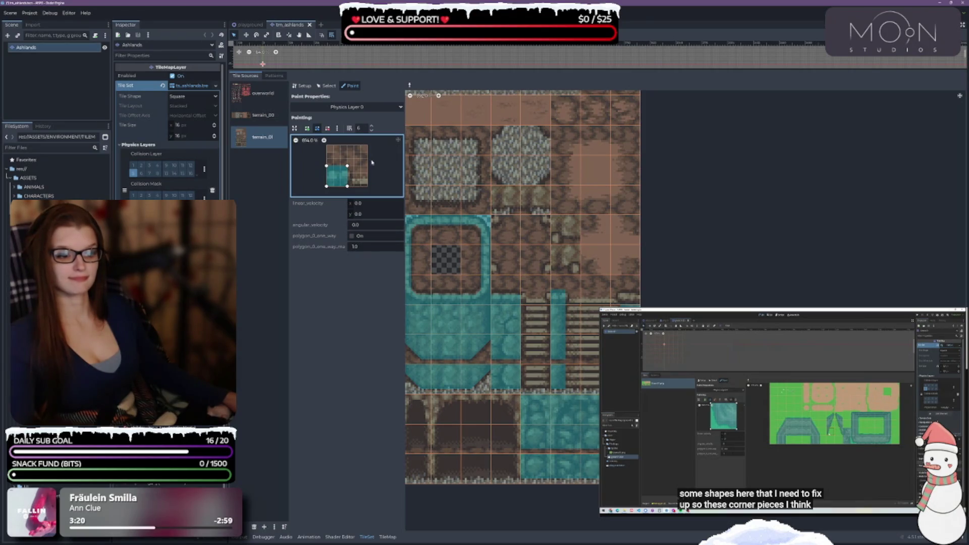
pyautogui.moveTo(326, 166); pyautogui.dragTo(347, 172)
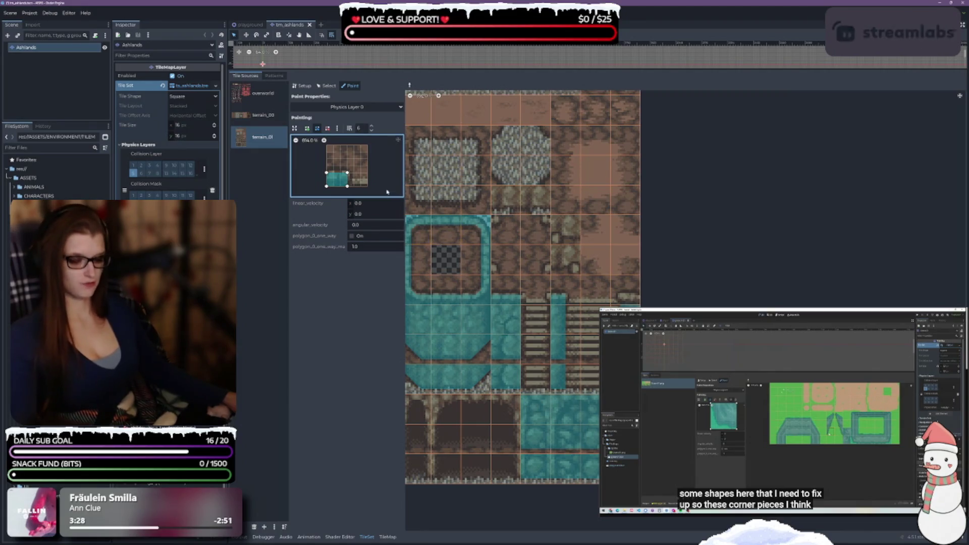
# Paint a right-half collision onto the corner tile's lower right and nudge its bottom-left vertex
pyautogui.rightClick(629, 291)
pyautogui.click(628, 292)
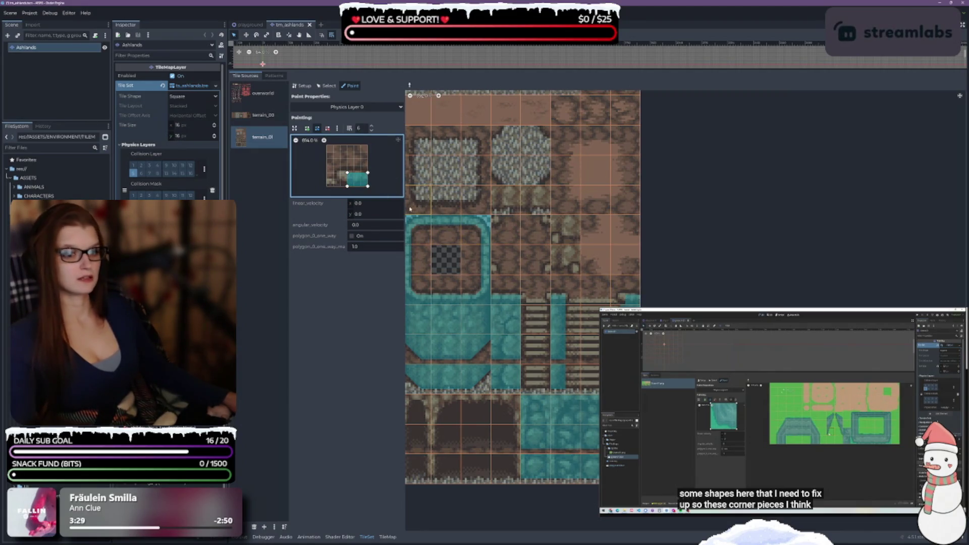
pyautogui.moveTo(345, 187); pyautogui.dragTo(341, 173)
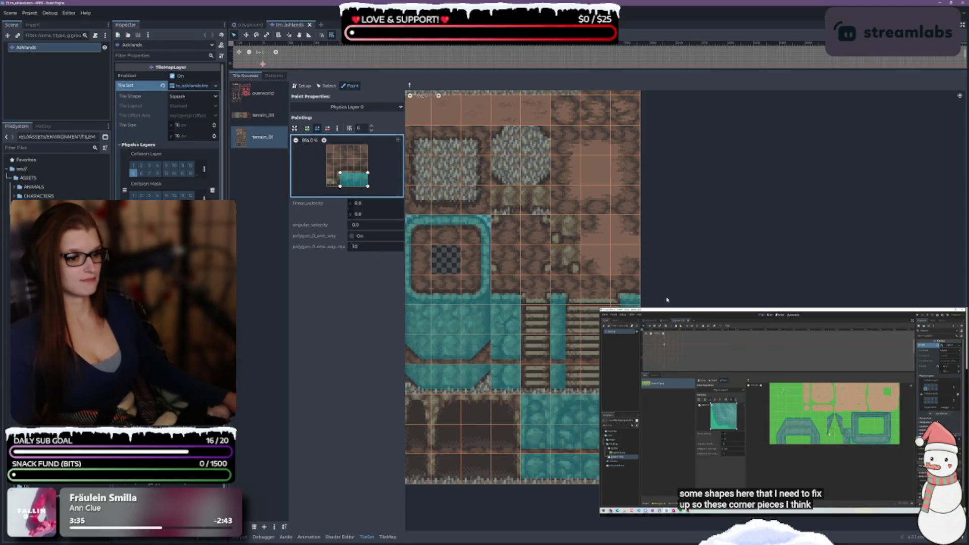
pyautogui.scroll(2, 520, 253)
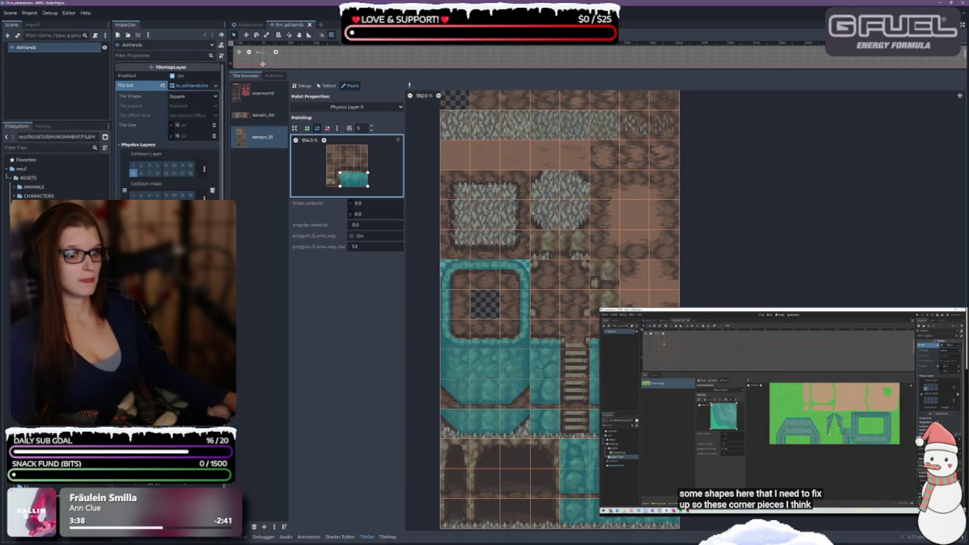
# Paint a small bottom-left collision square onto two inner corner tiles
pyautogui.moveTo(341, 186)
pyautogui.mouseDown()
pyautogui.moveTo(354, 186)
pyautogui.moveTo(346, 173)
pyautogui.moveTo(353, 172)
pyautogui.mouseUp()
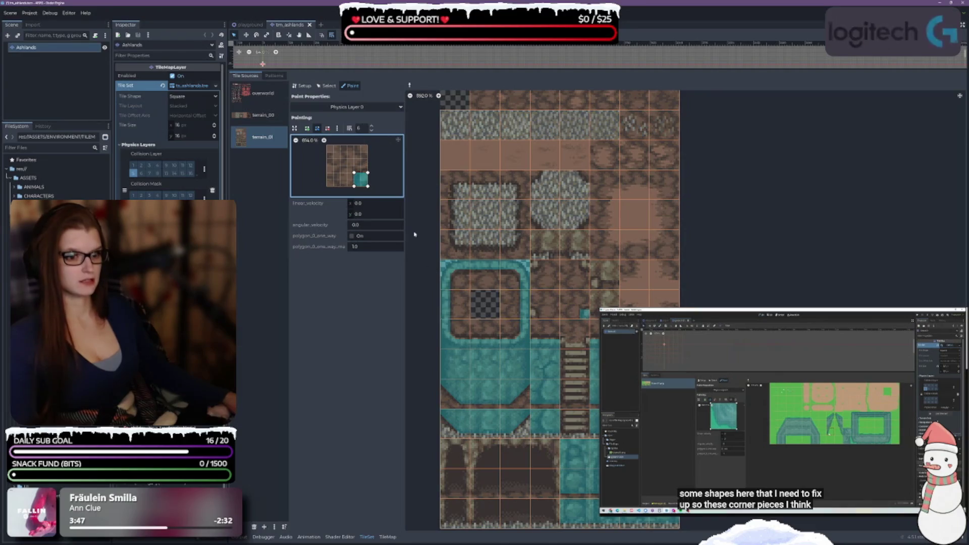
pyautogui.rightClick(537, 314)
pyautogui.click(537, 313)
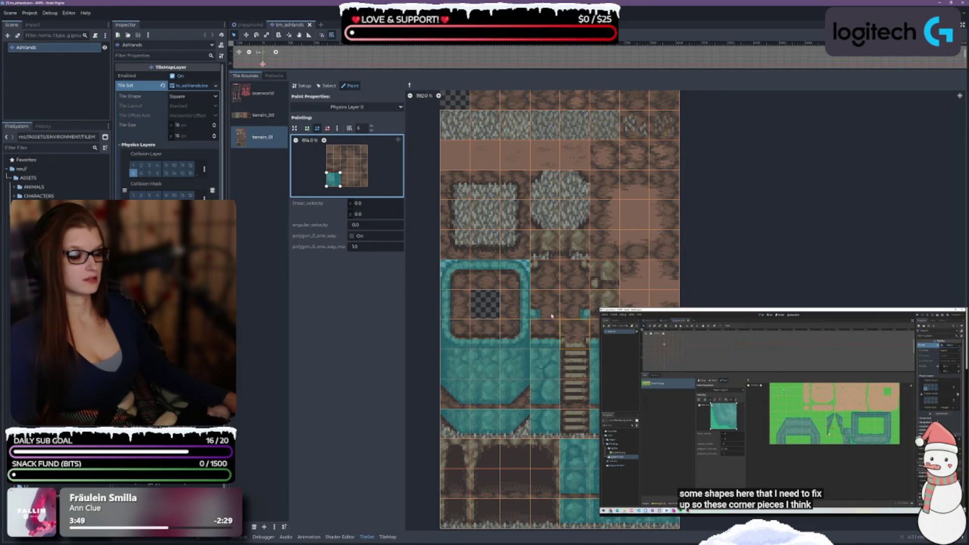
pyautogui.click(604, 273)
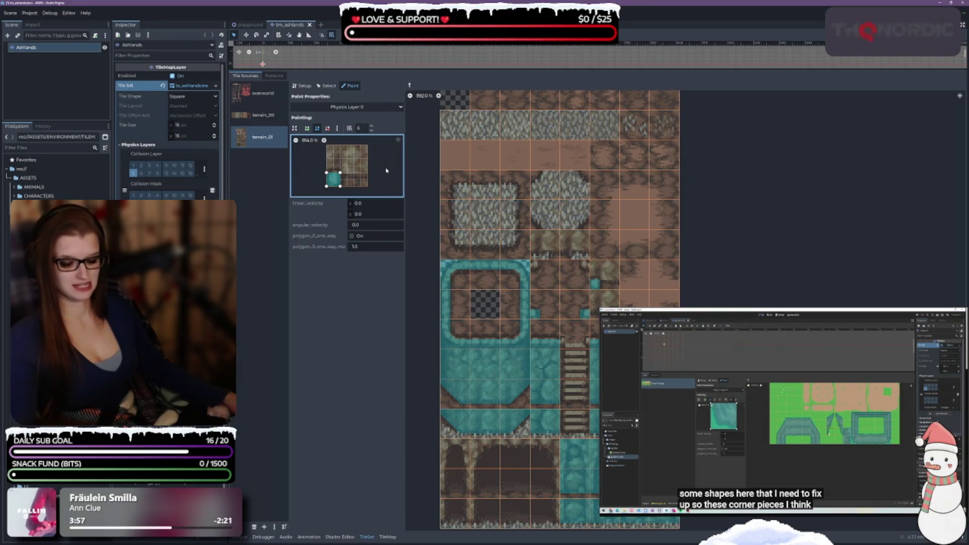
# Move the collision square to the top-left, then top-right, painting each onto its inner corner tile
pyautogui.moveTo(333, 179); pyautogui.dragTo(333, 152)
pyautogui.click(534, 277)
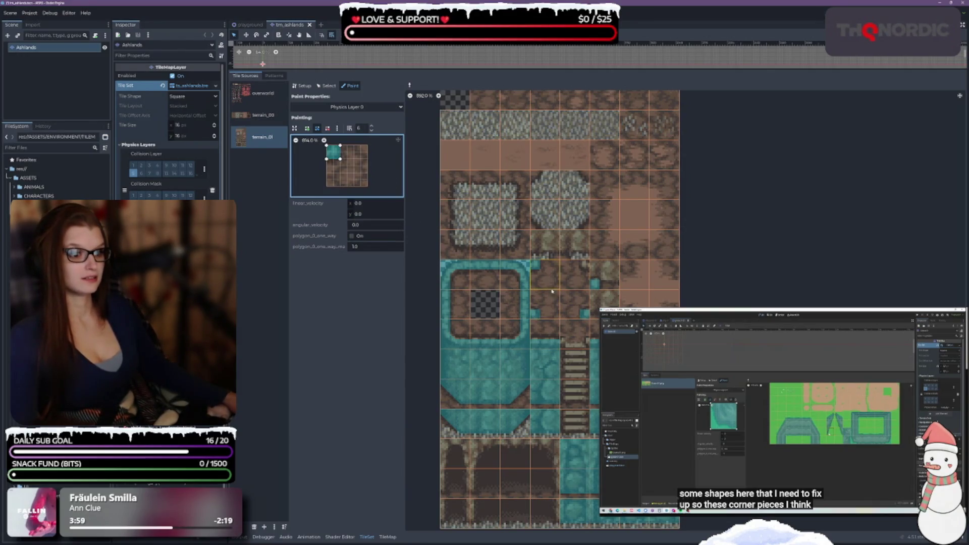
pyautogui.moveTo(333, 152); pyautogui.dragTo(361, 151)
pyautogui.click(575, 275)
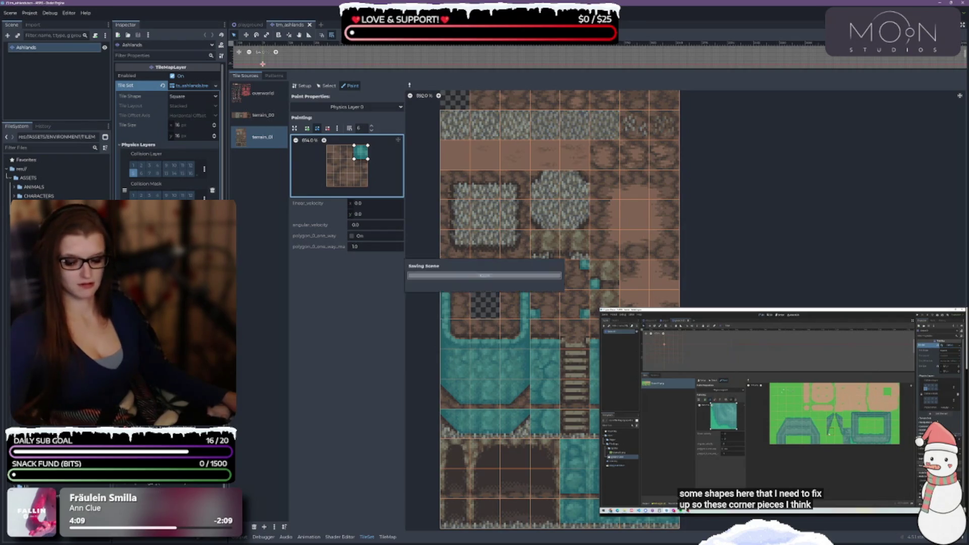
pyautogui.scroll(-2, 570, 302)
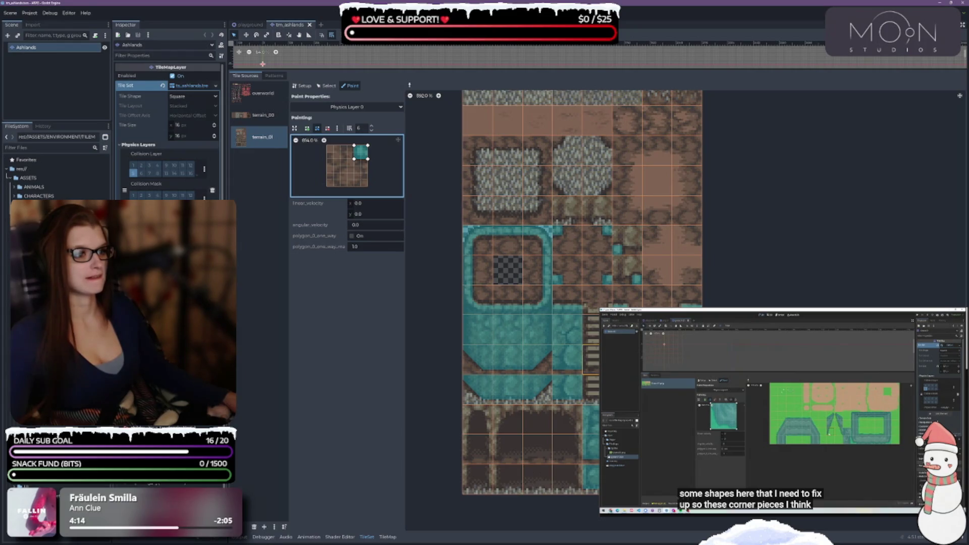
# Check the terrain_00 and terrain_01 sources, then show the overworld tileset of trees, logs and signs
pyautogui.scroll(3, 580, 303)
pyautogui.scroll(-4, 580, 302)
pyautogui.scroll(3, 580, 302)
pyautogui.scroll(-2, 718, 231)
pyautogui.scroll(2, 718, 231)
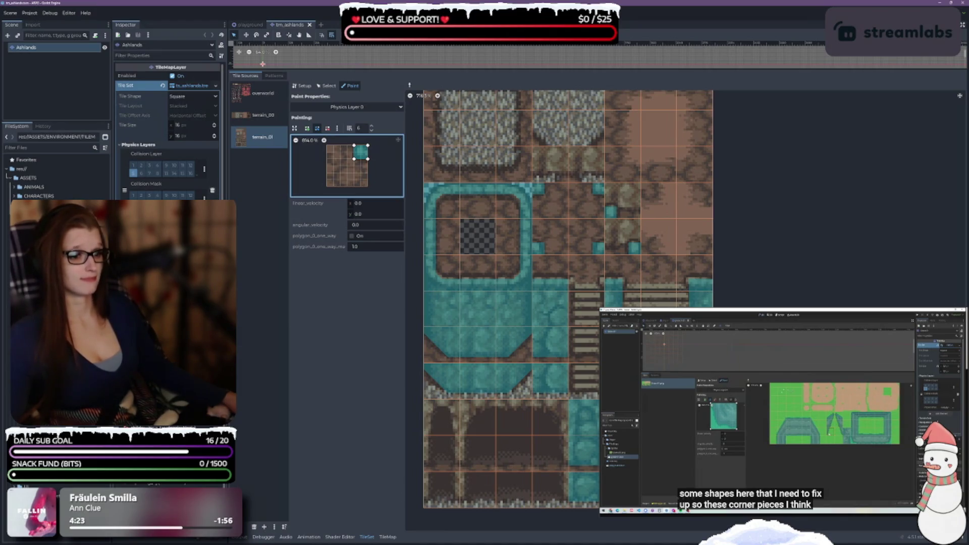
pyautogui.scroll(3, 784, 290)
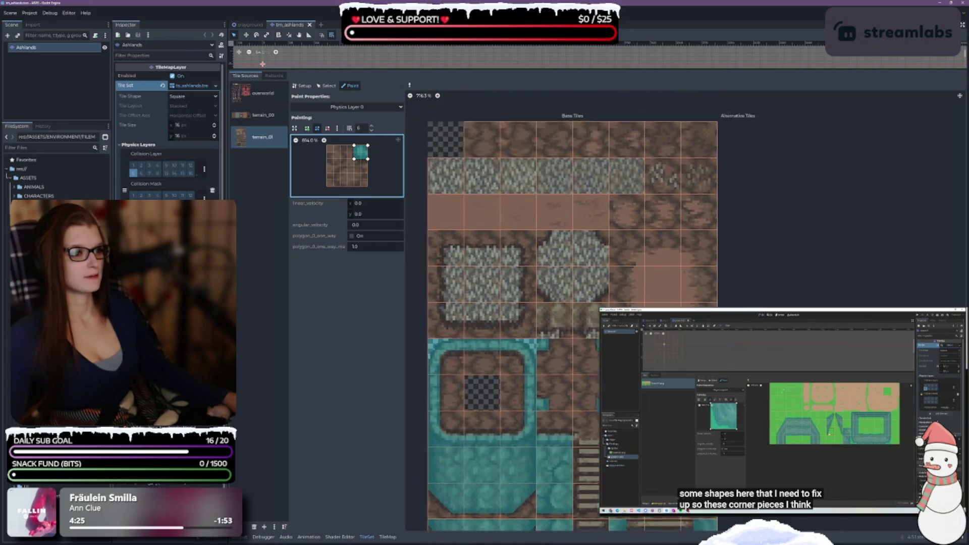
pyautogui.scroll(-3, 784, 291)
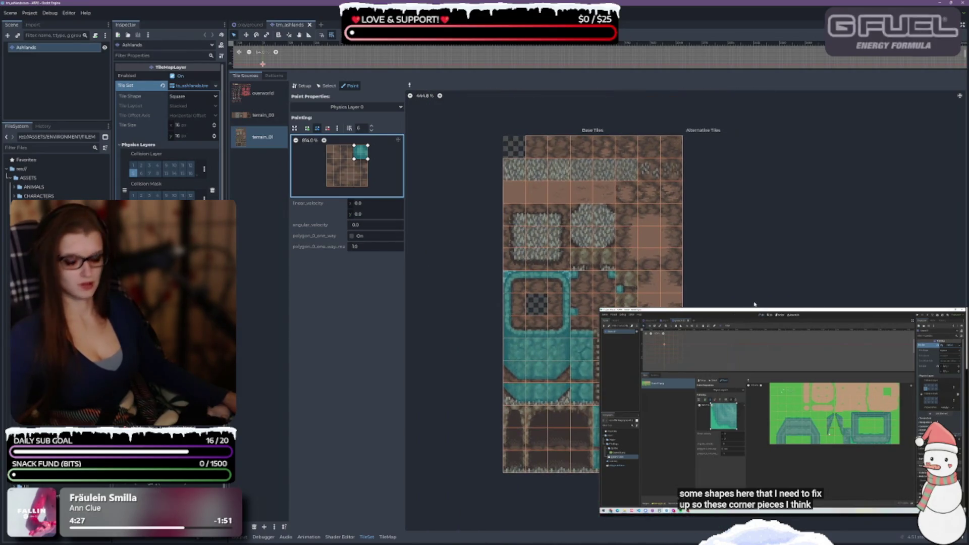
pyautogui.click(256, 120)
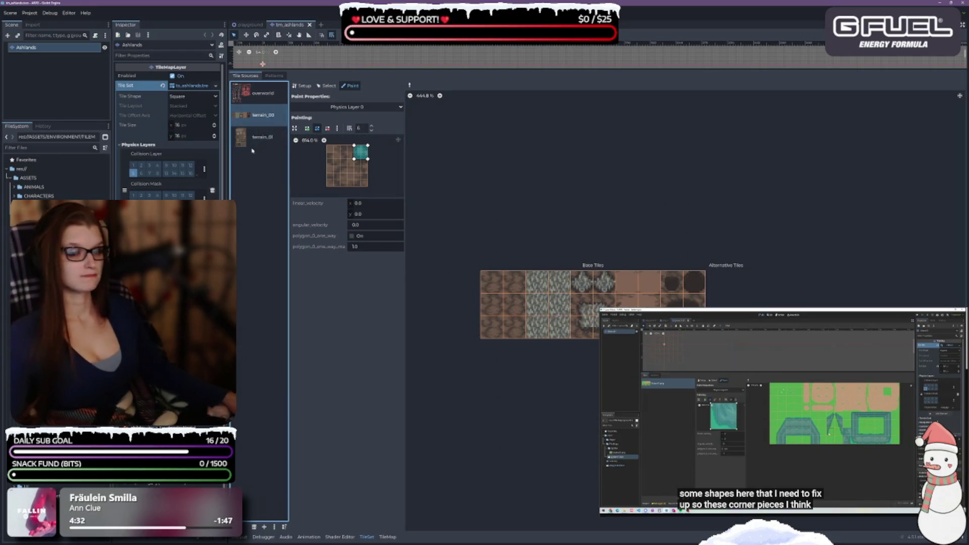
pyautogui.click(249, 143)
pyautogui.click(249, 96)
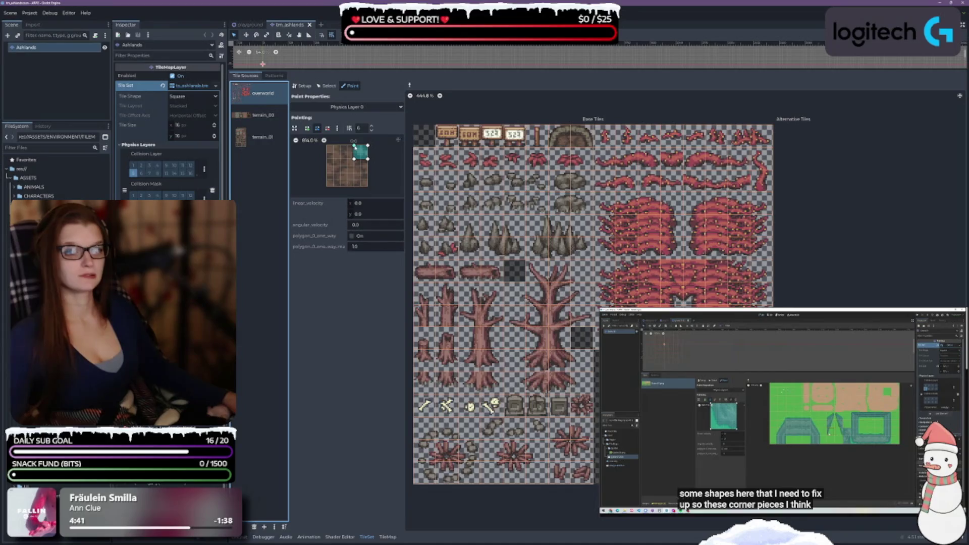
pyautogui.click(345, 142)
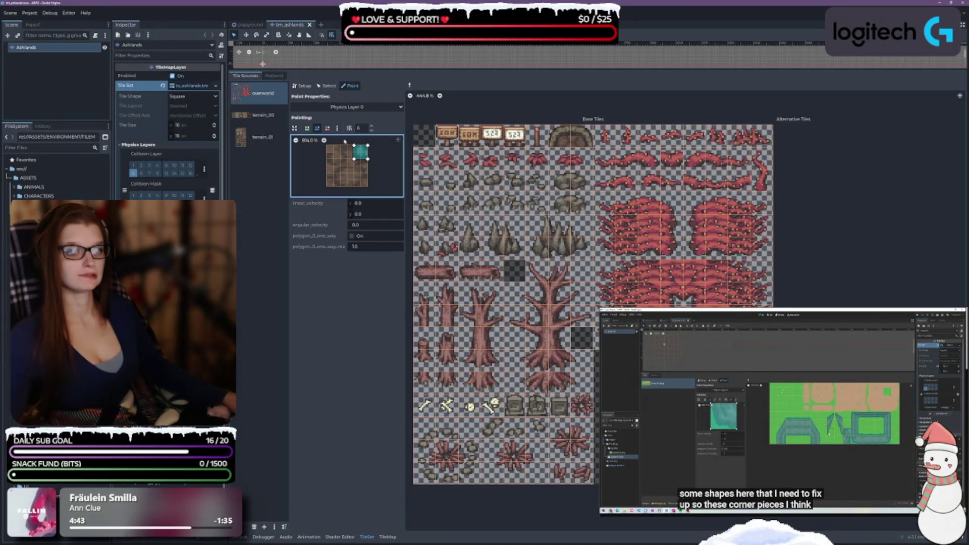
pyautogui.click(367, 158)
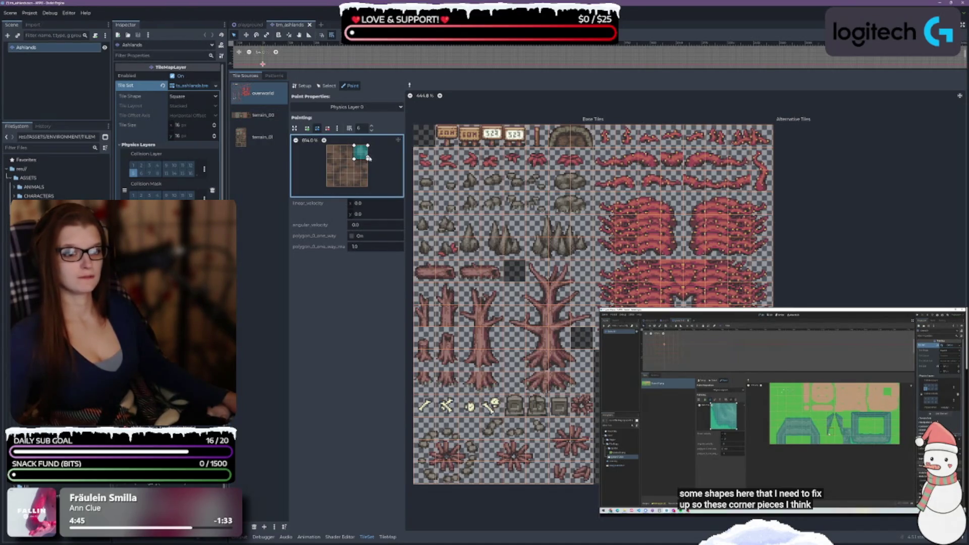